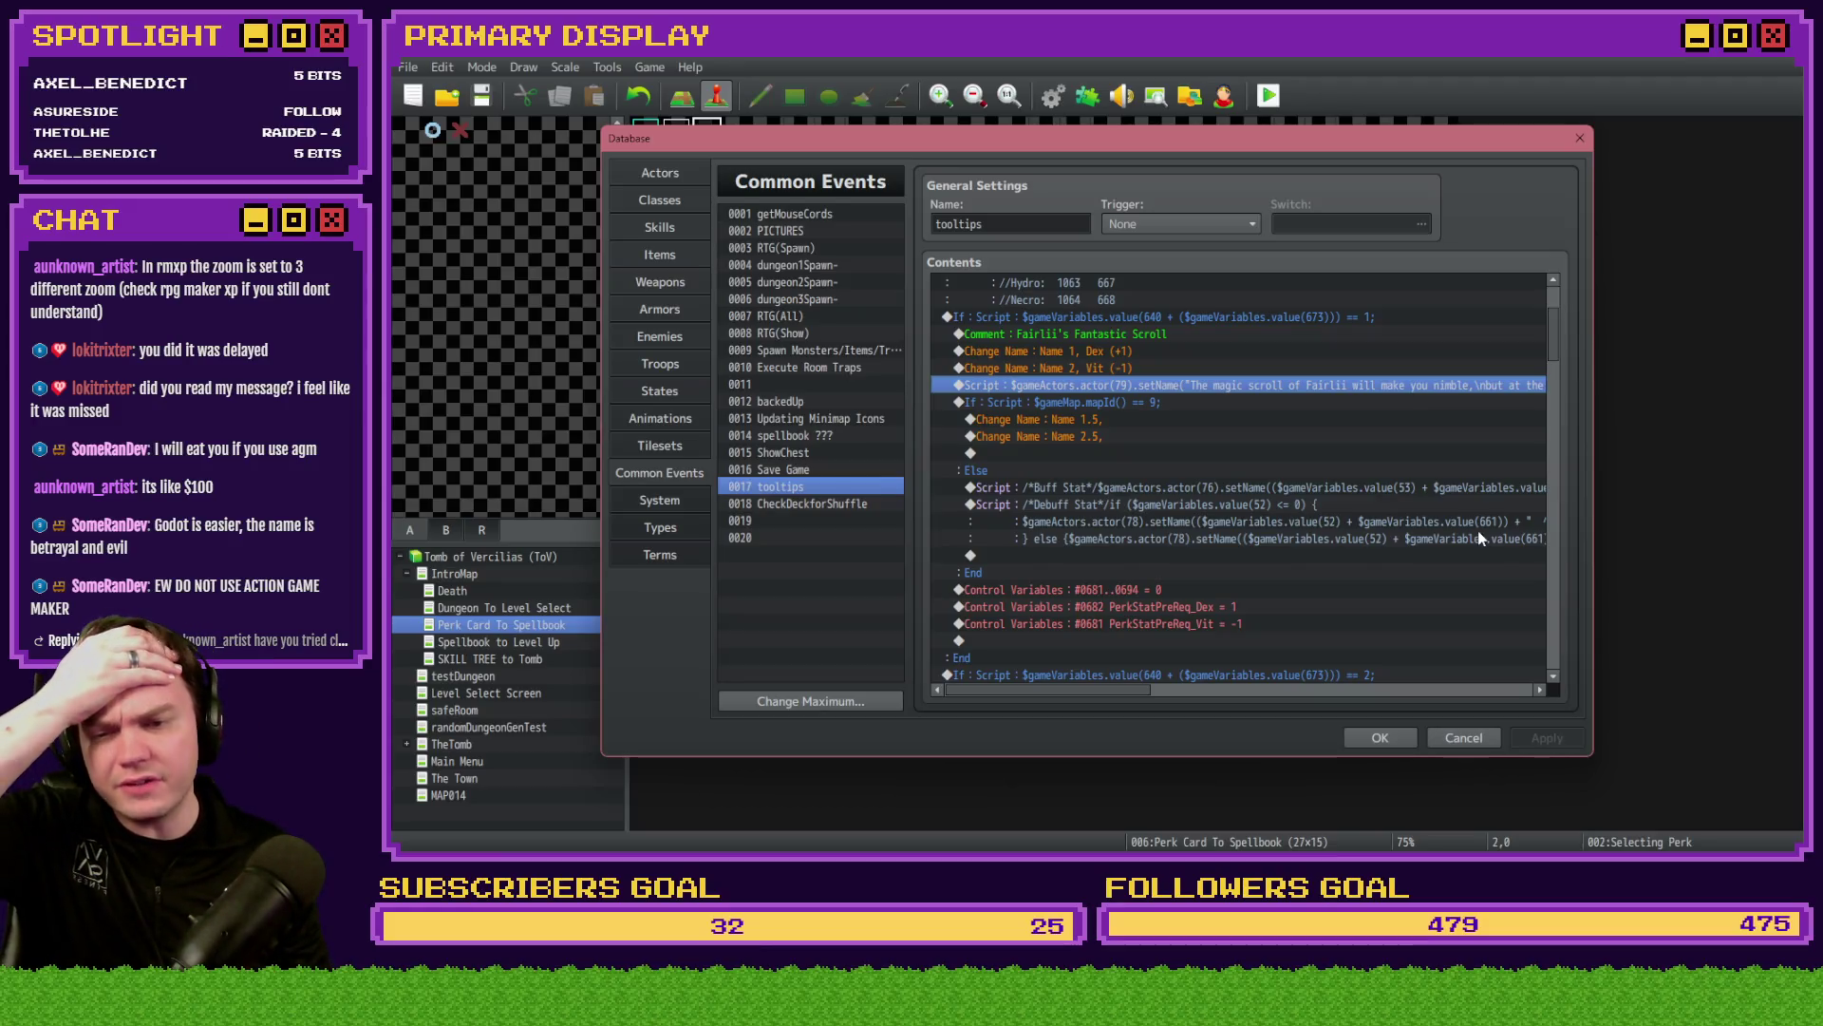
- Remove the line breaks from the Potion of Power tooltip description, replacing them with spaces
mouse_move(1168, 689)
mouse_down()
mouse_move(1352, 675)
mouse_move(1085, 674)
mouse_up()
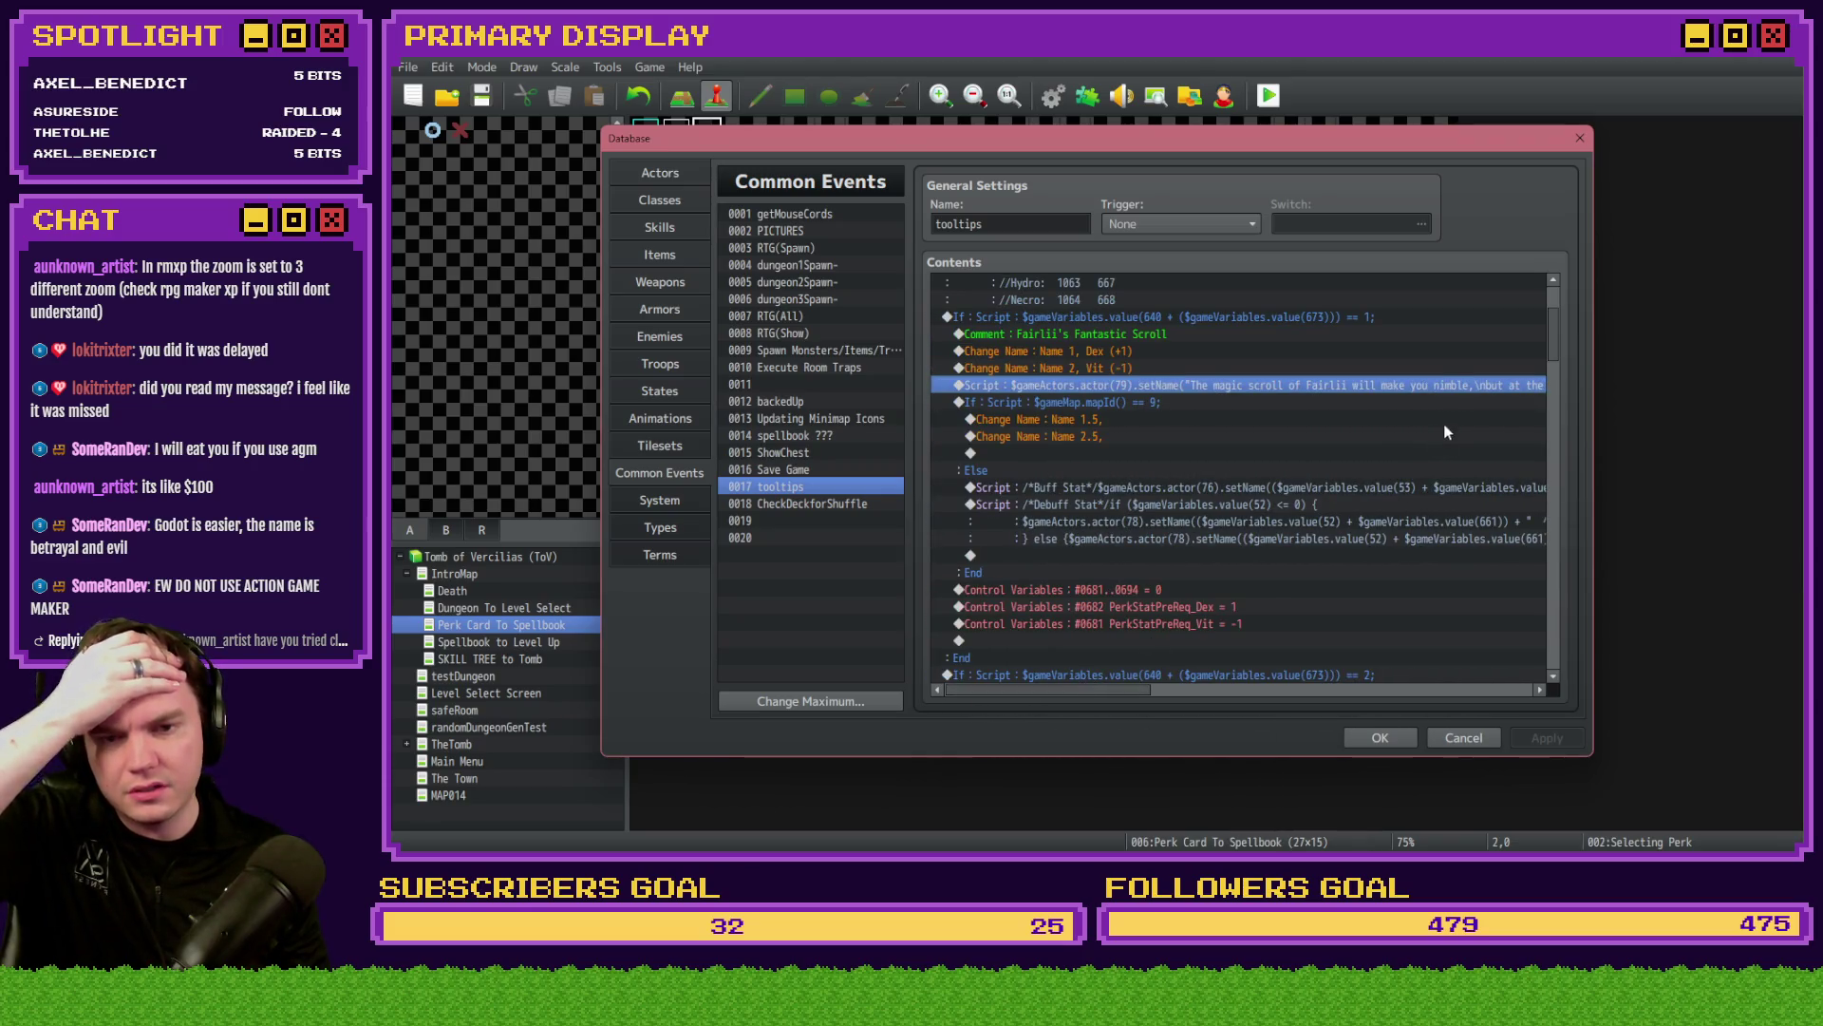
scroll(1478, 401, down, 7)
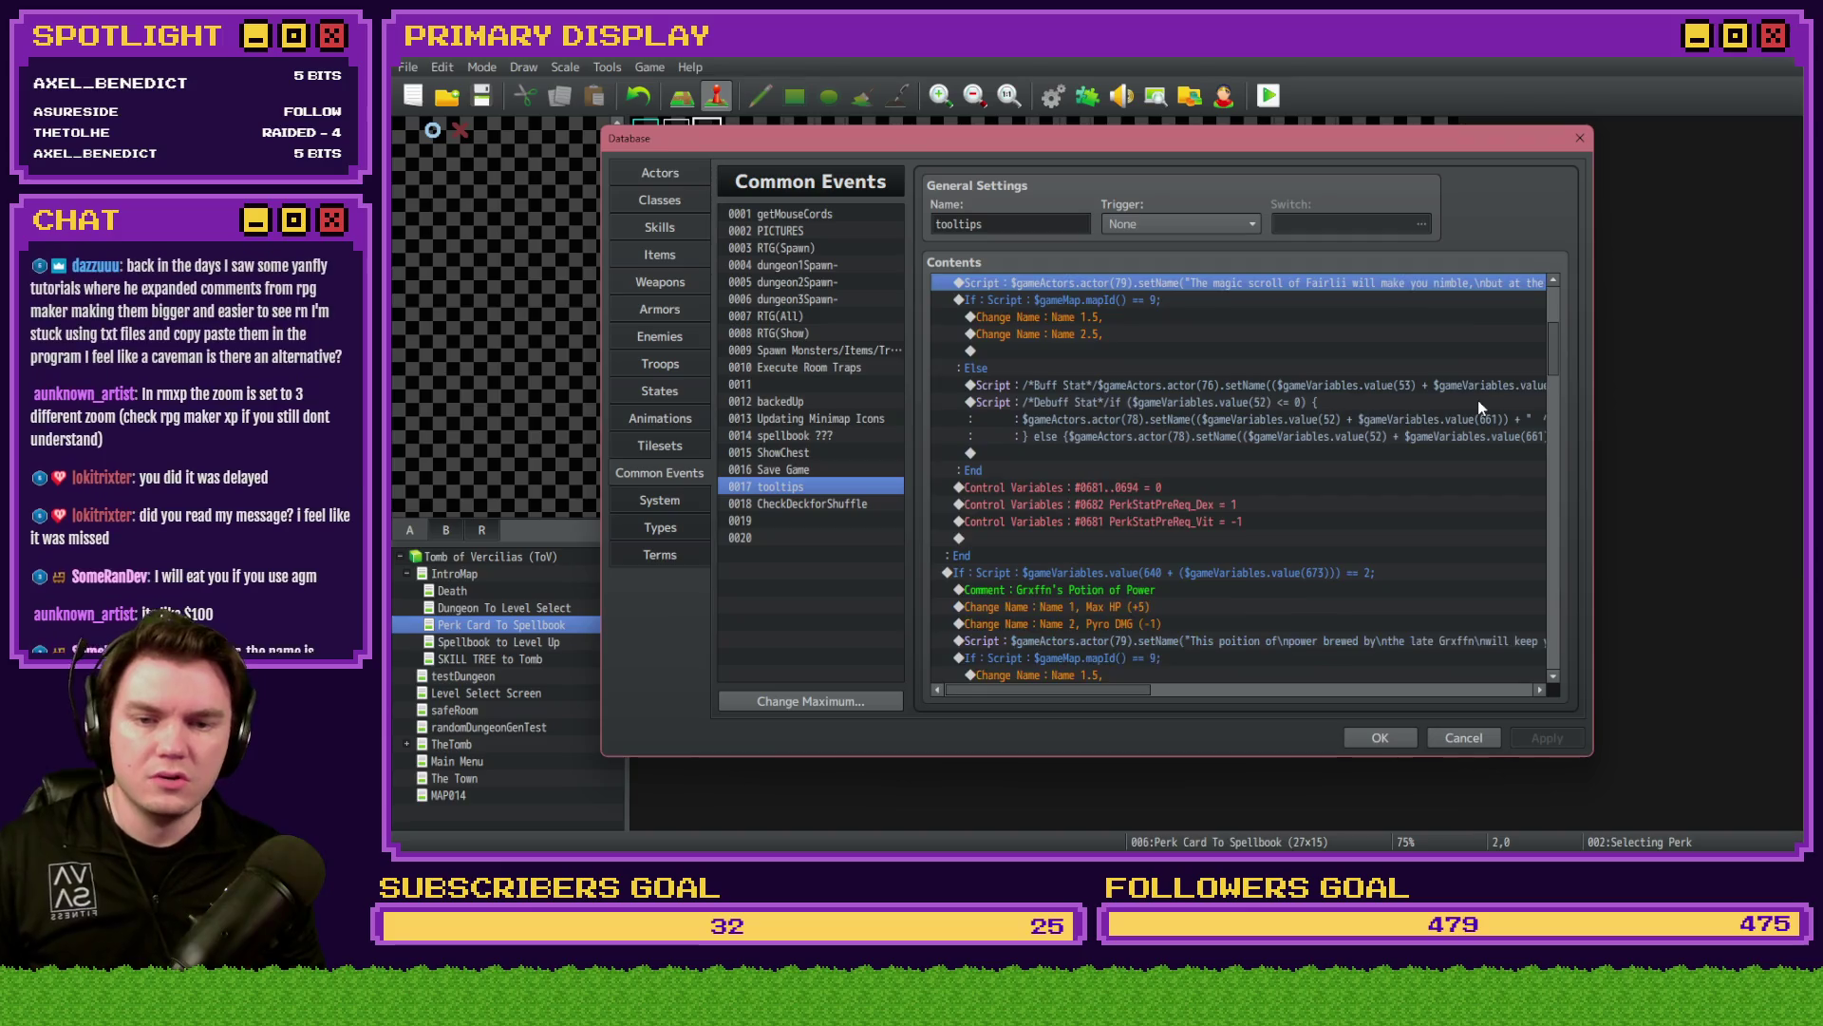
double_click(1479, 389)
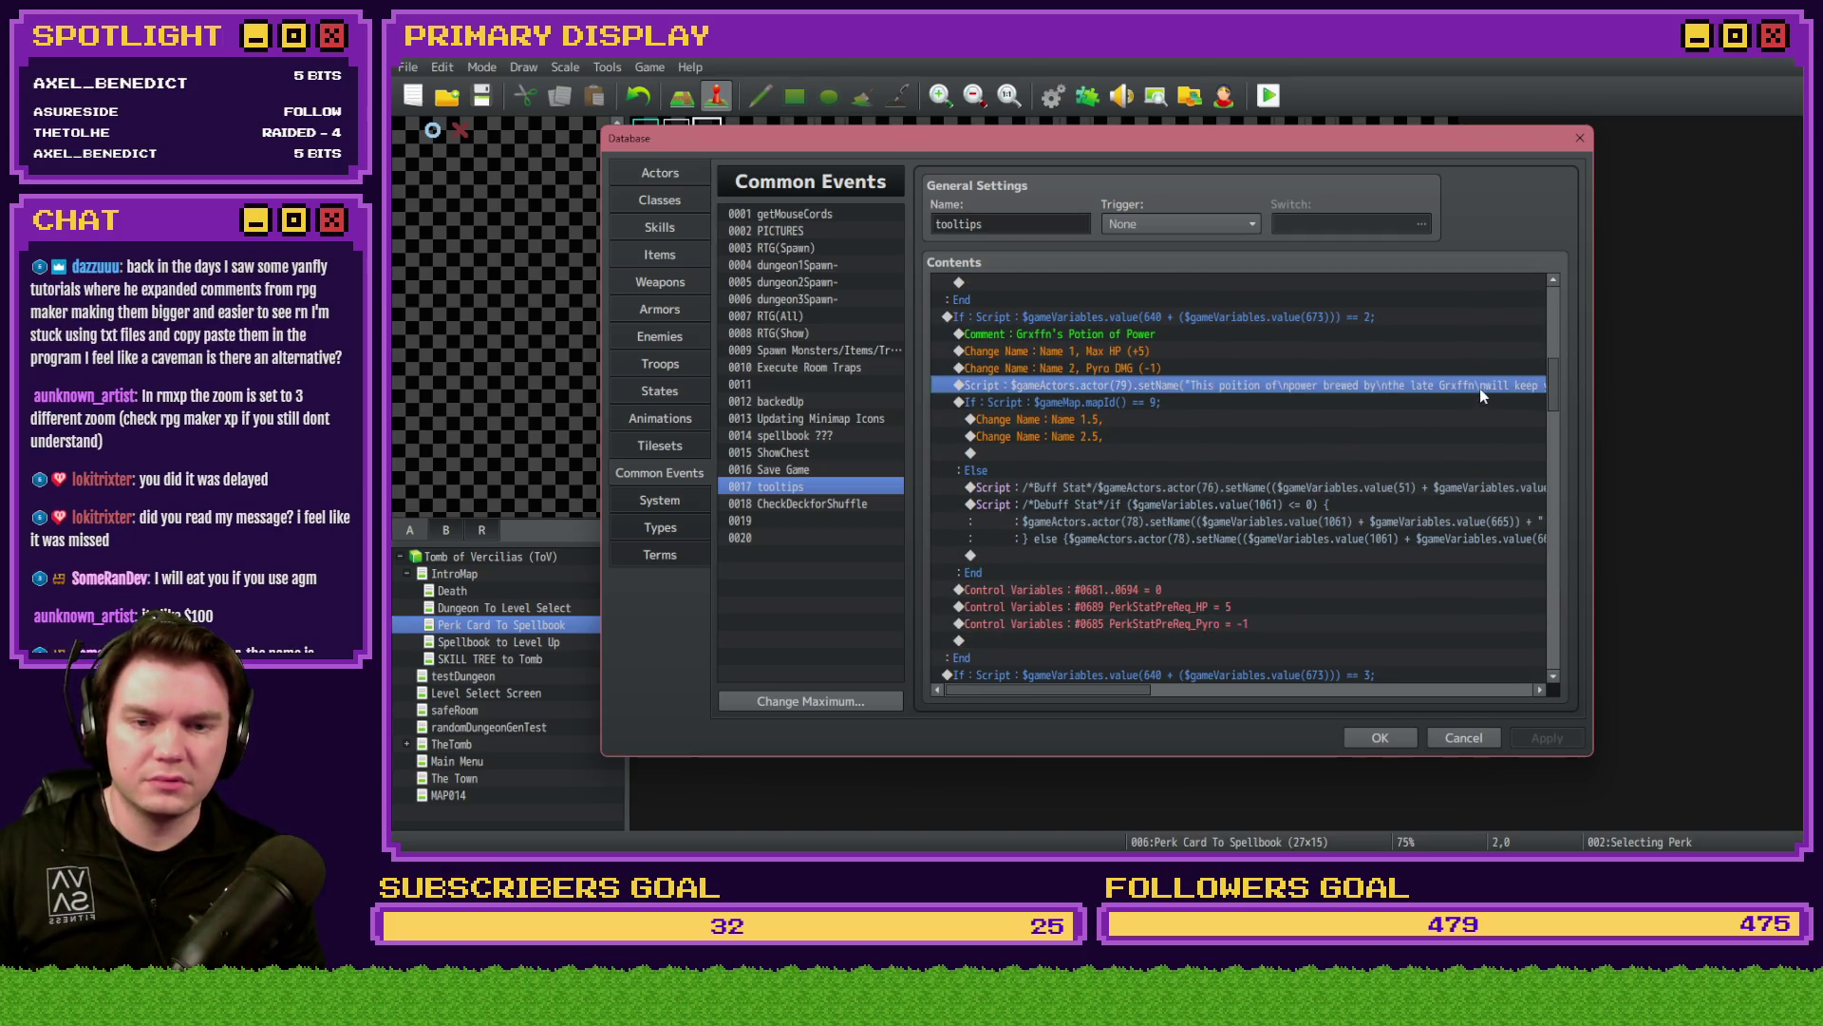
key(shift+Home)
click(1266, 370)
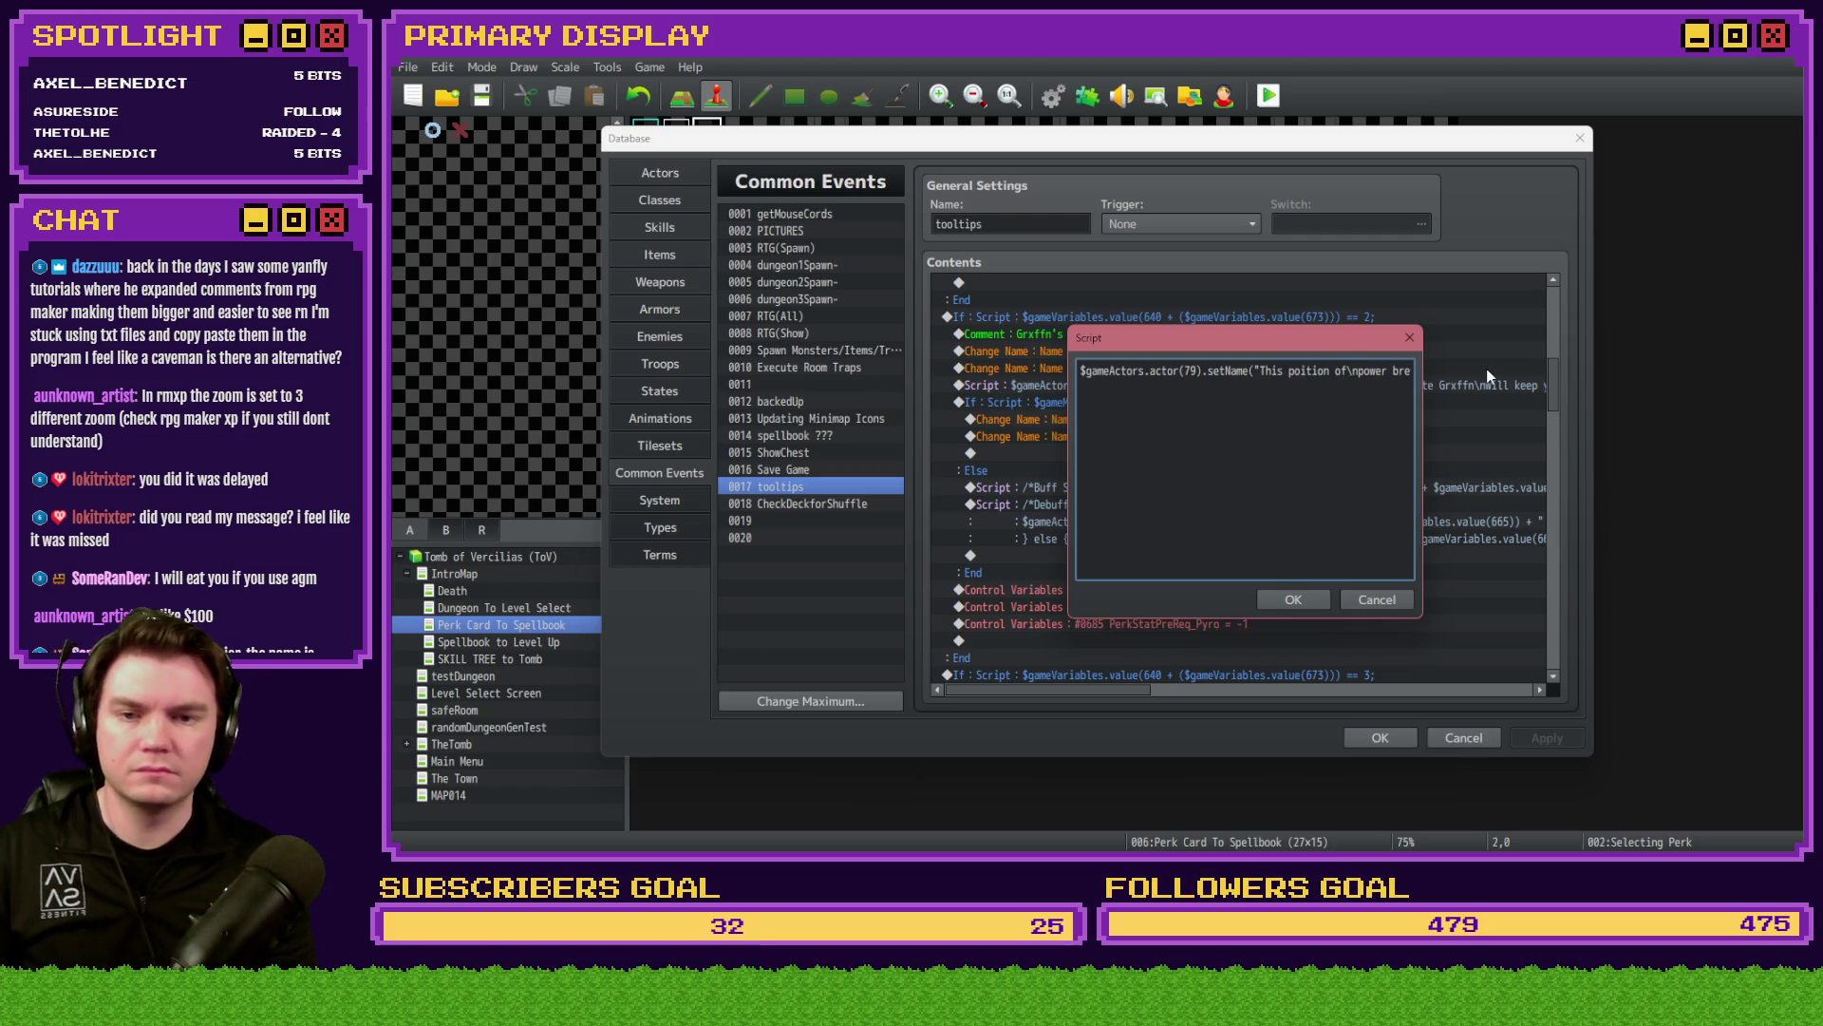
key(BackSpace)
key(BackSpace)
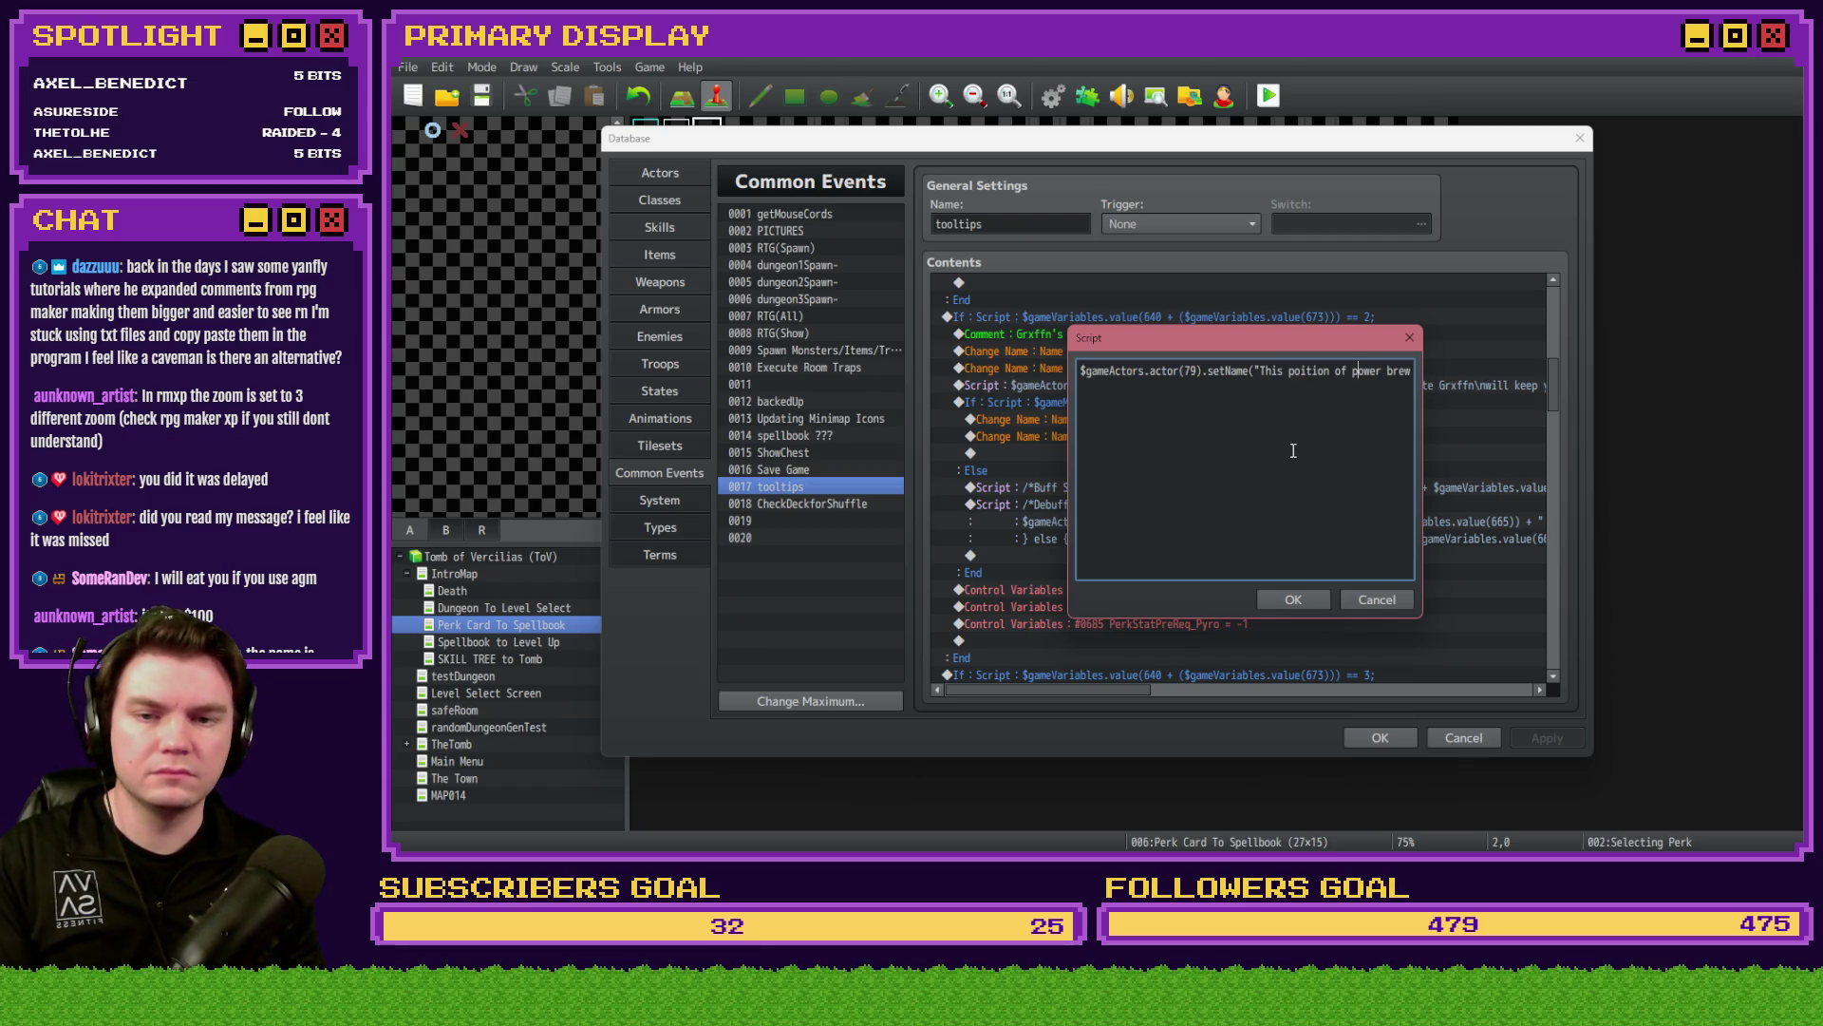
key(Right)
key(Right)
key(Right)
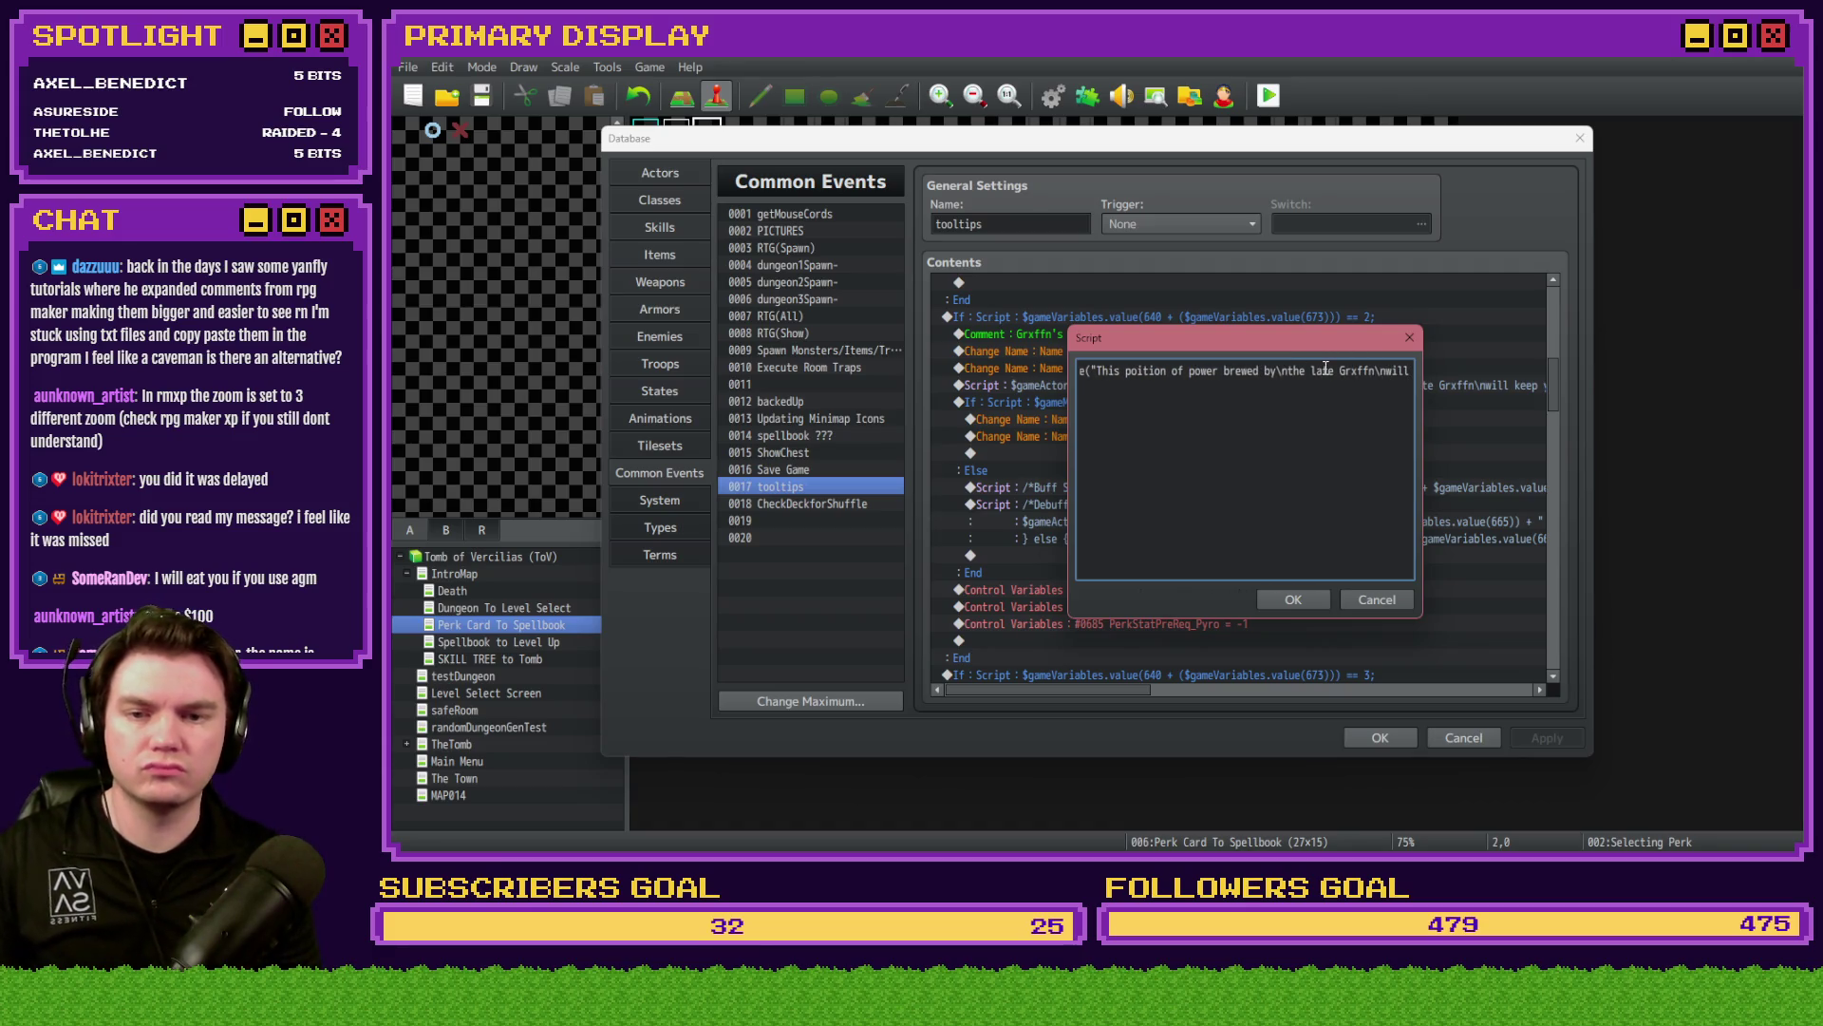
key(BackSpace)
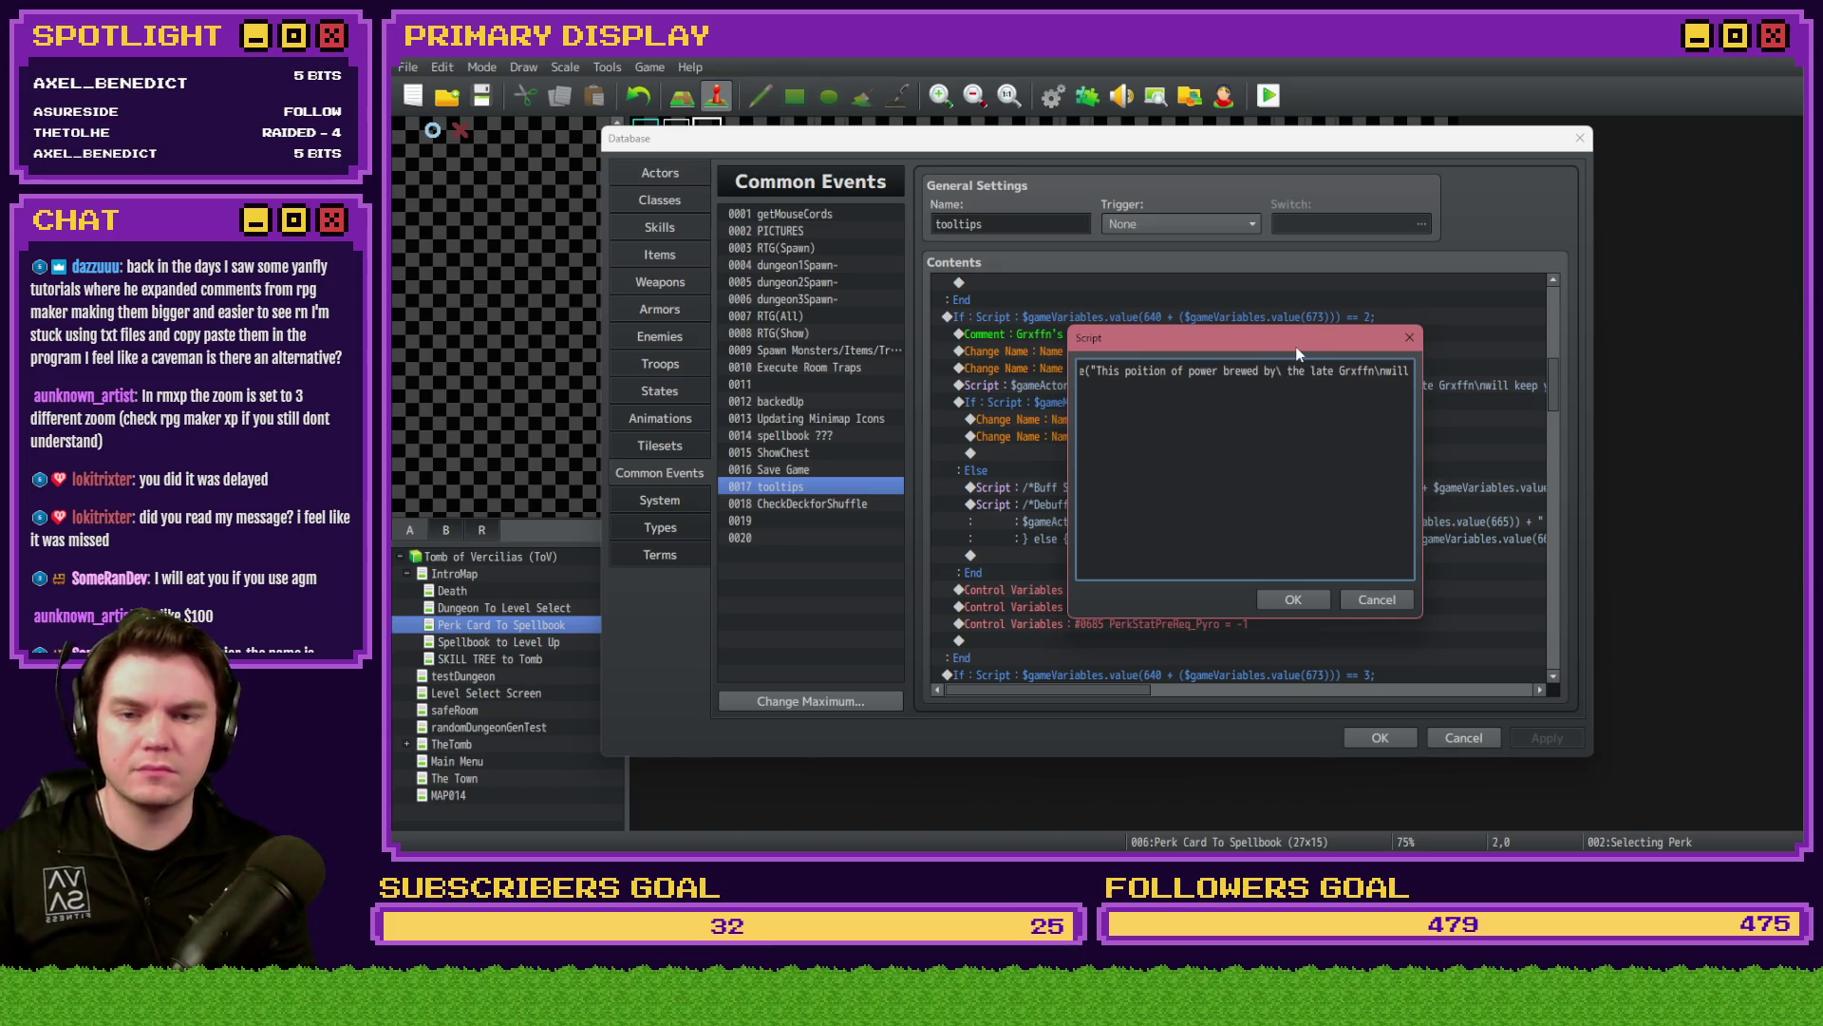
key(BackSpace)
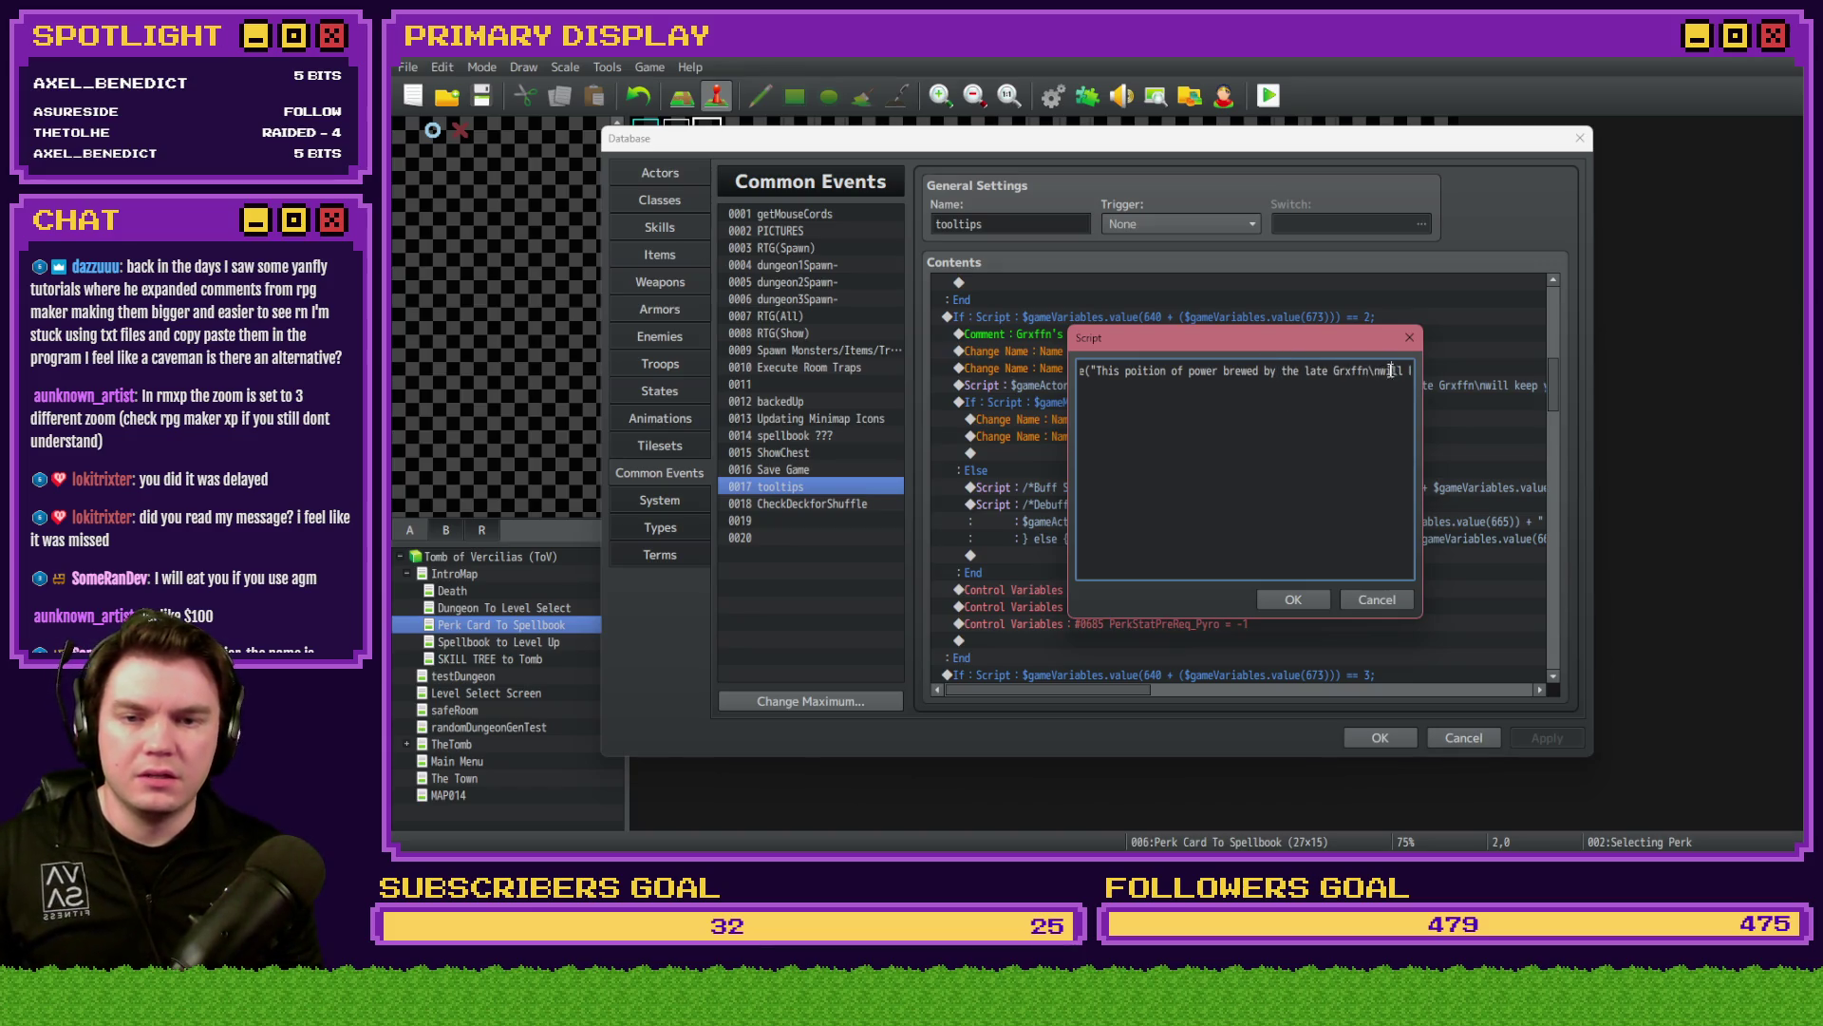
click(1386, 371)
key(BackSpace)
key(BackSpace)
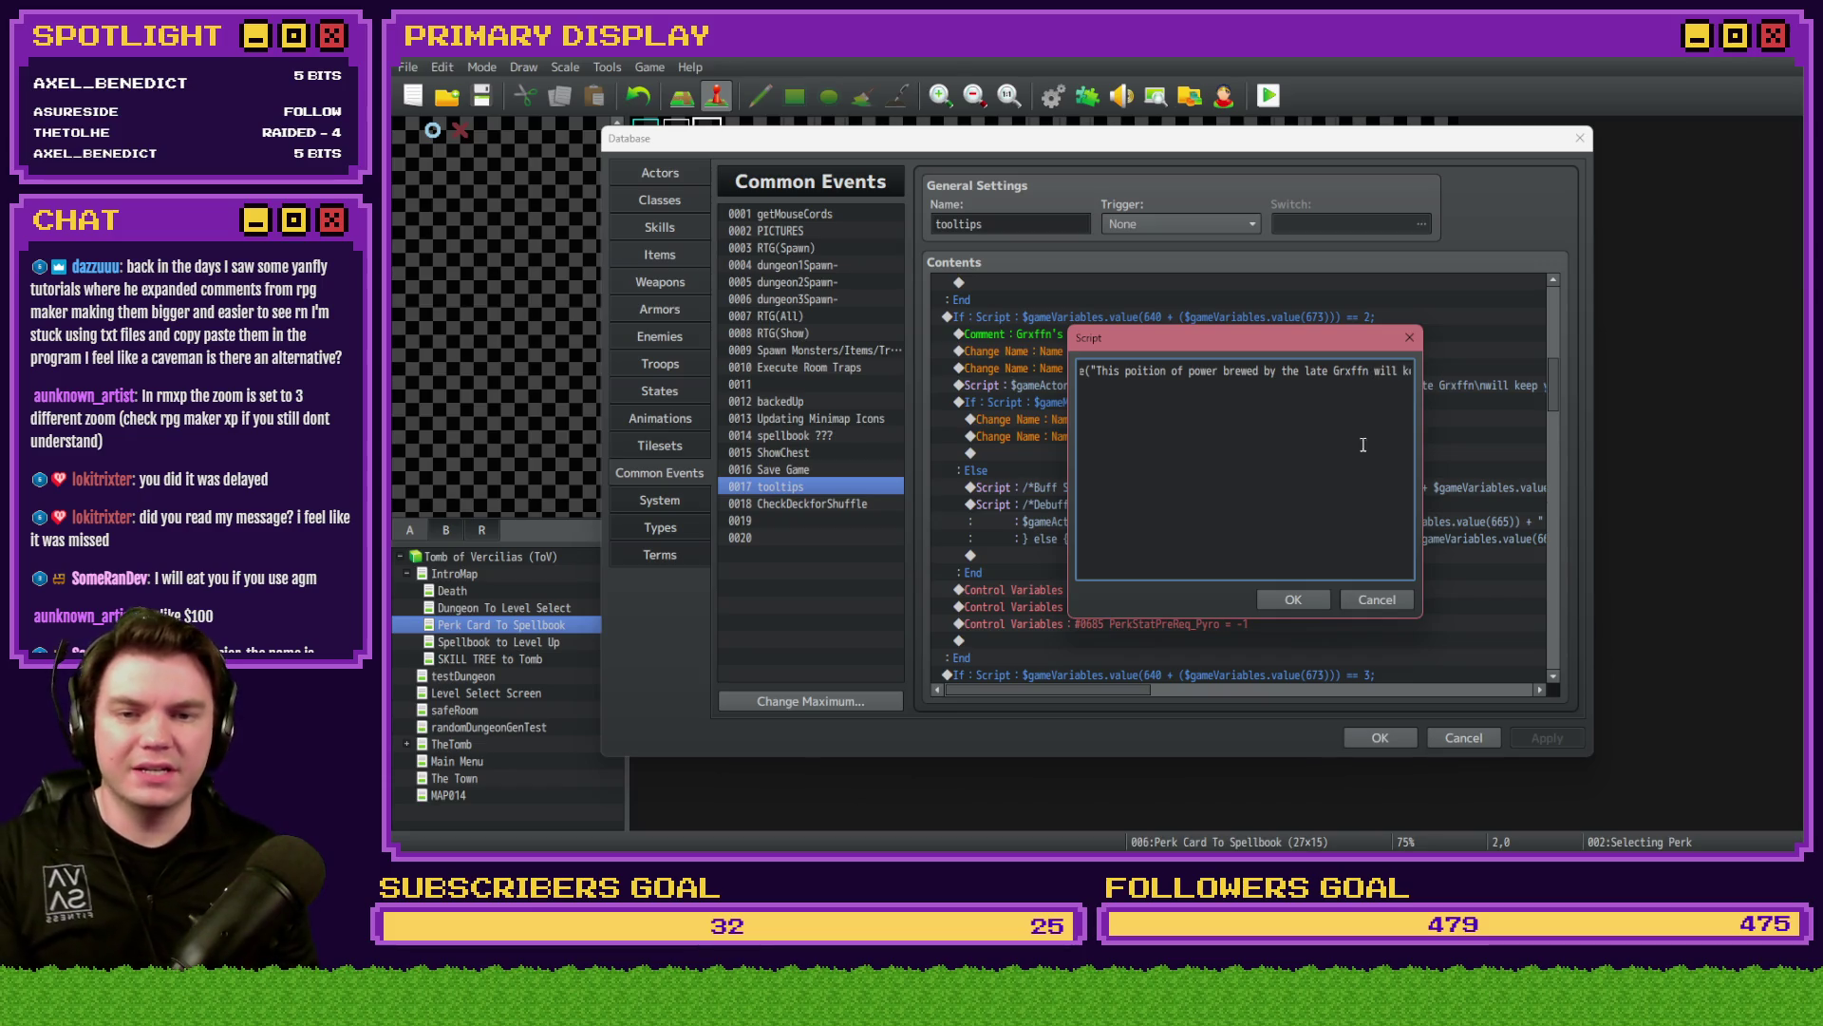
key(Right)
key(Right)
key(Right)
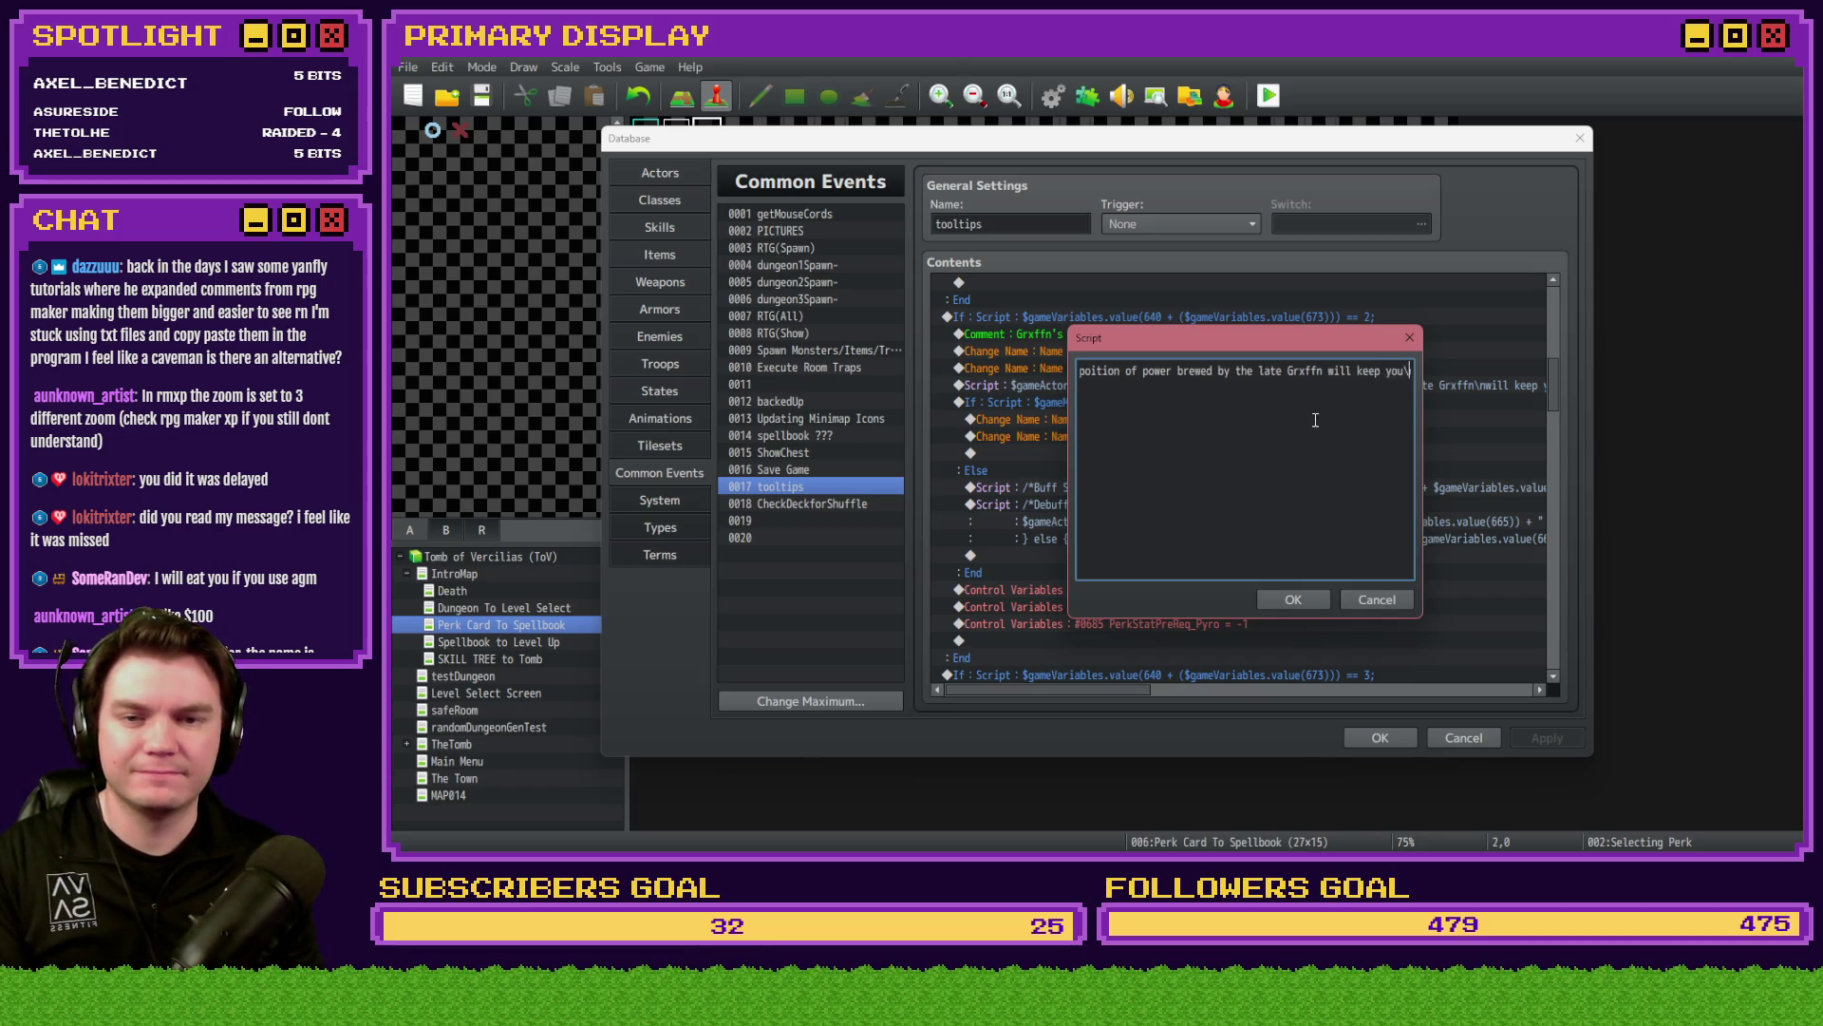
key(Right)
key(BackSpace)
key(BackSpace)
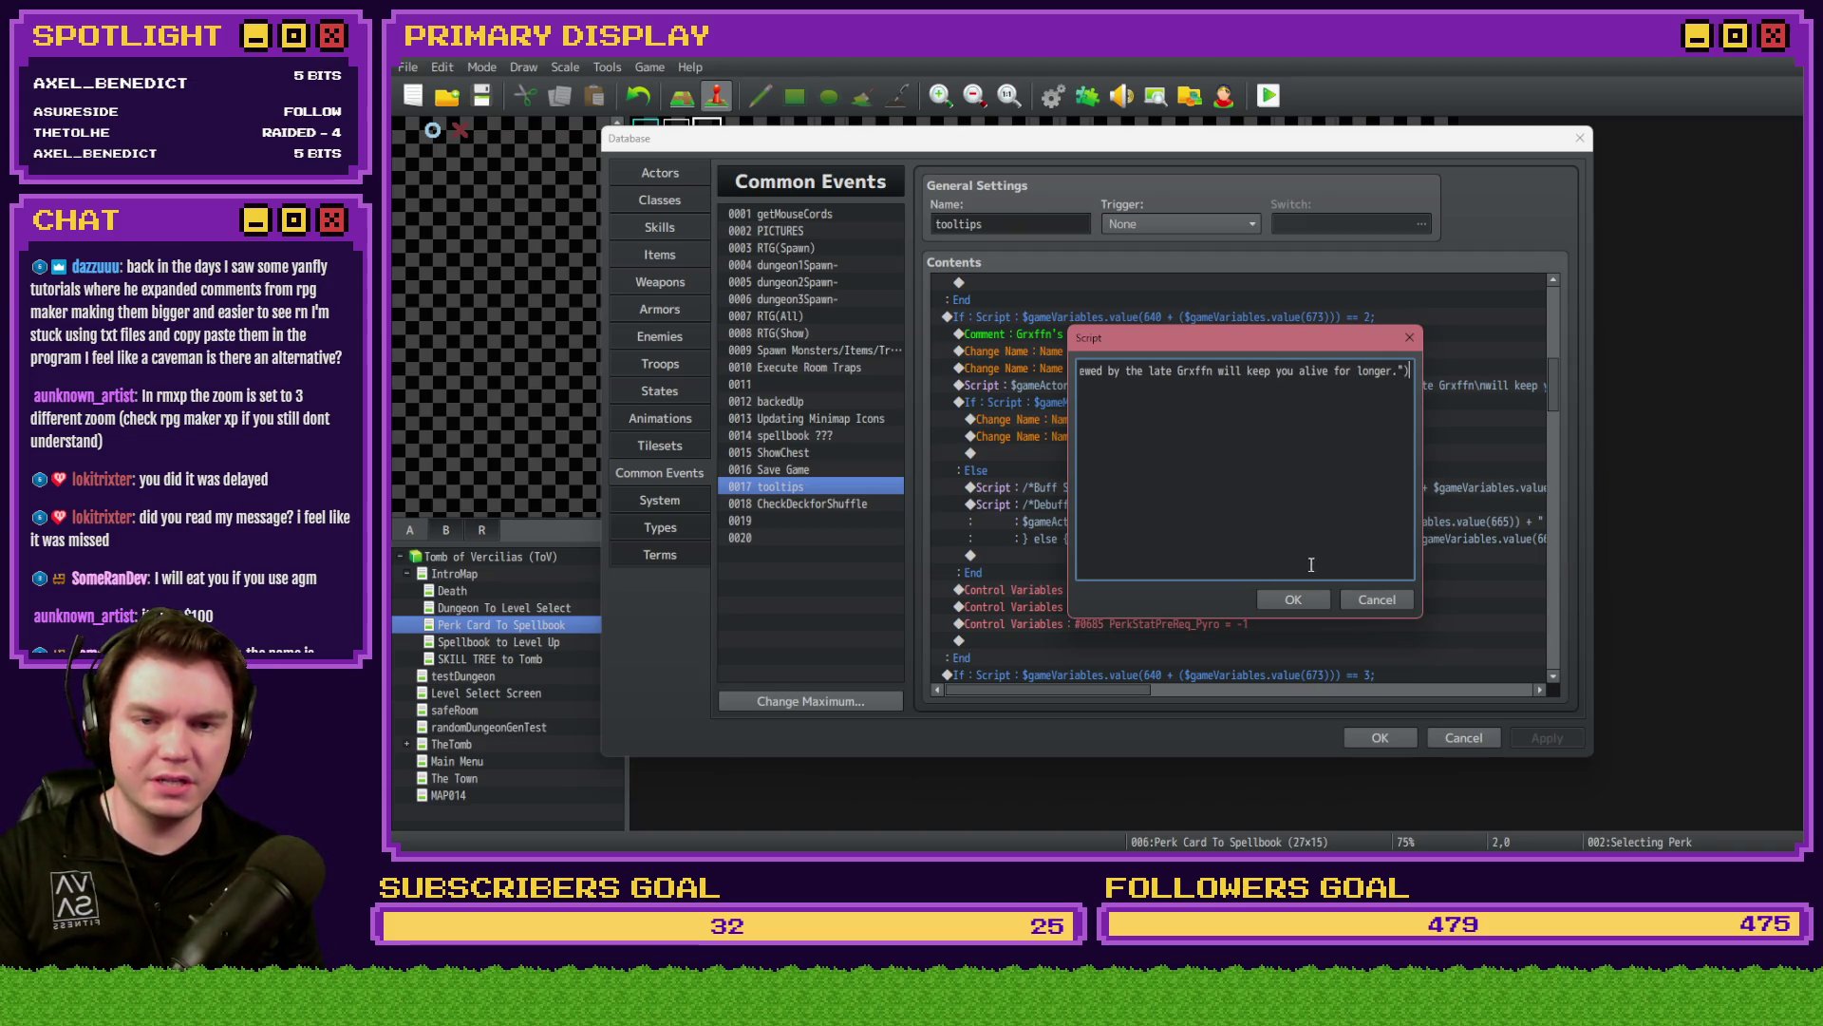
click(1308, 592)
- Reopen the potion script and insert a single \n break before 'keep you alive for longer.'
scroll(1443, 441, up, 7)
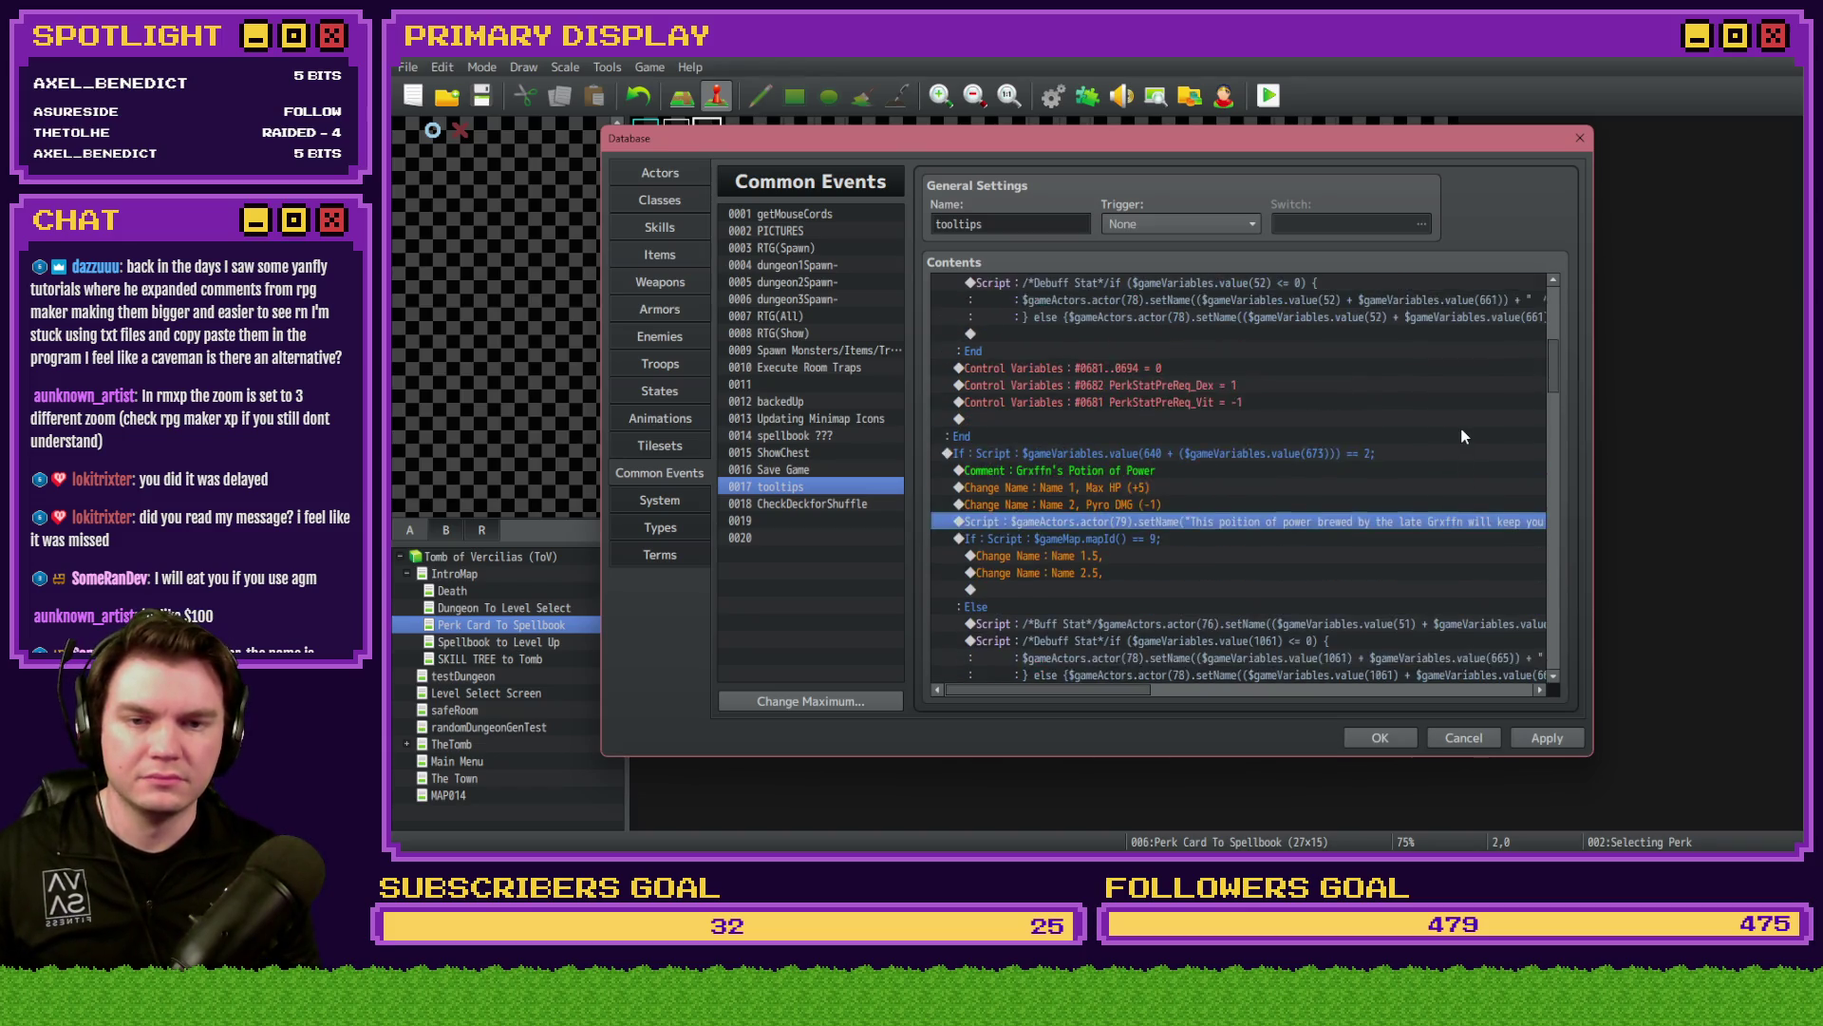
scroll(1477, 401, down, 6)
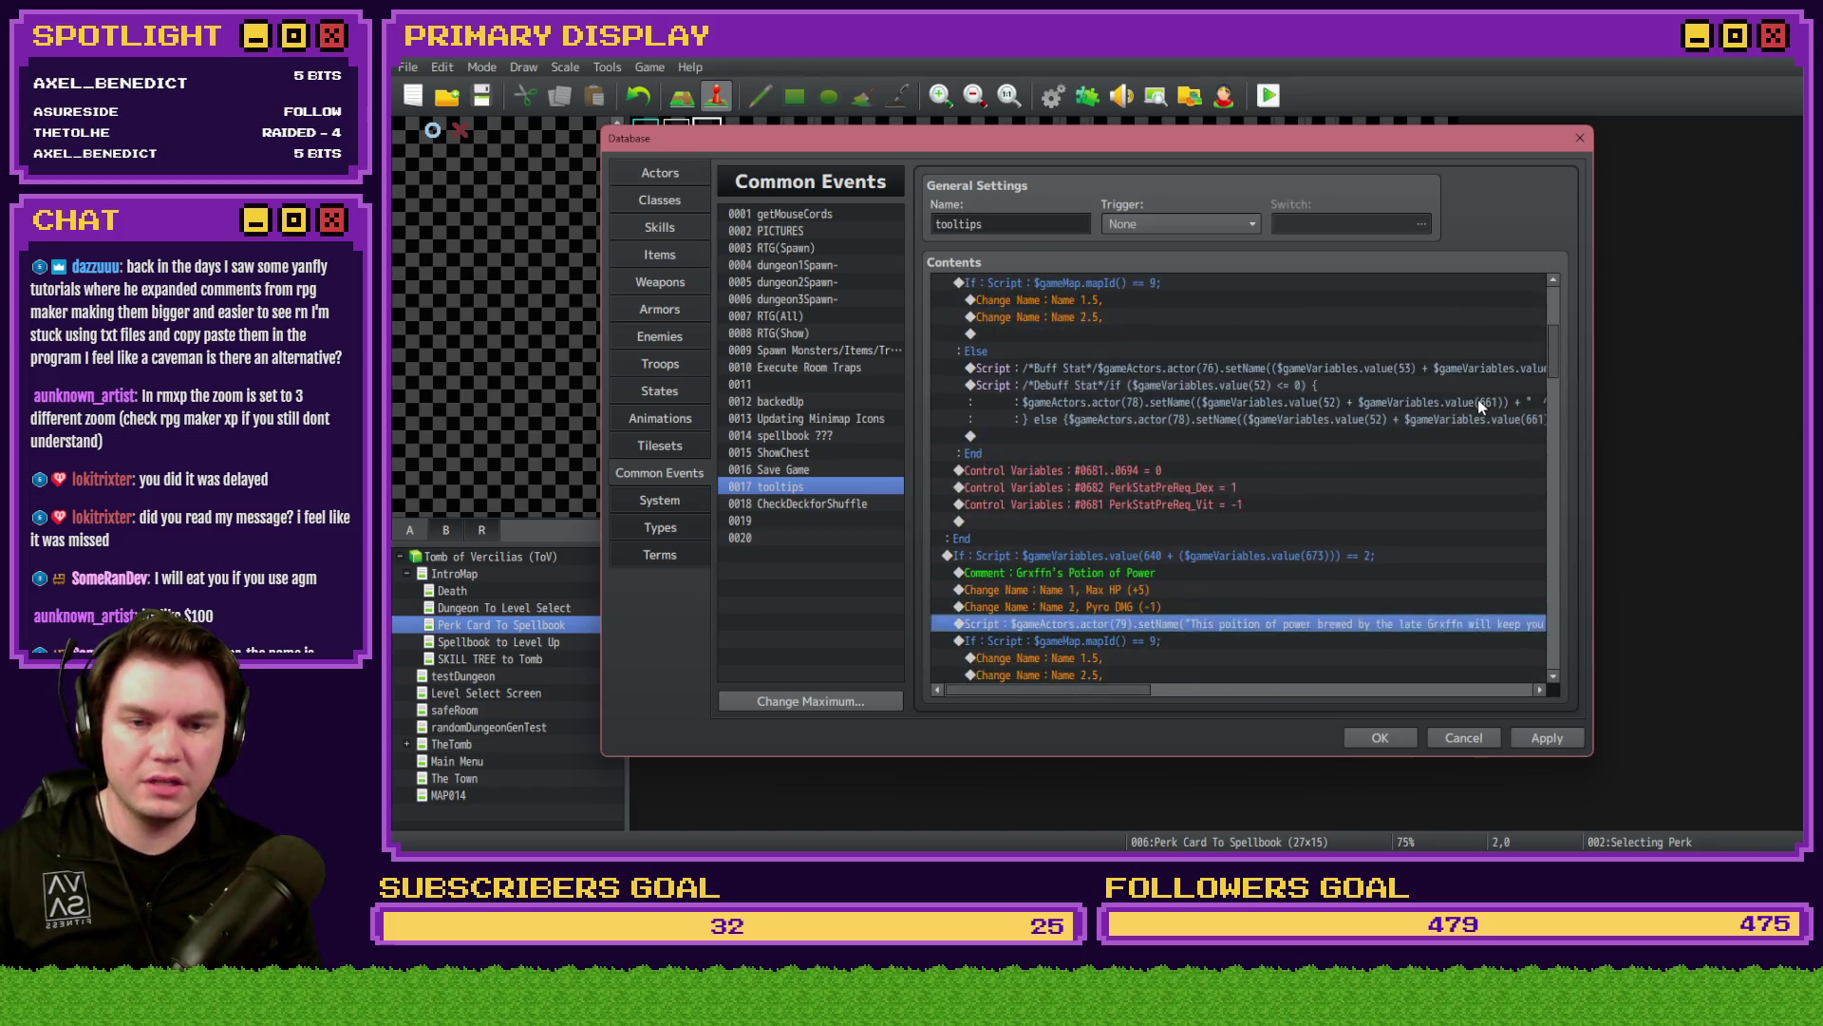
double_click(1479, 422)
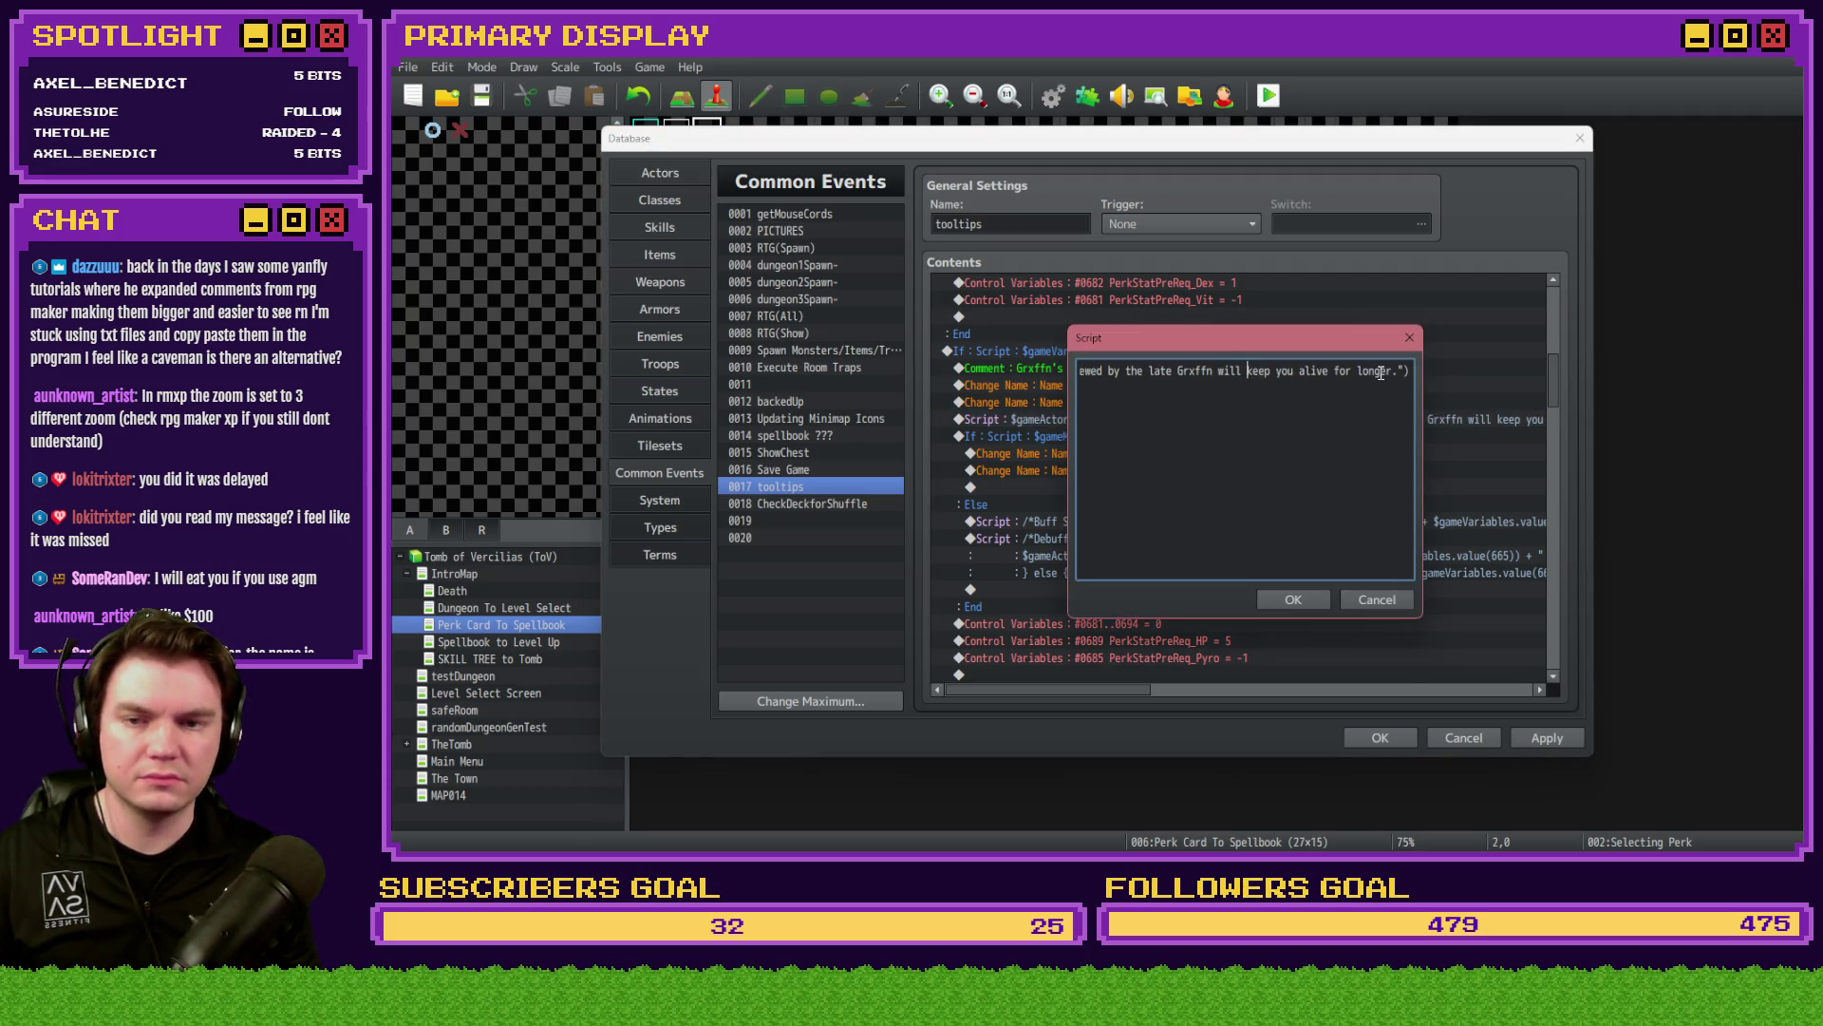
key(BackSpace)
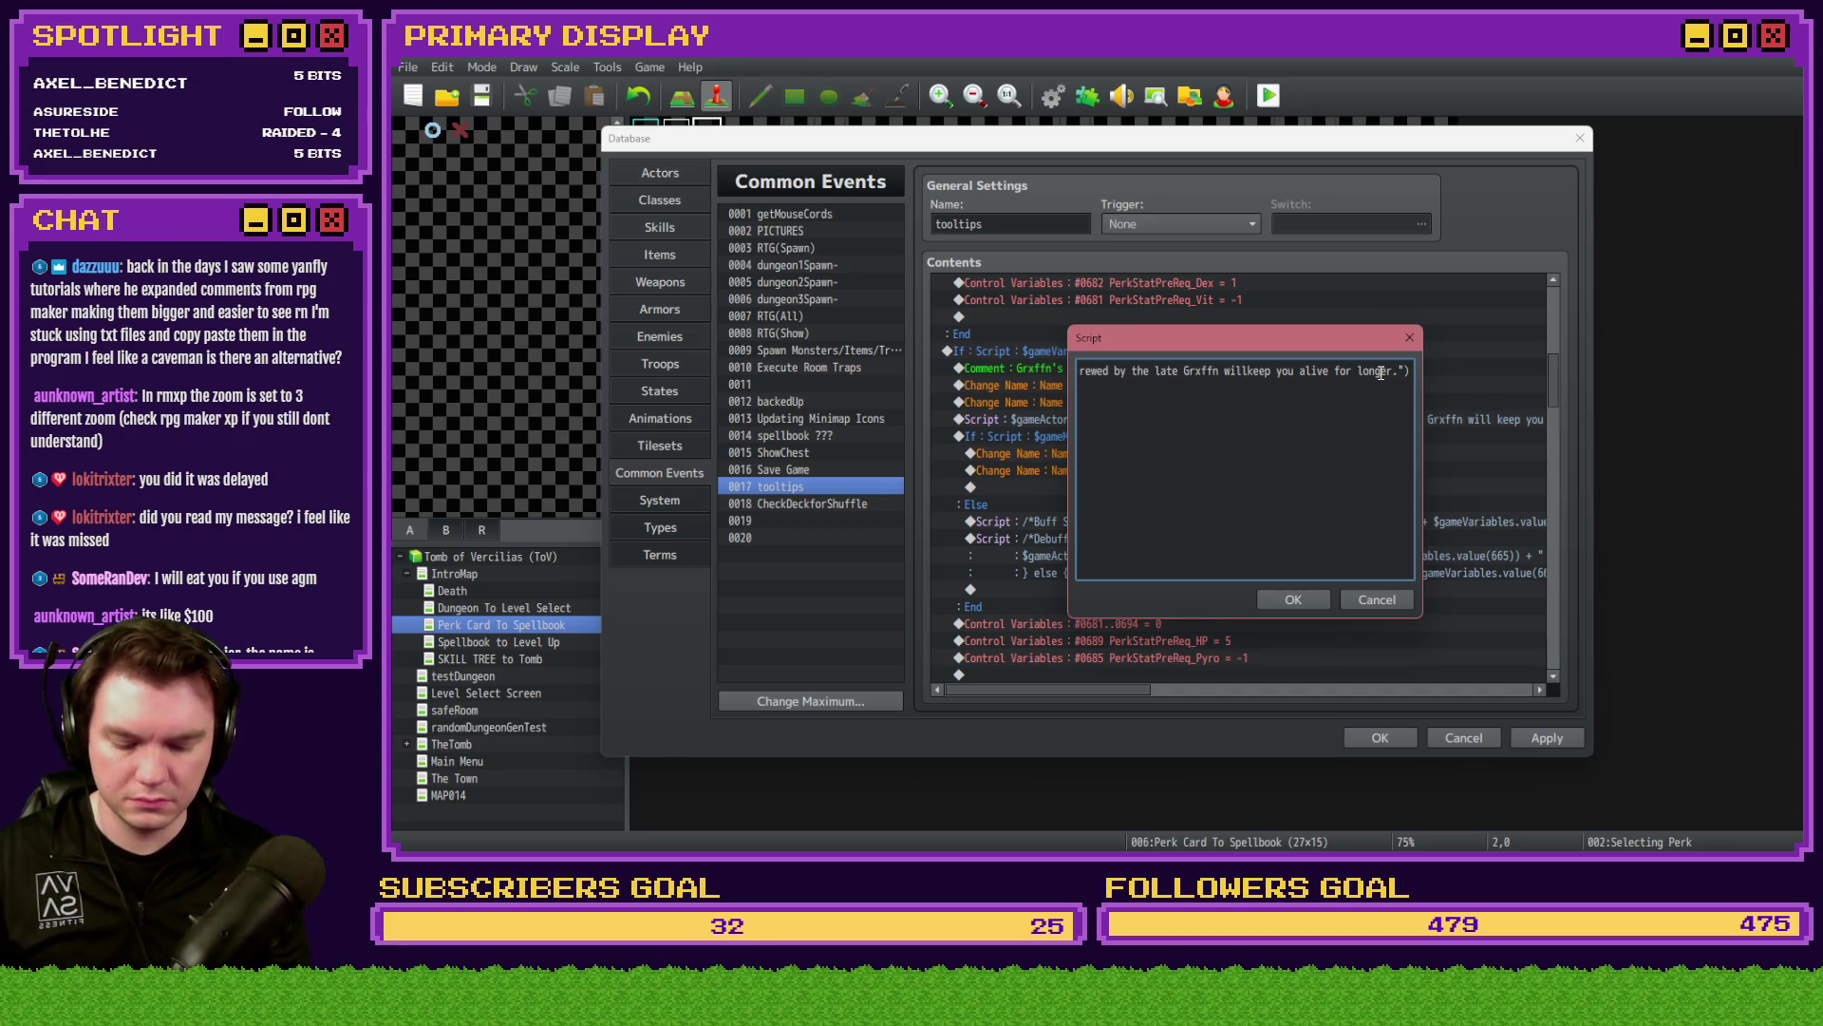
text(\n)
key(ctrl+Return)
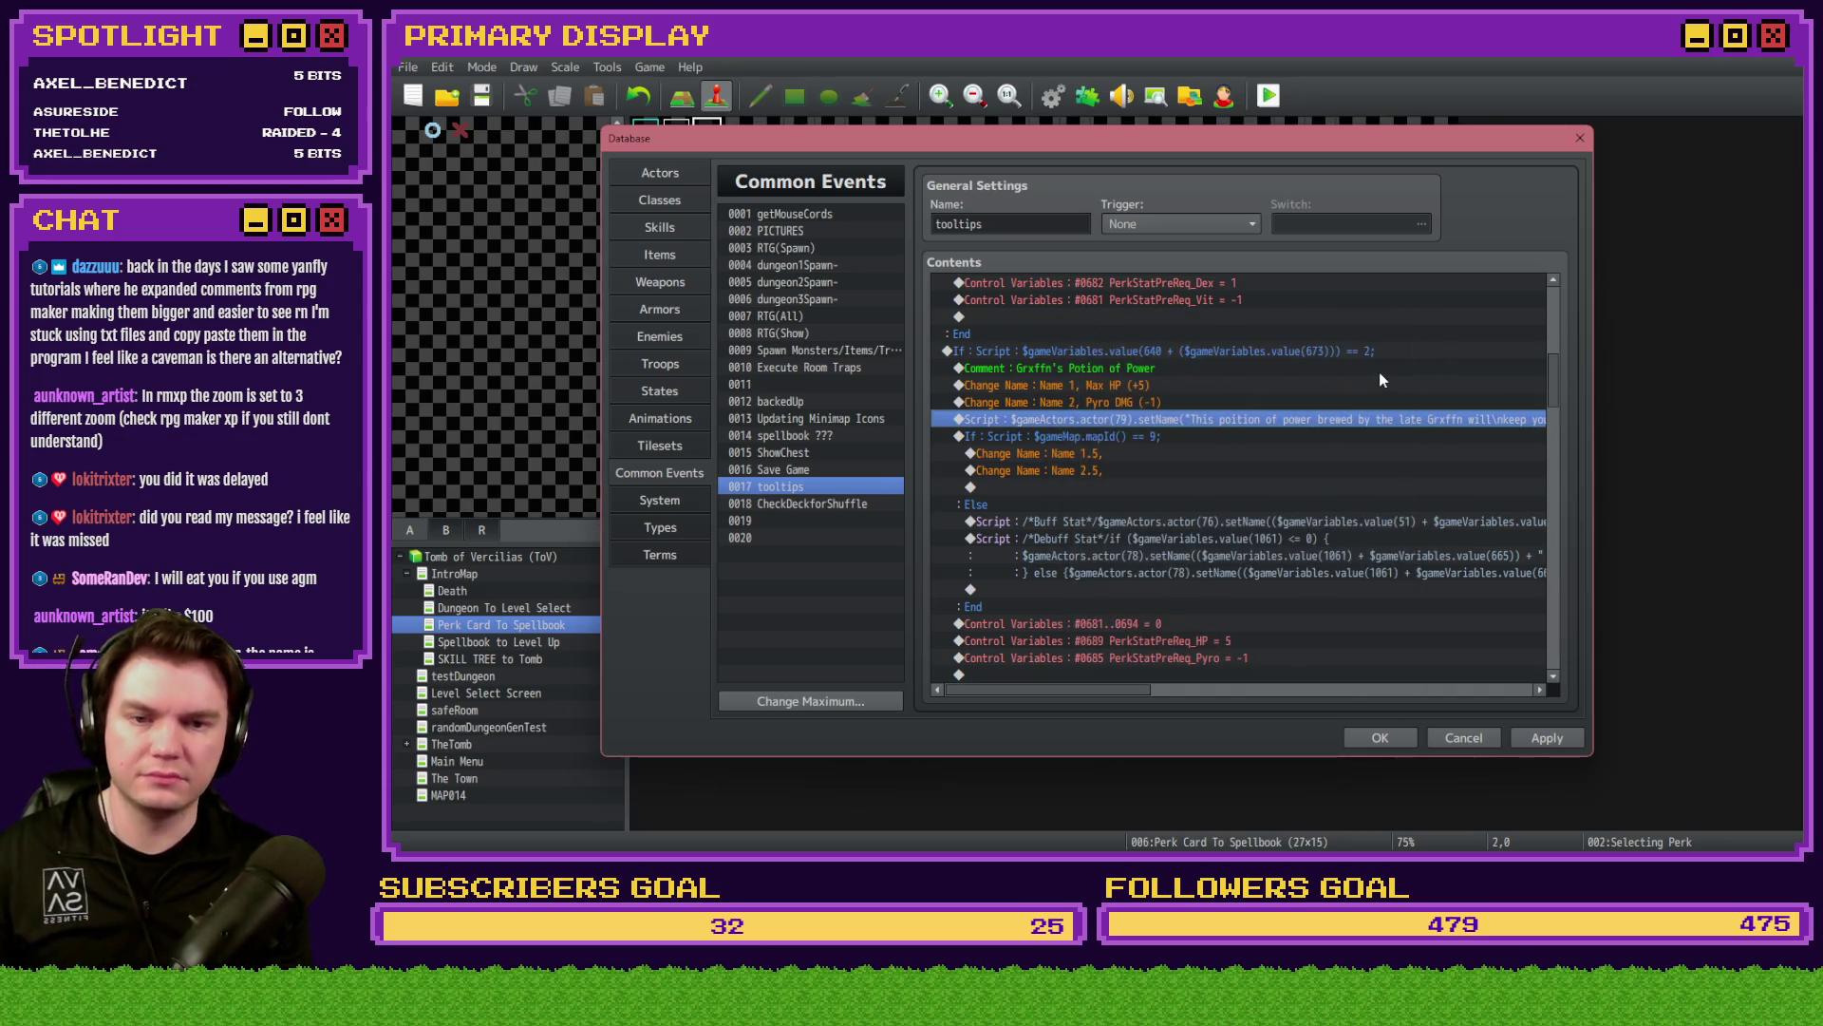
scroll(1403, 437, down, 6)
- Replace every \n in the Hat of Divine Wisdom description with a space
double_click(1403, 470)
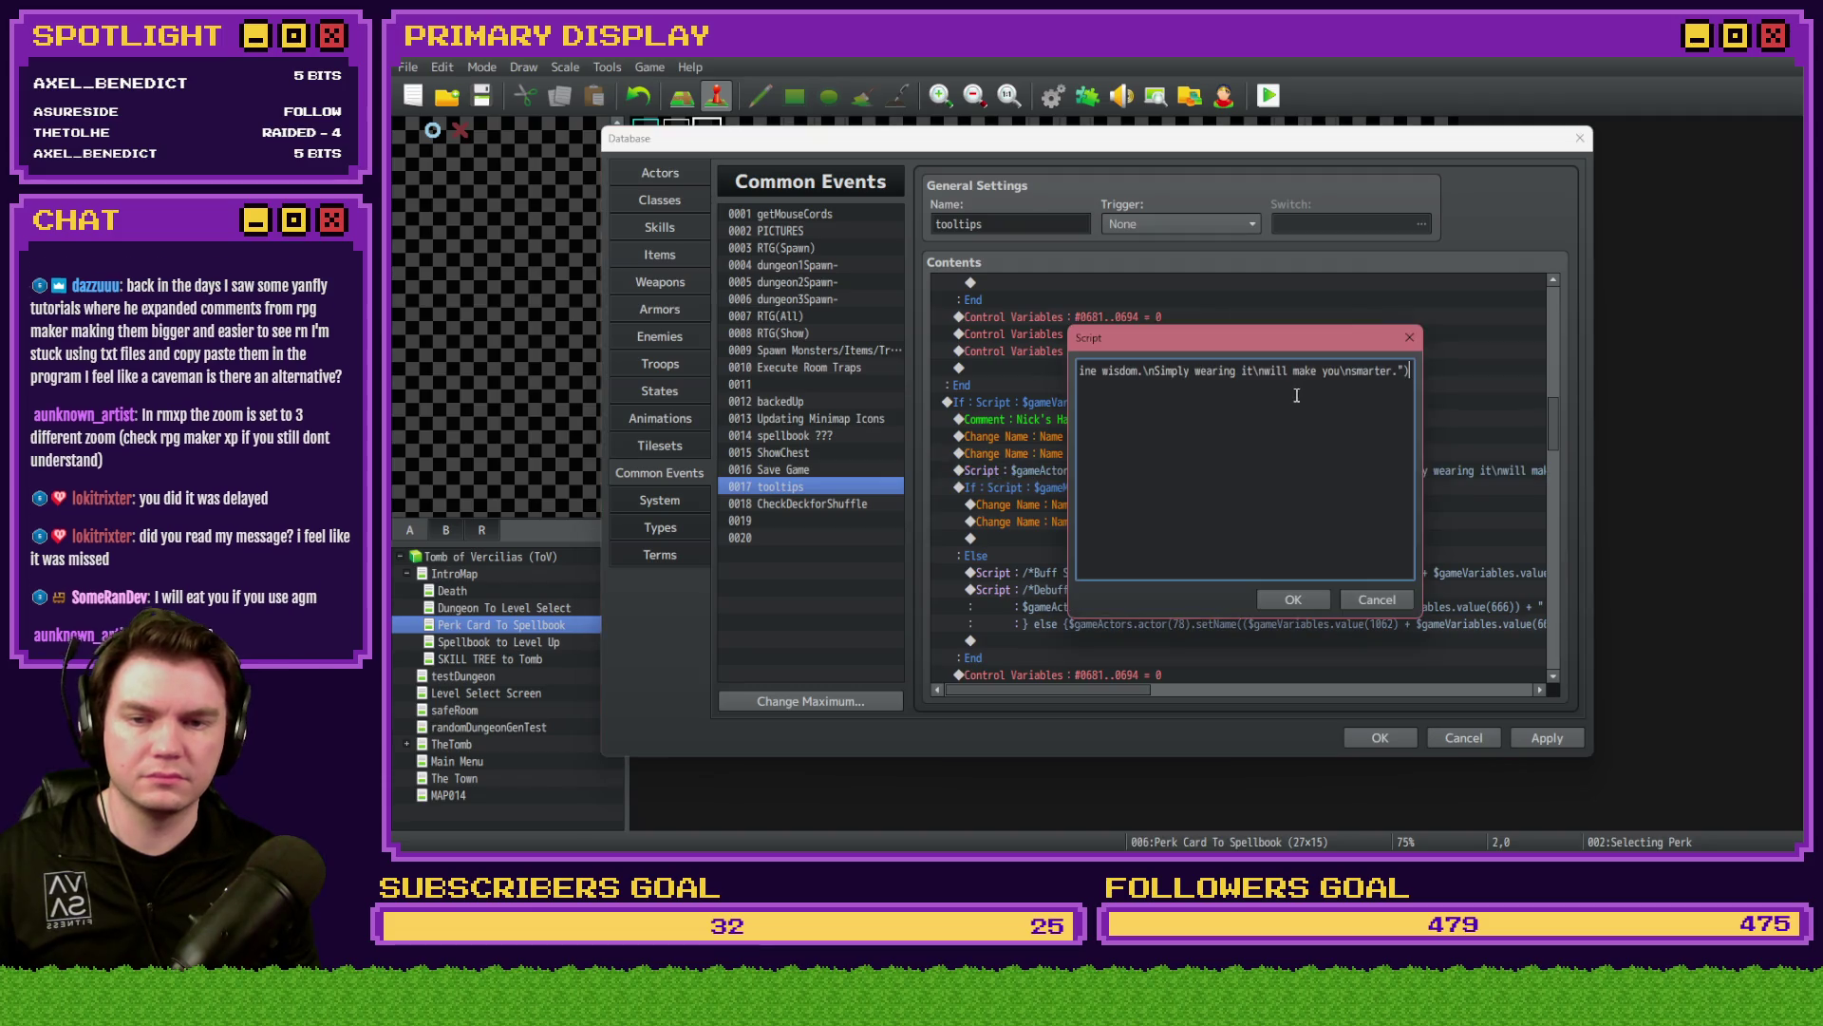
click(1353, 371)
key(BackSpace)
key(BackSpace)
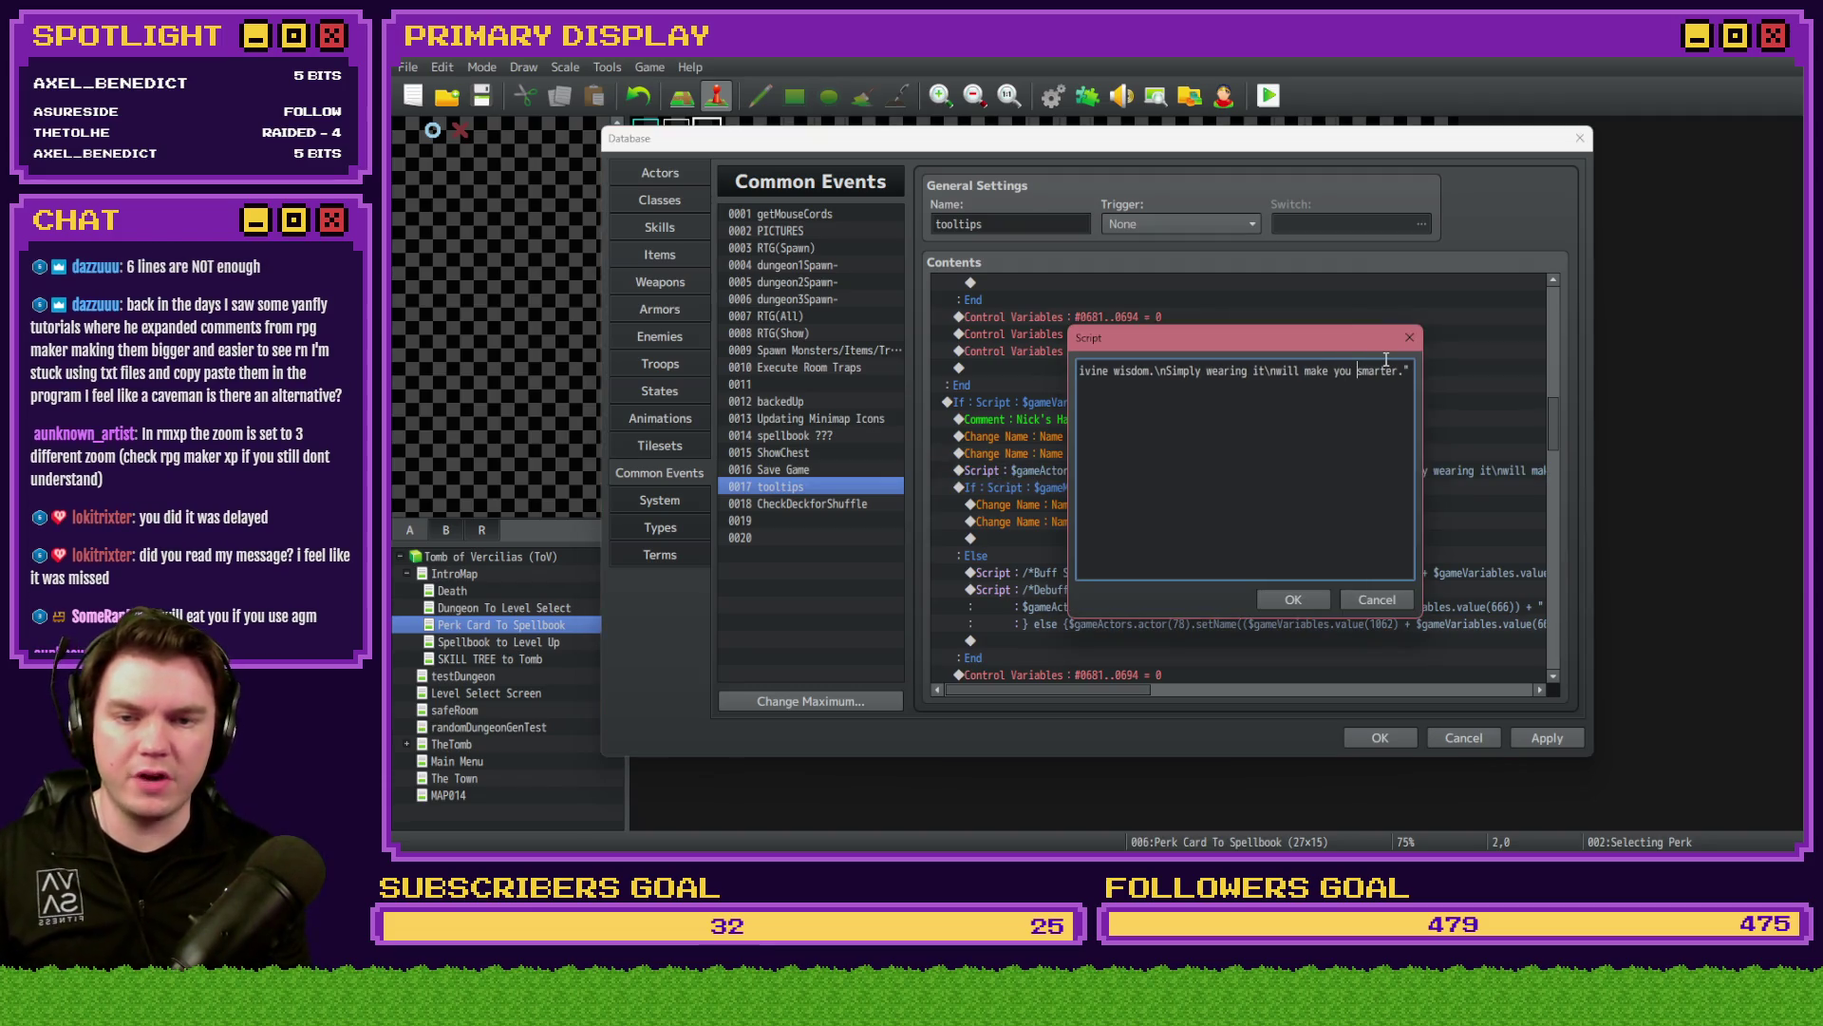
click(1277, 370)
key(BackSpace)
key(BackSpace)
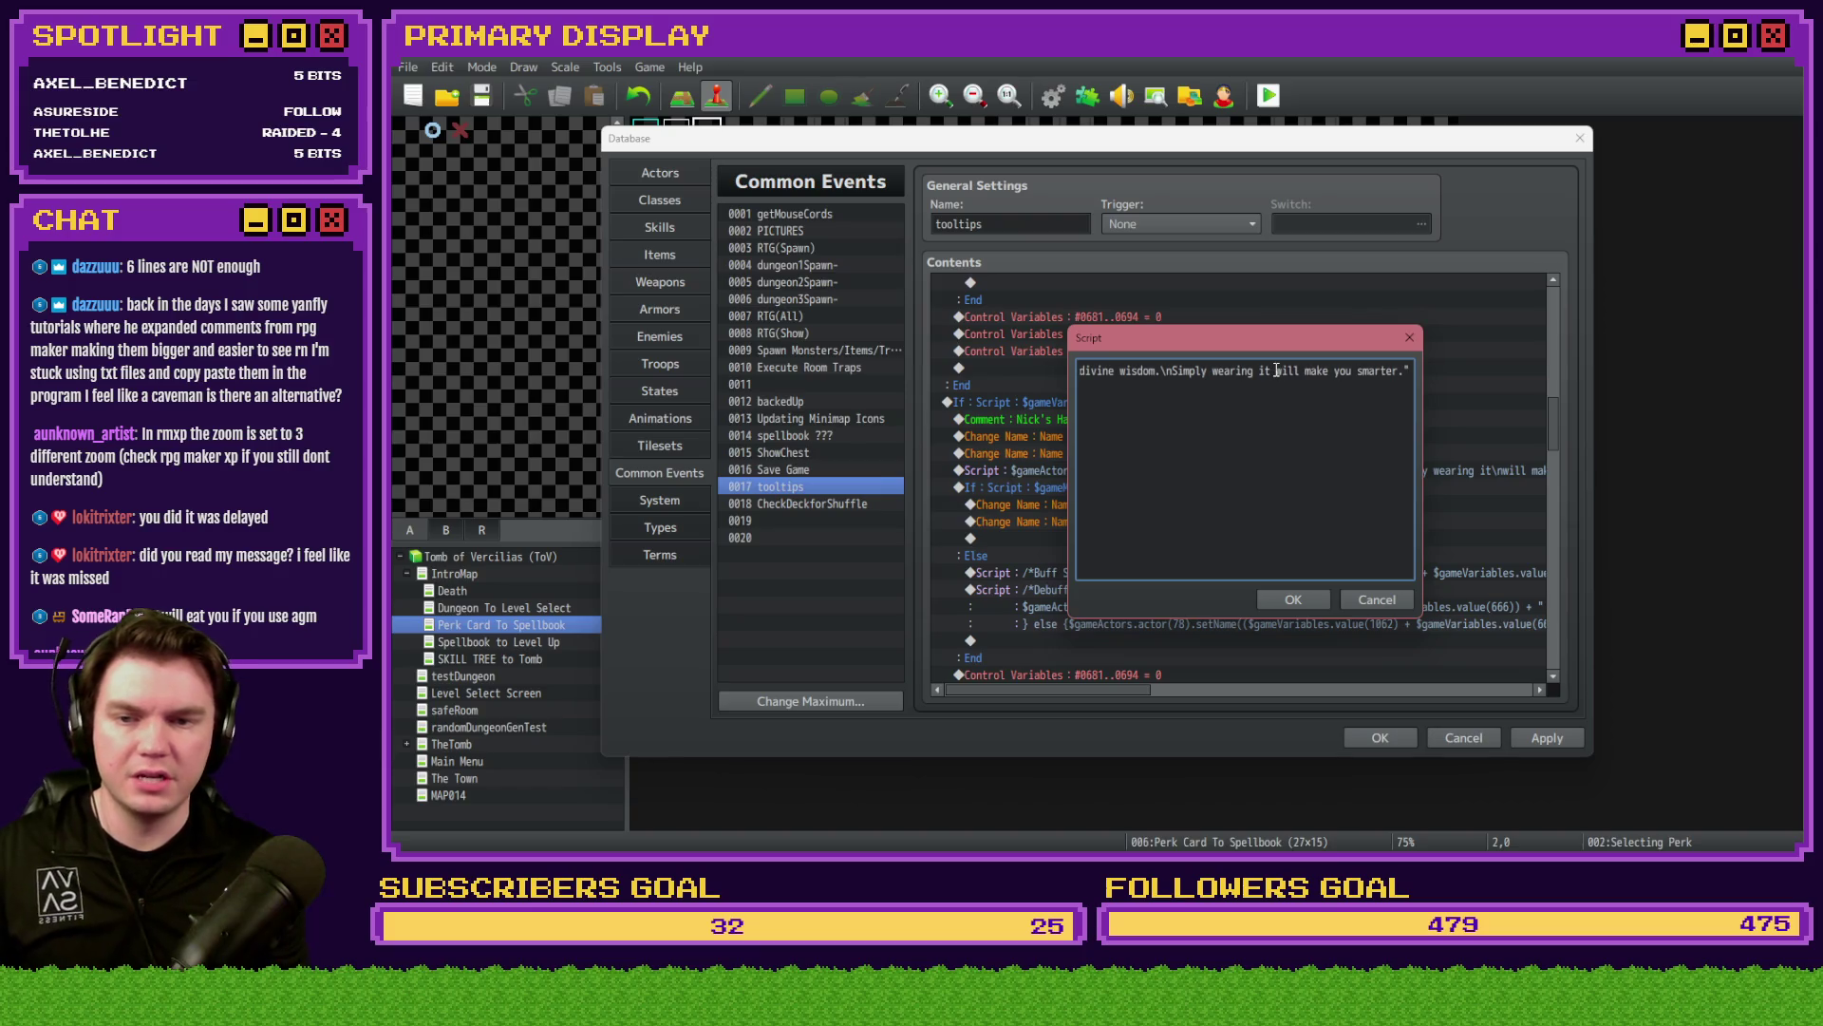
click(1171, 371)
key(BackSpace)
key(BackSpace)
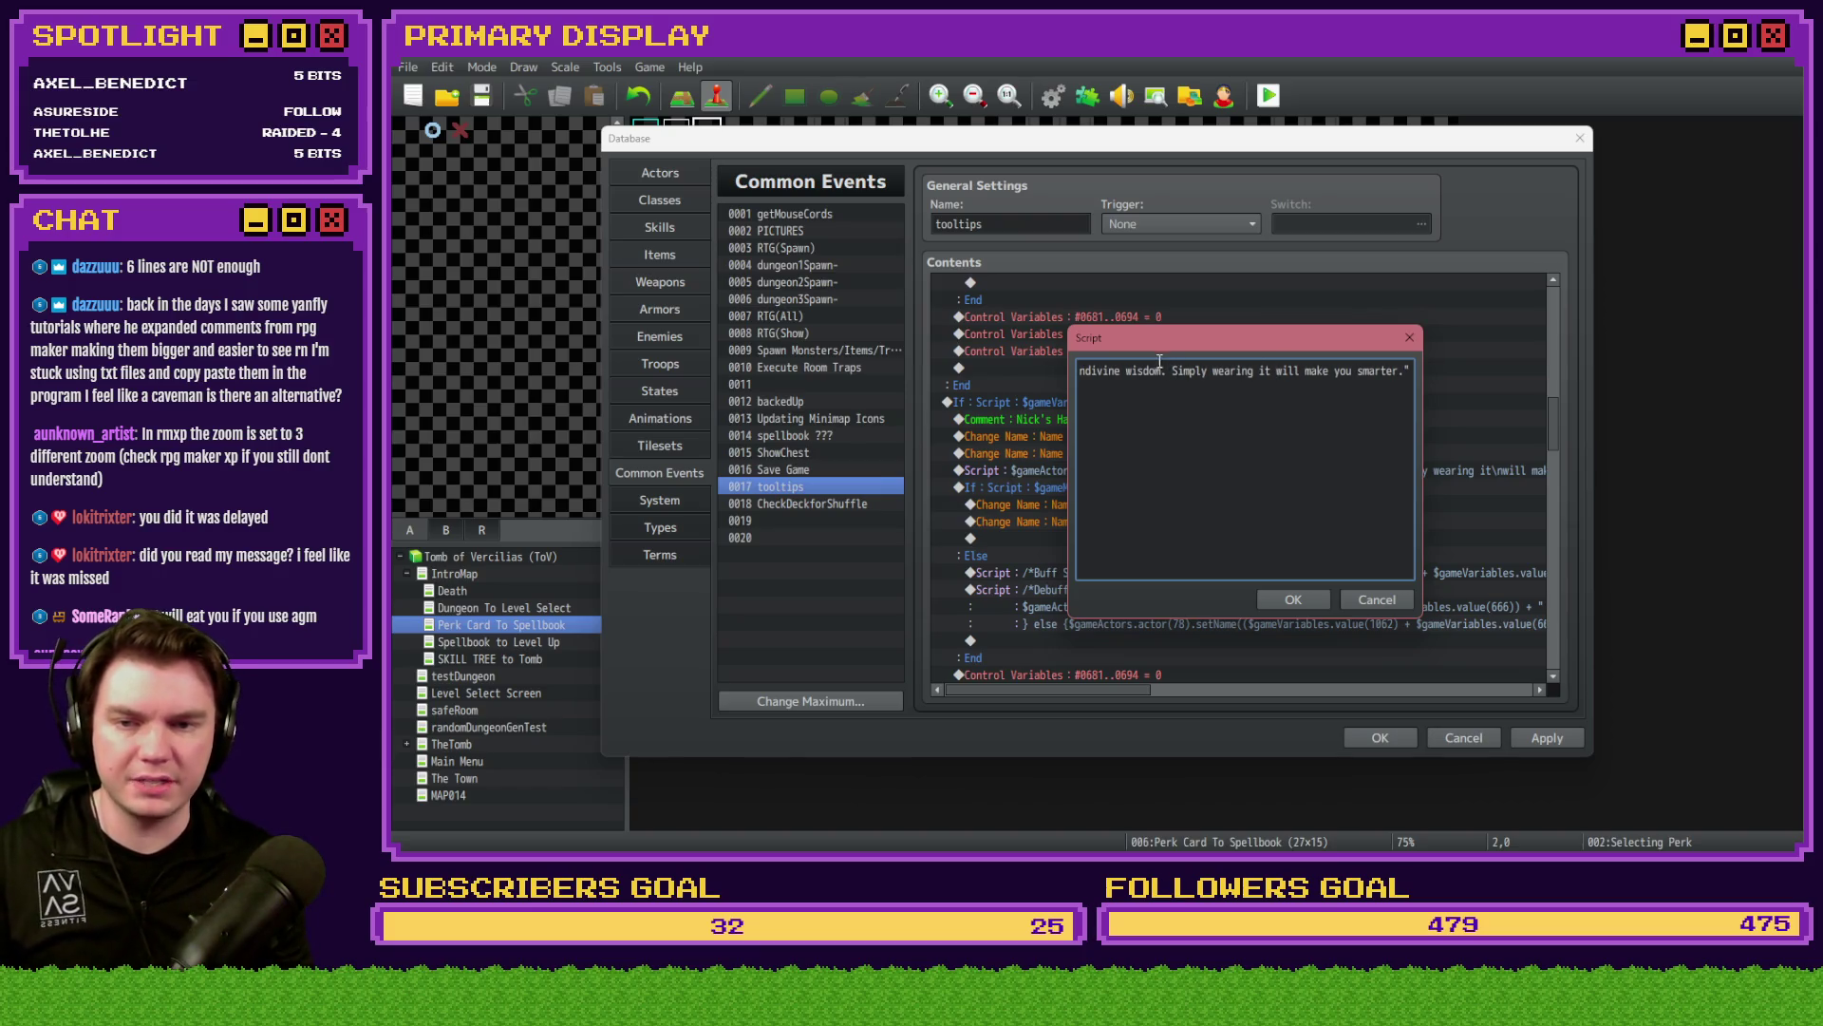
key(Left)
key(Left)
key(Left)
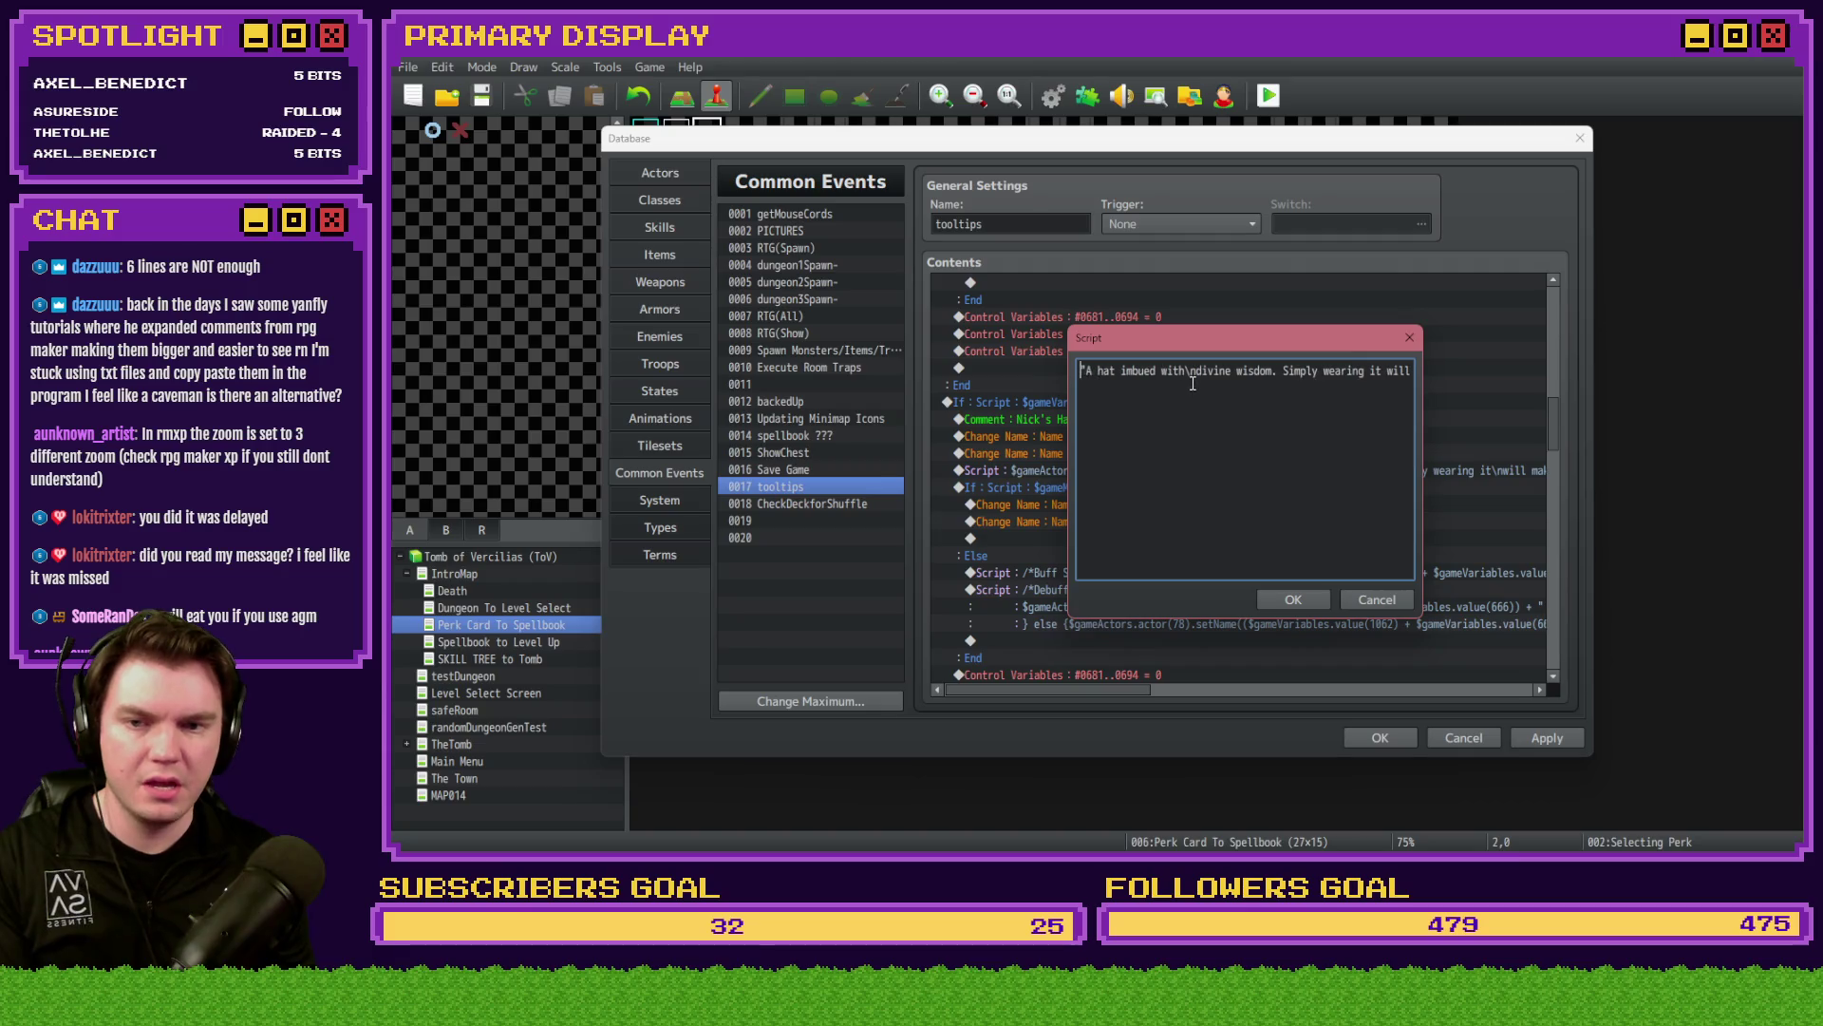
key(BackSpace)
key(BackSpace)
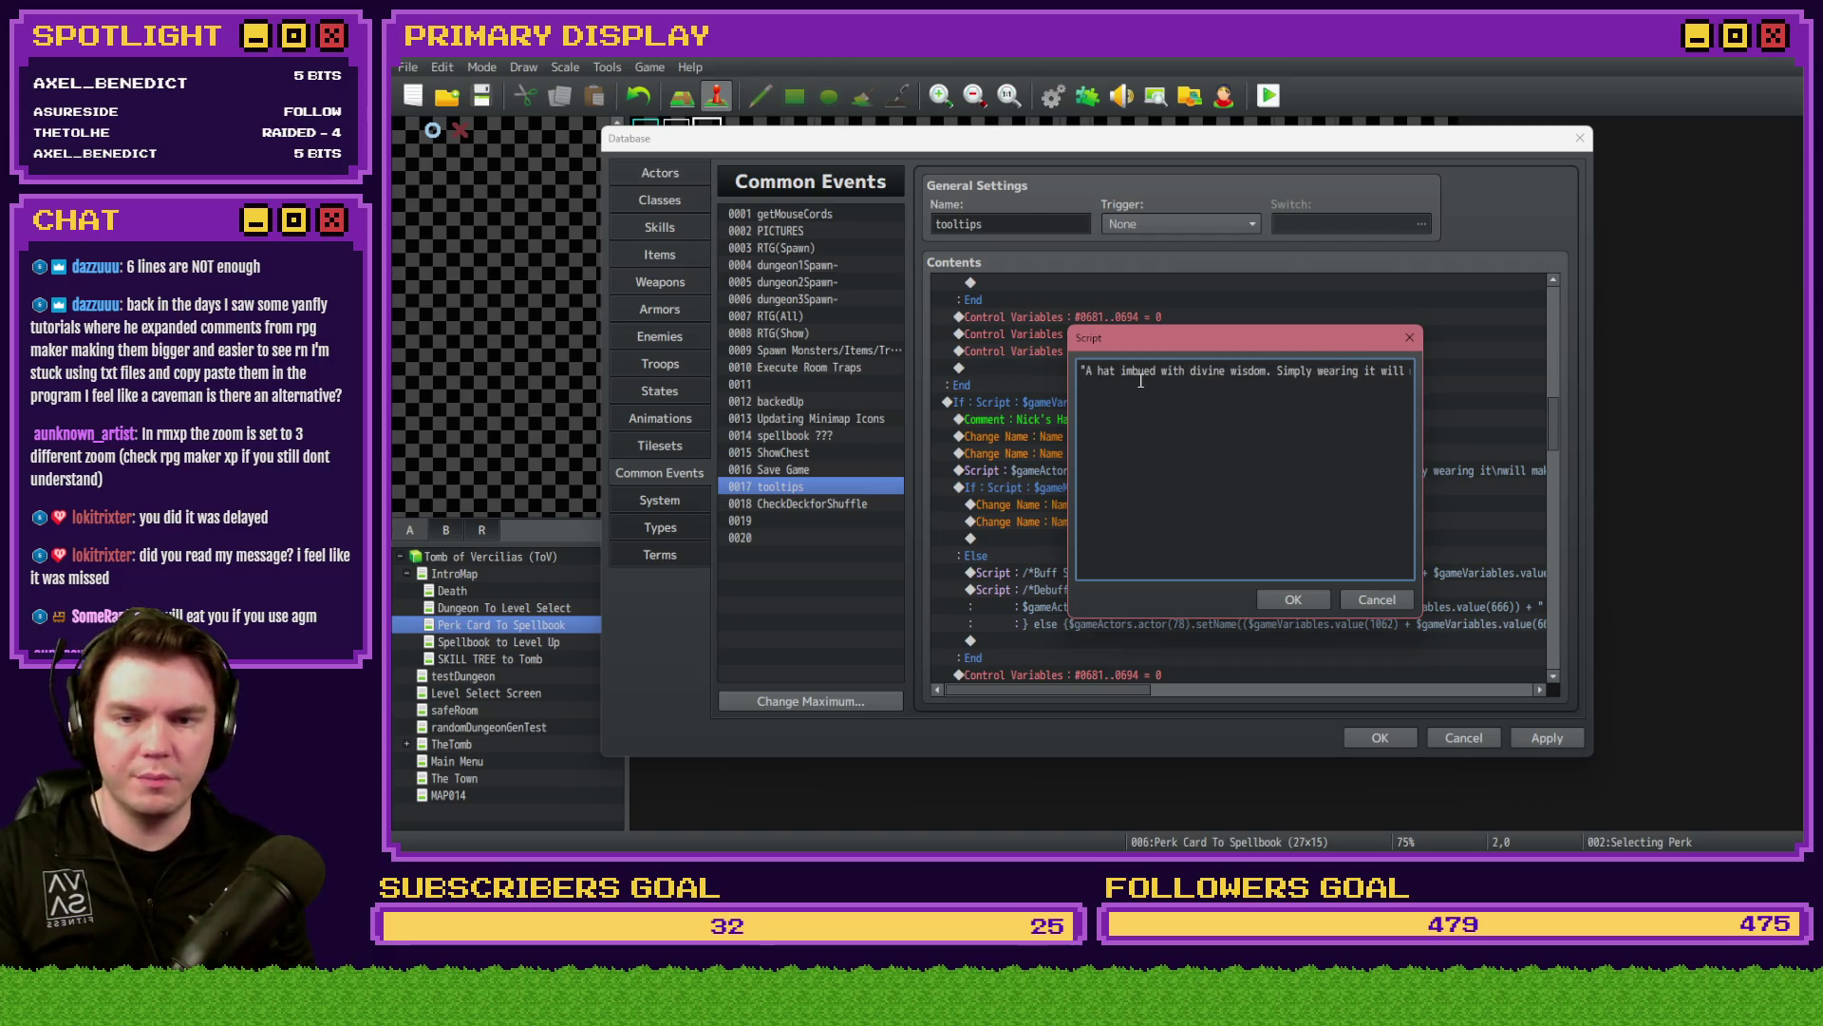
click(1293, 599)
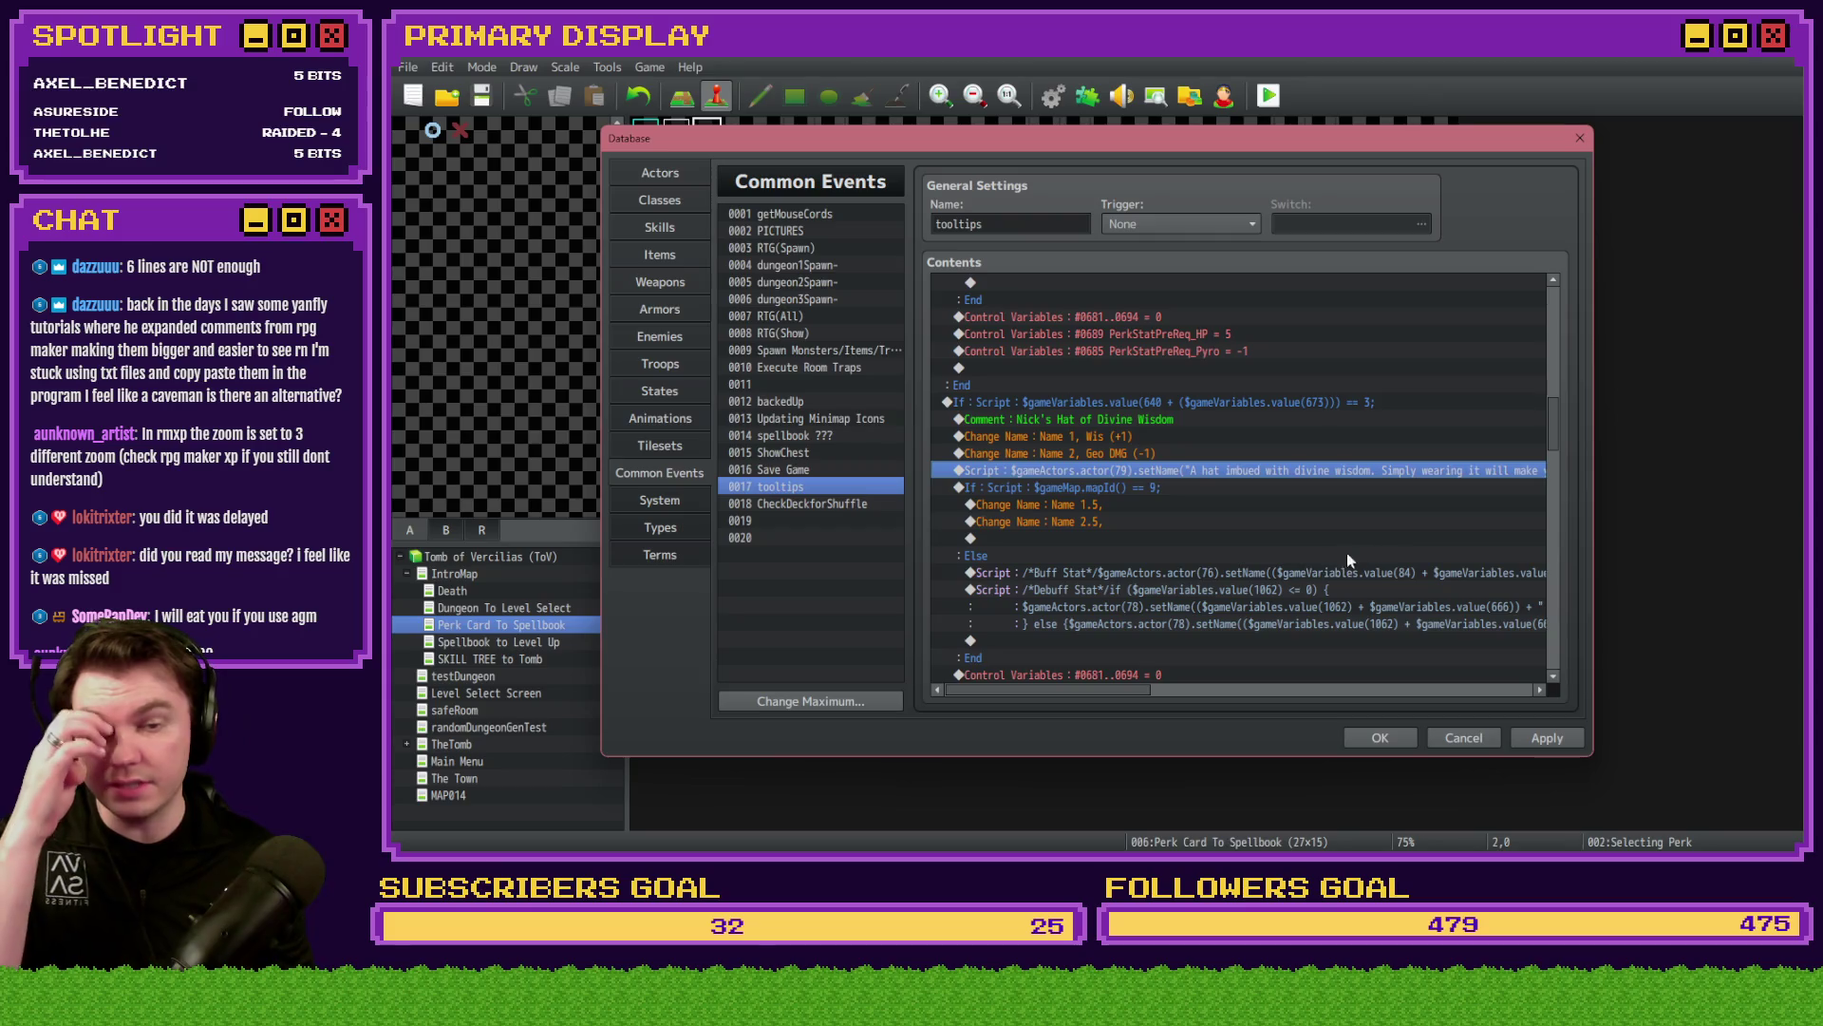
- Reopen the hat script and add one \n break between 'it' and 'will make you smarter.'
scroll(1443, 498, up, 5)
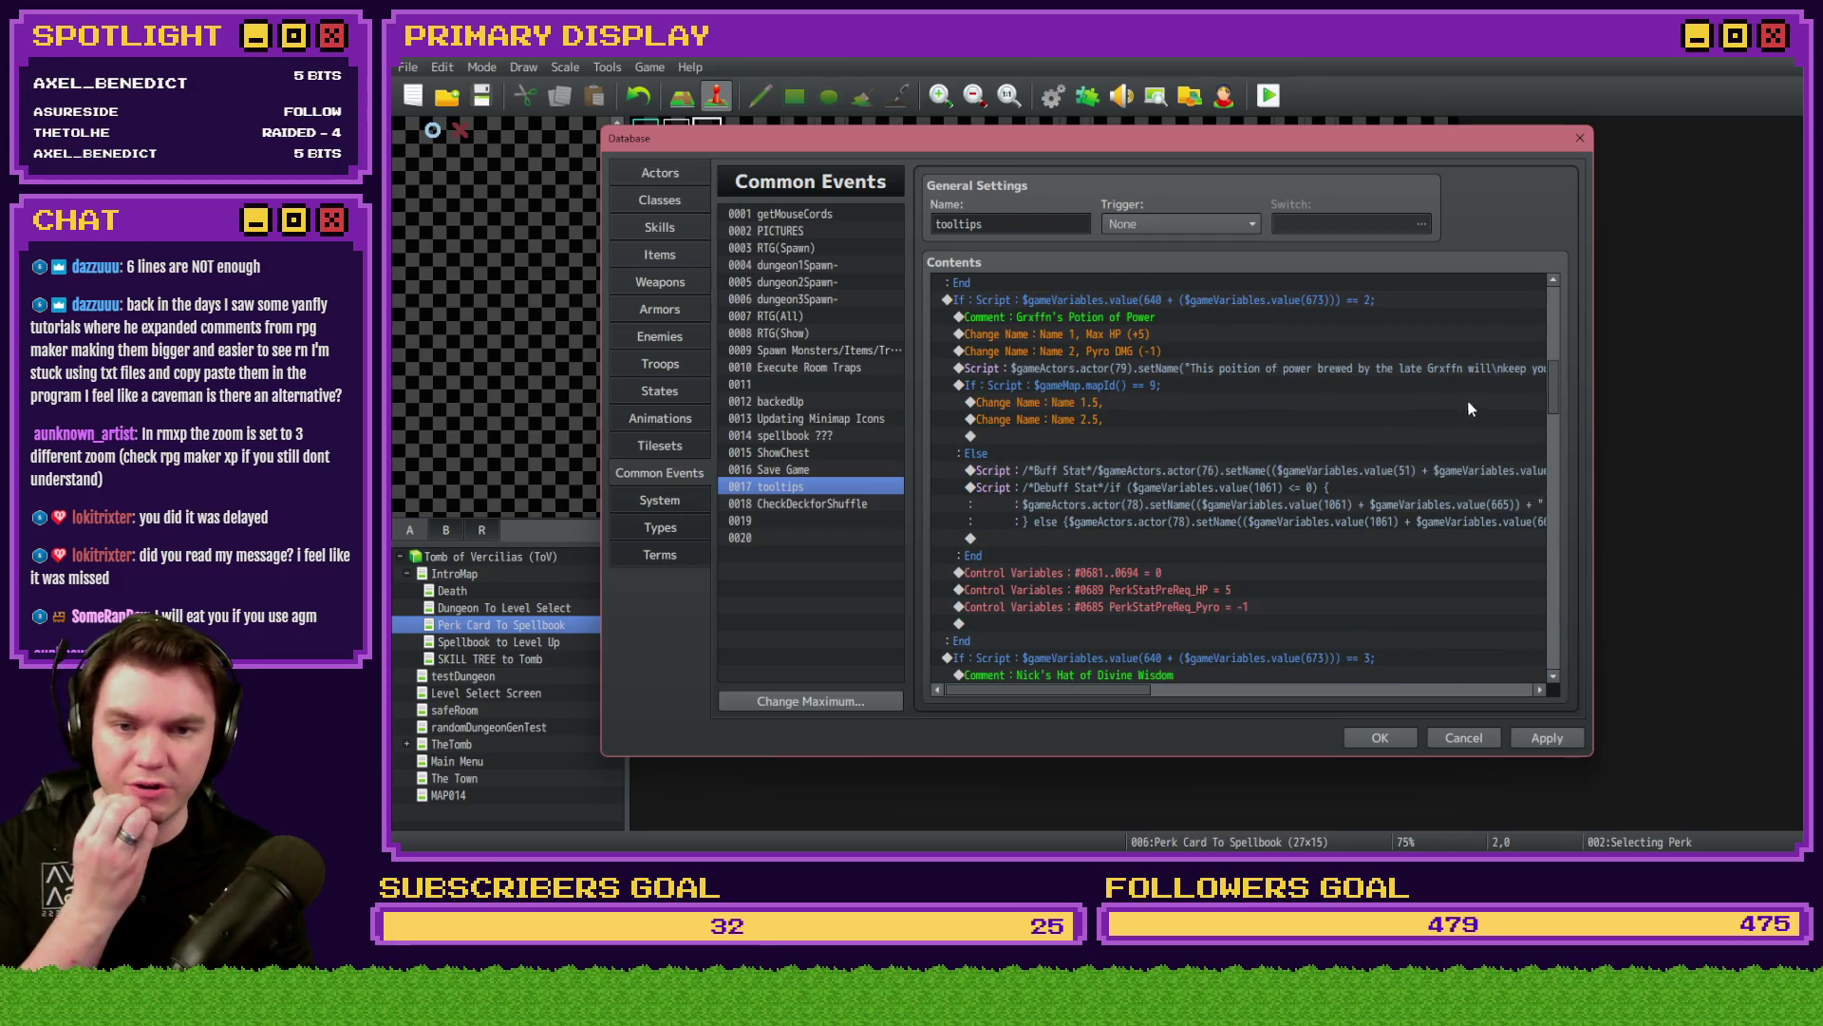
scroll(1479, 370, down, 7)
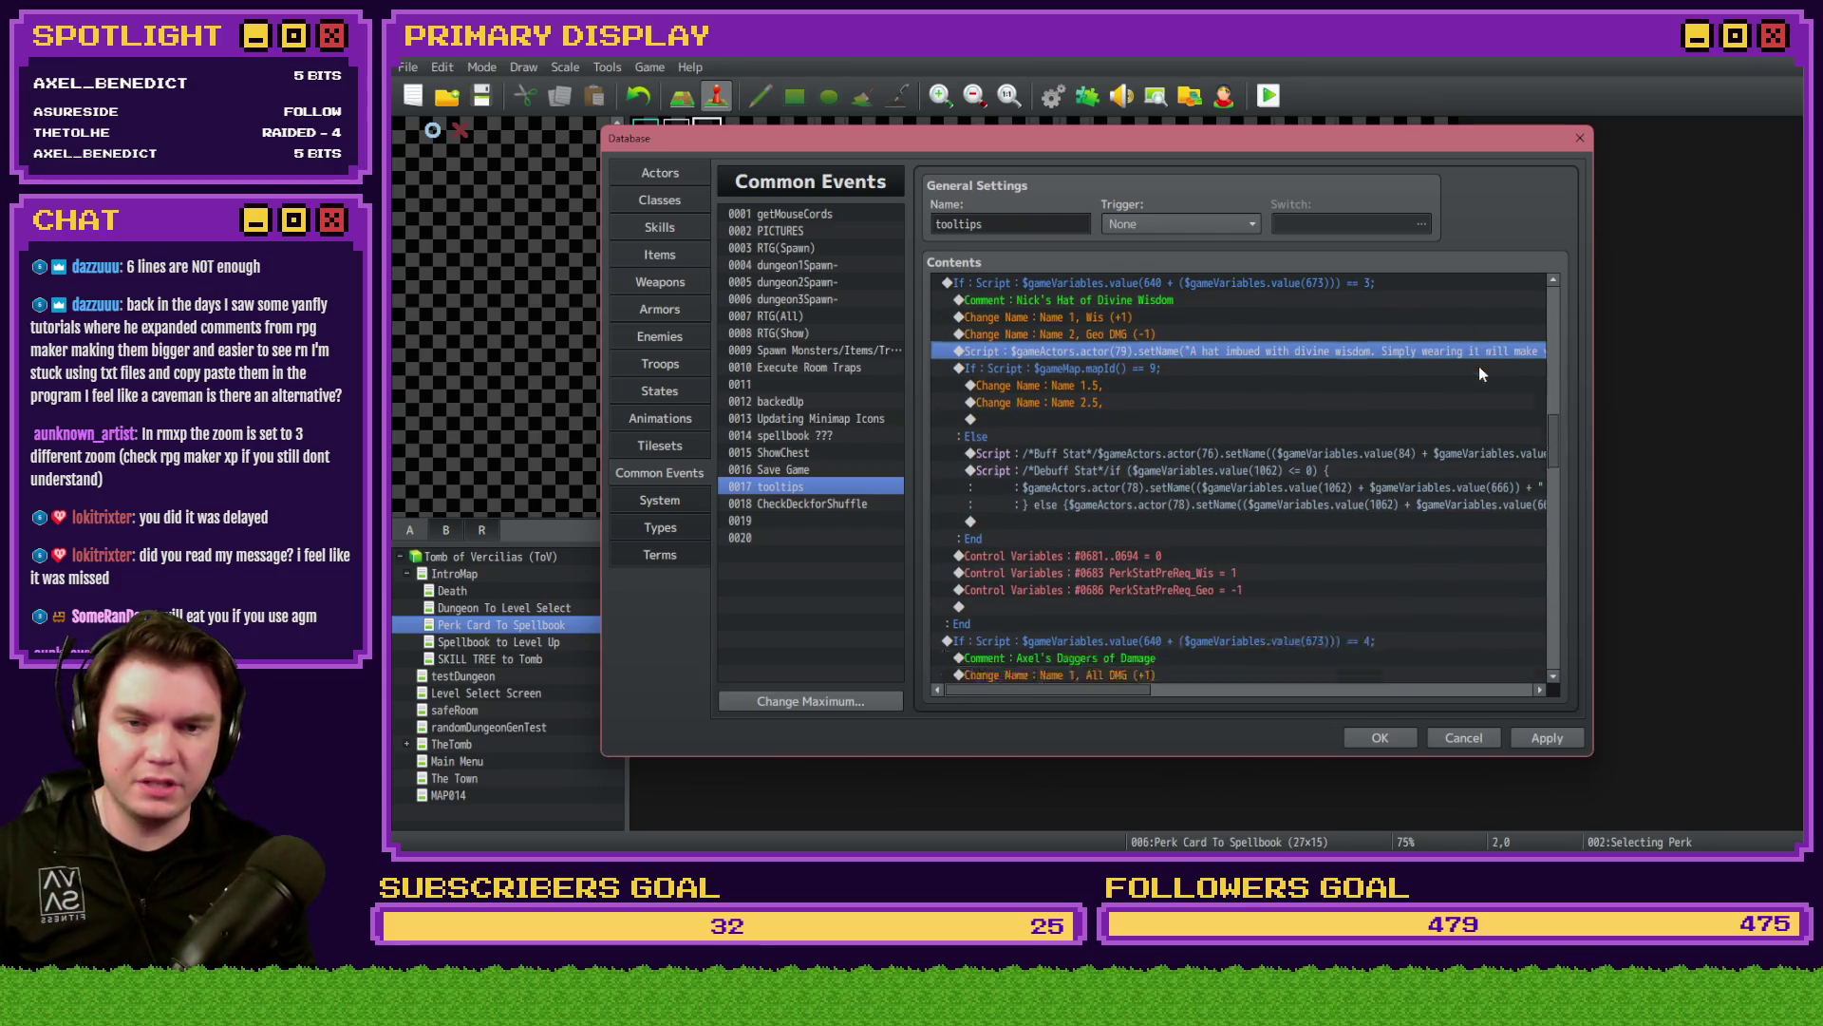
double_click(1481, 354)
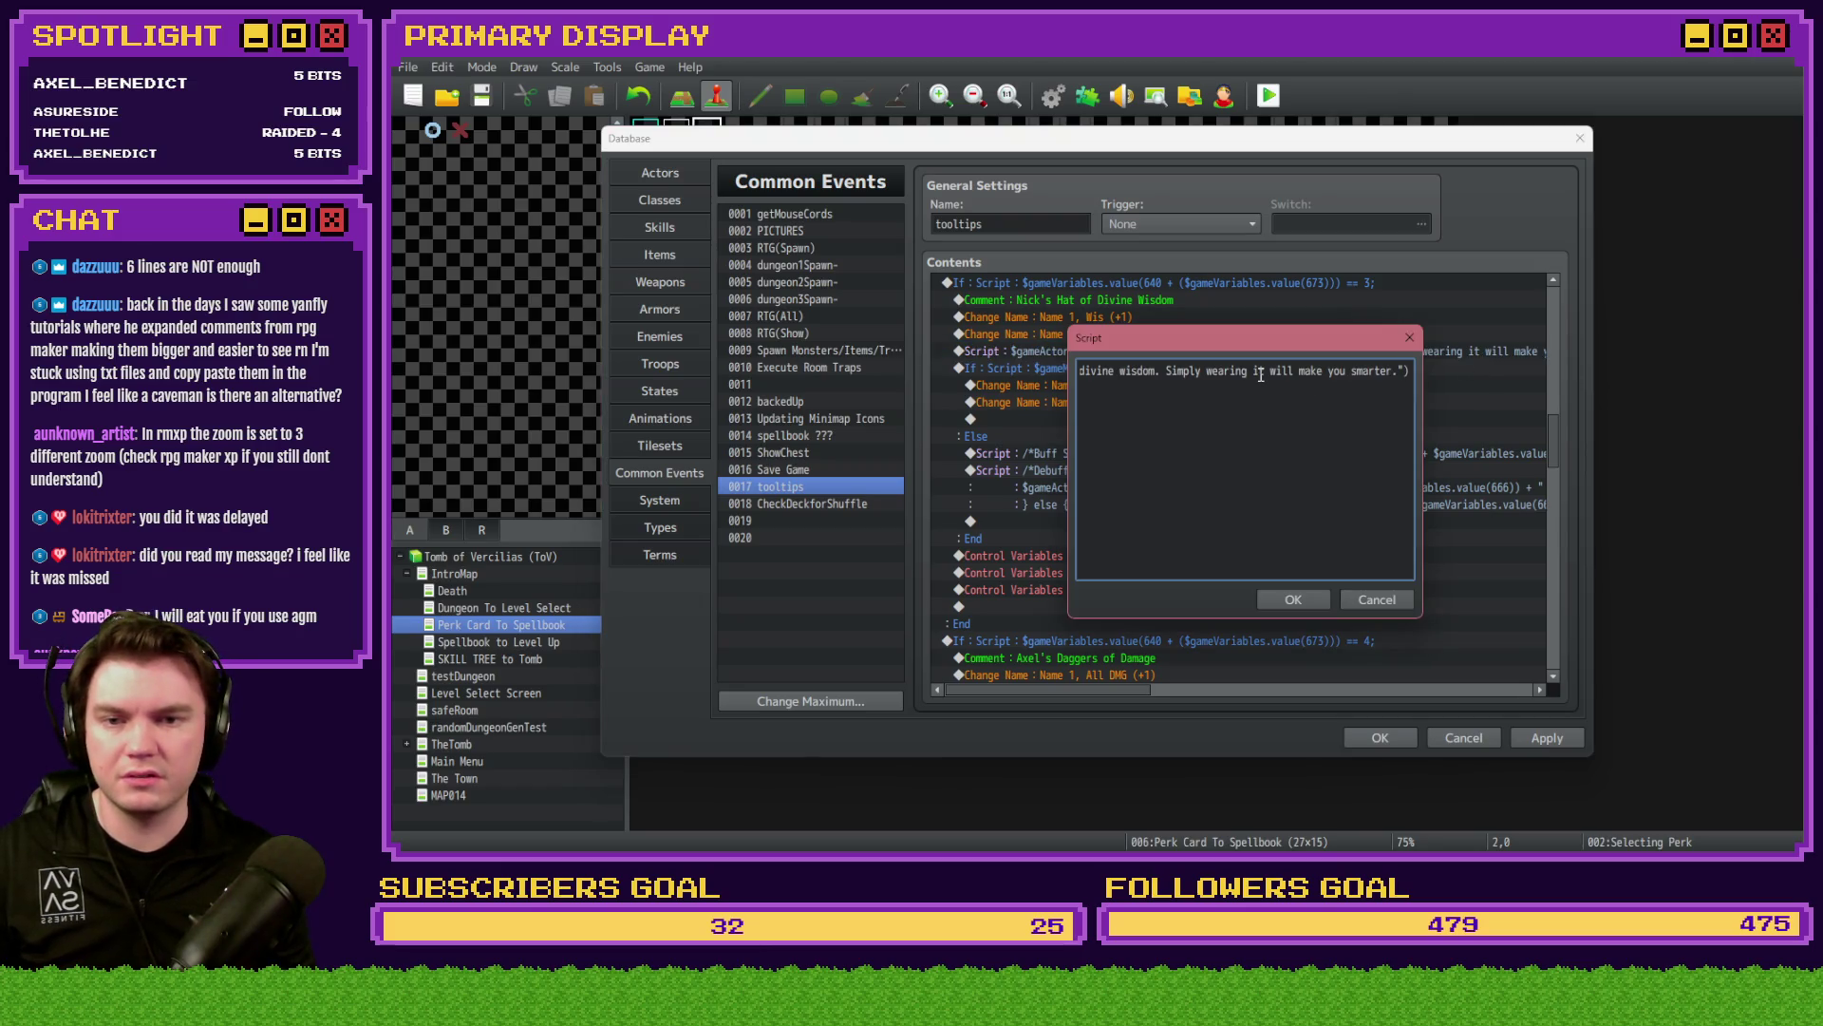
key(BackSpace)
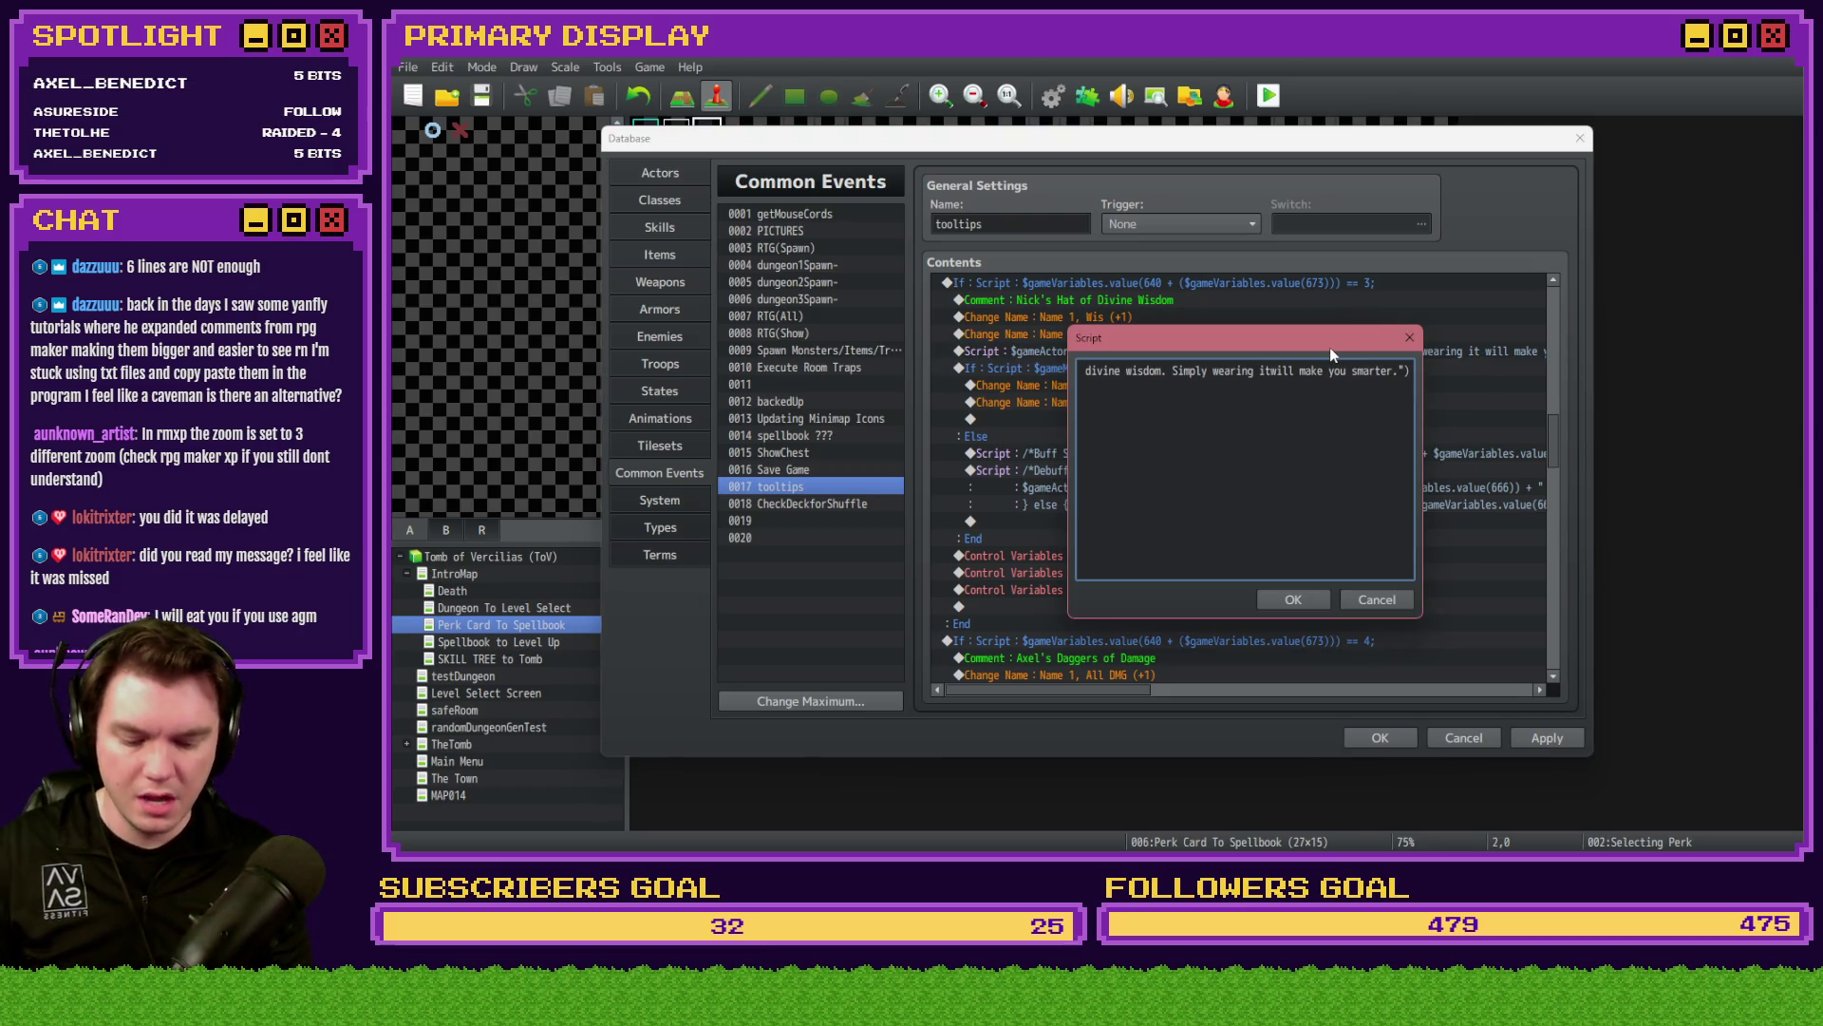
text(\n)
key(ctrl+Return)
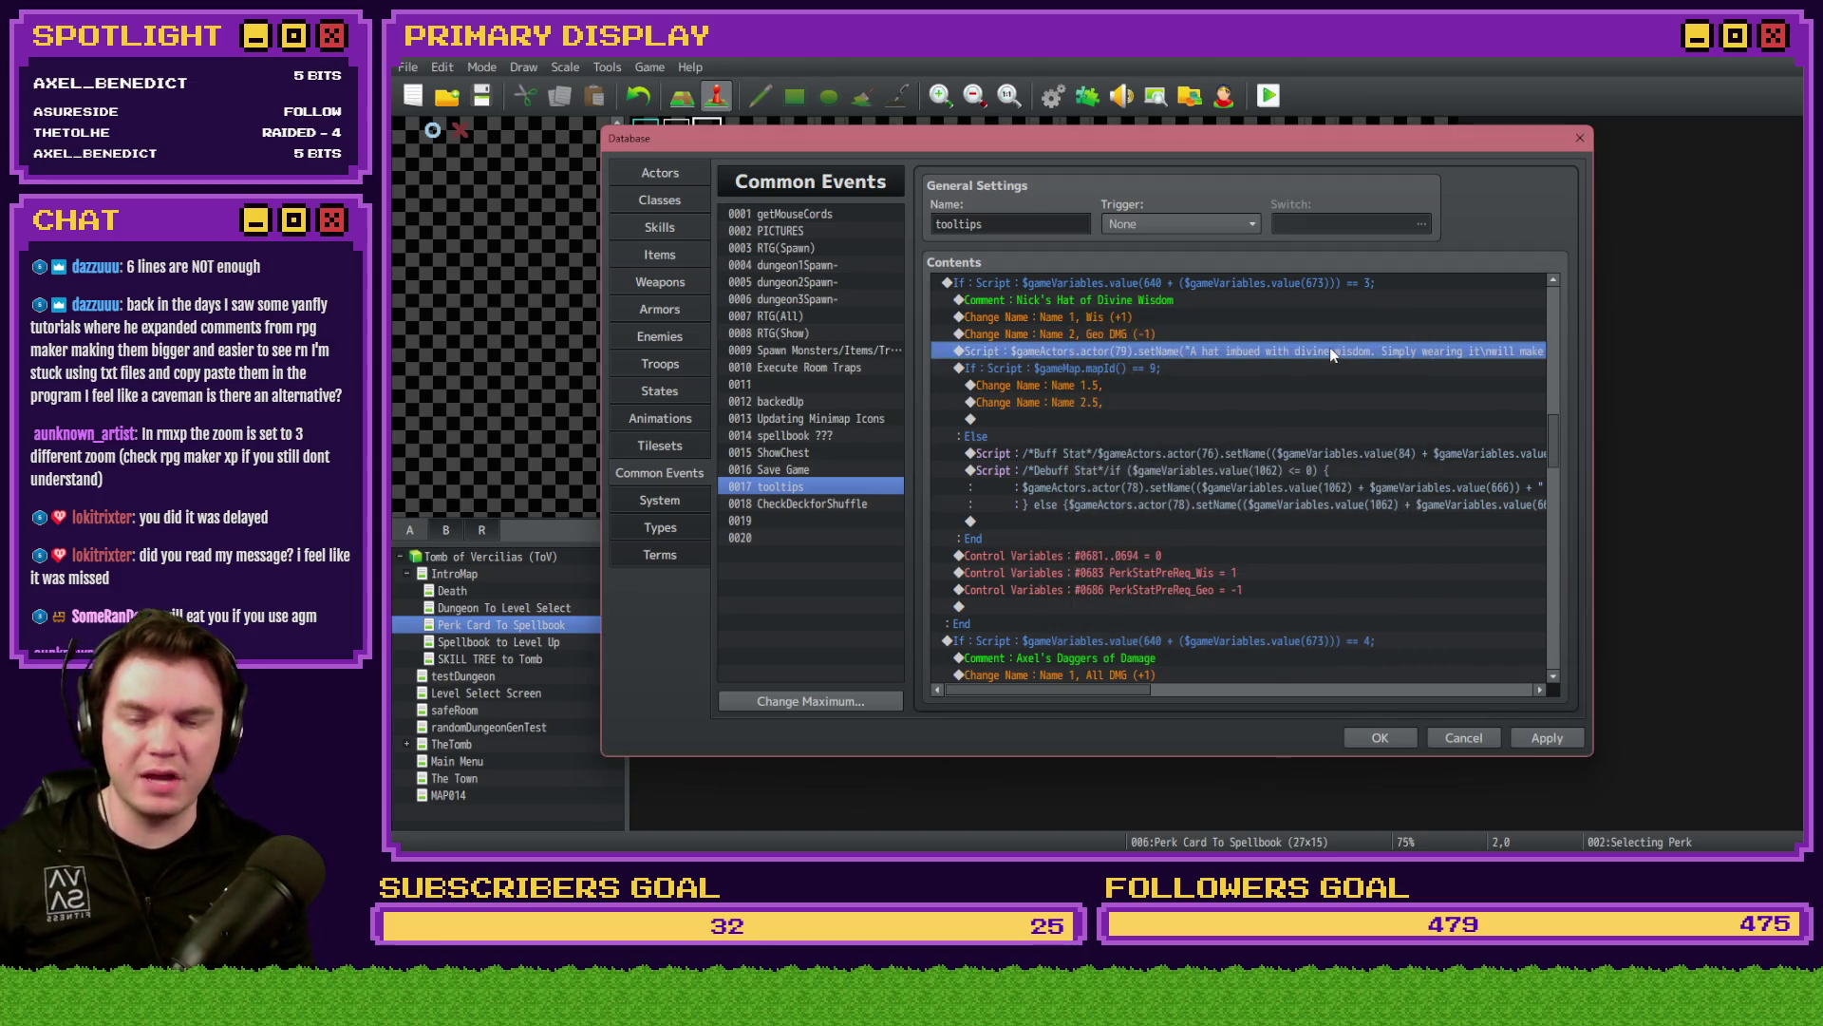
scroll(1348, 399, down, 5)
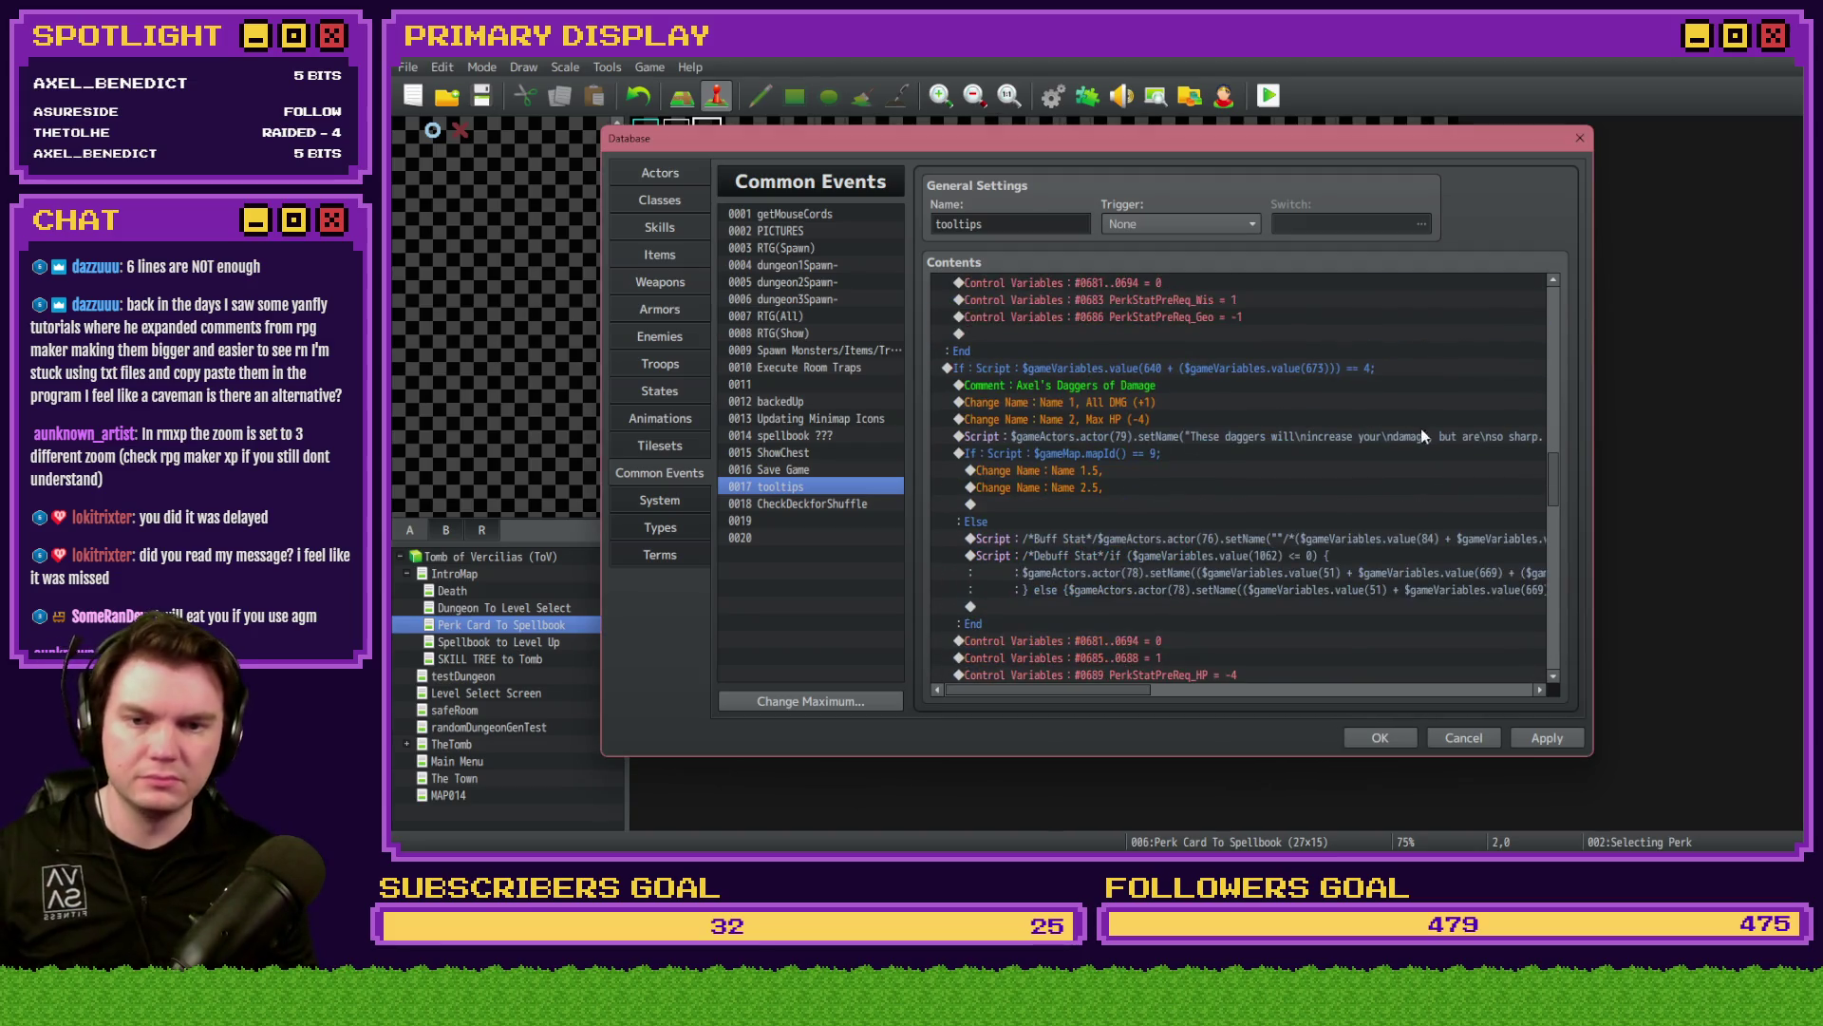
- Replace the \n breaks in the Daggers of Damage description with spaces
double_click(1413, 439)
click(1333, 370)
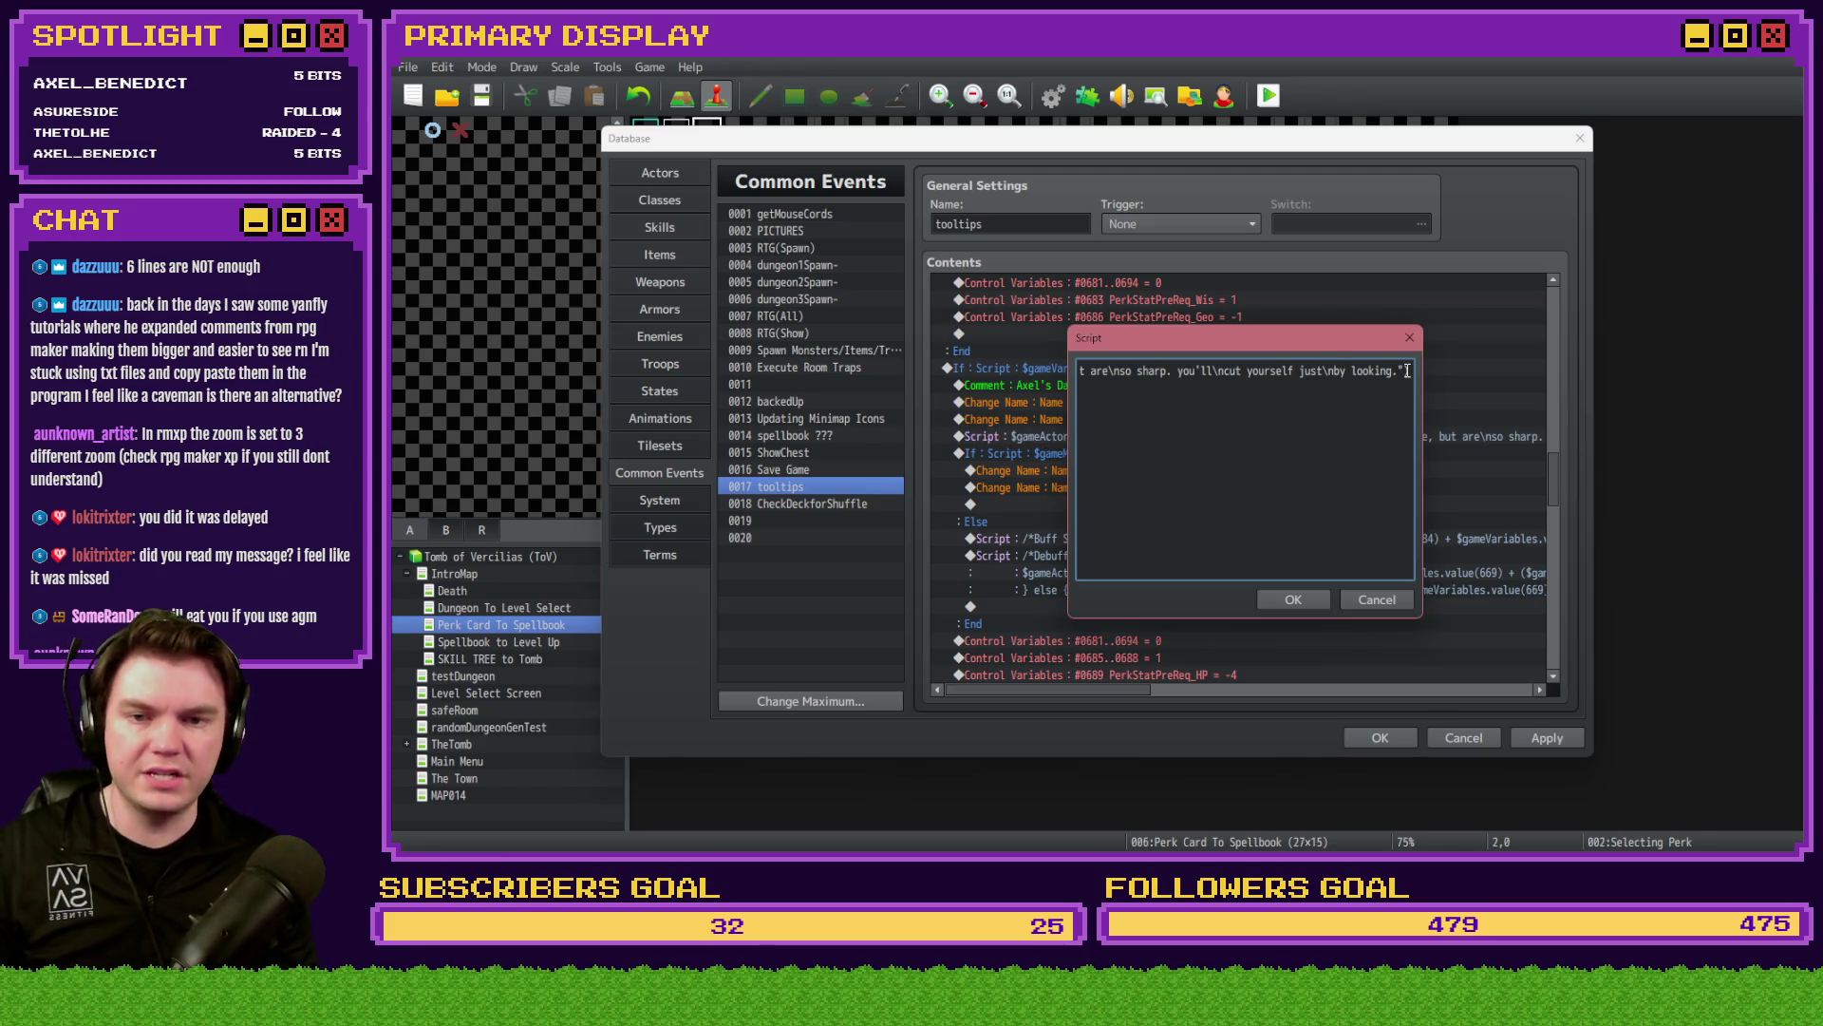
key(BackSpace)
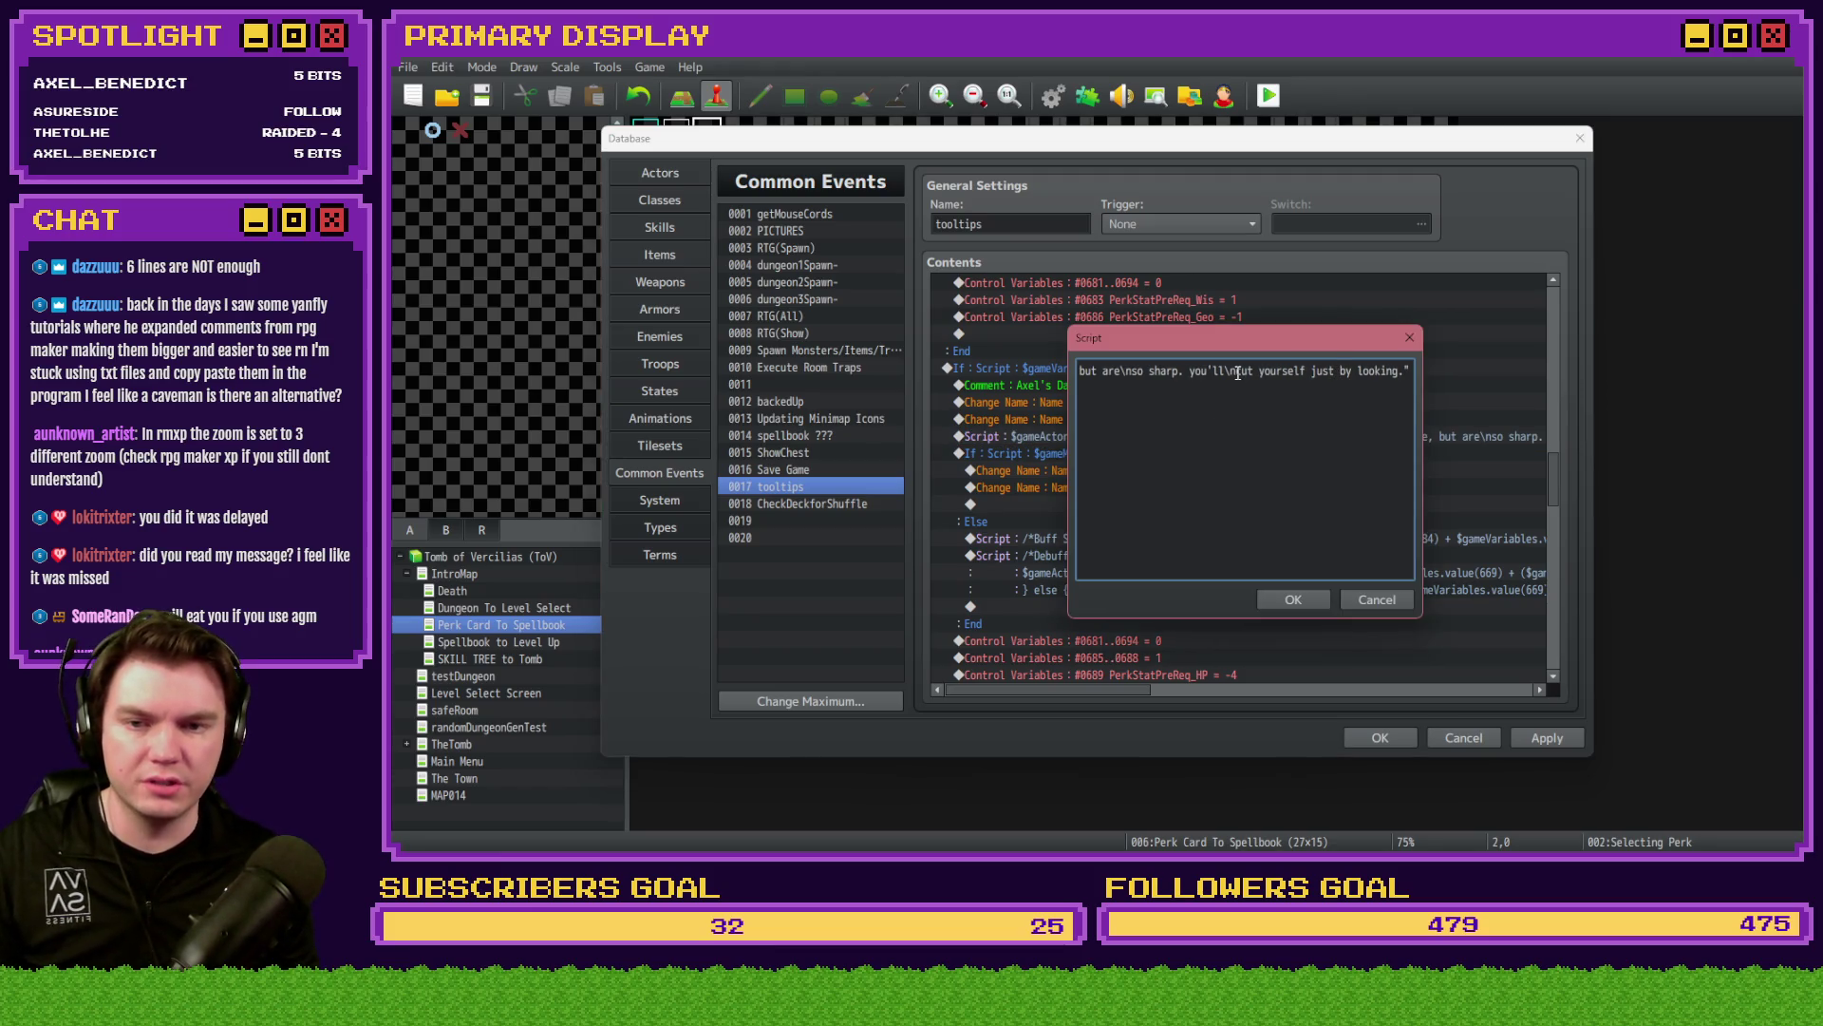
click(1233, 371)
key(Delete)
key(BackSpace)
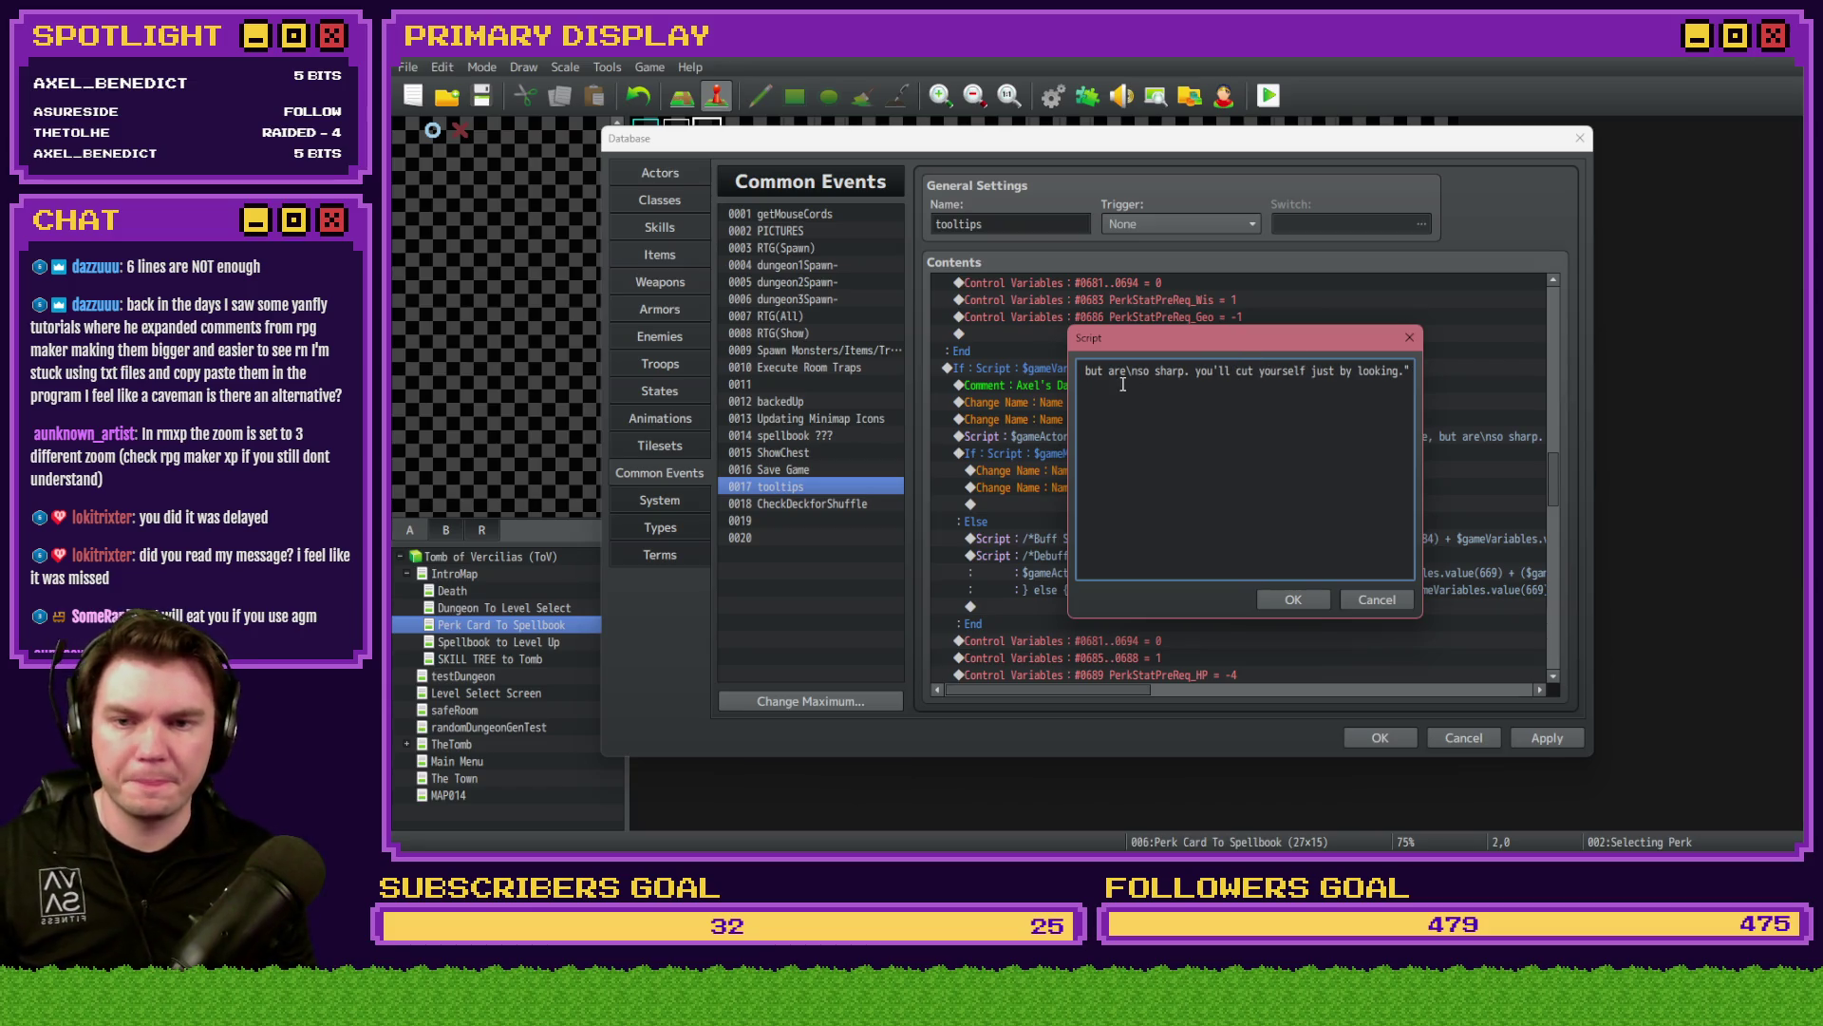
click(1136, 371)
key(Delete)
key(BackSpace)
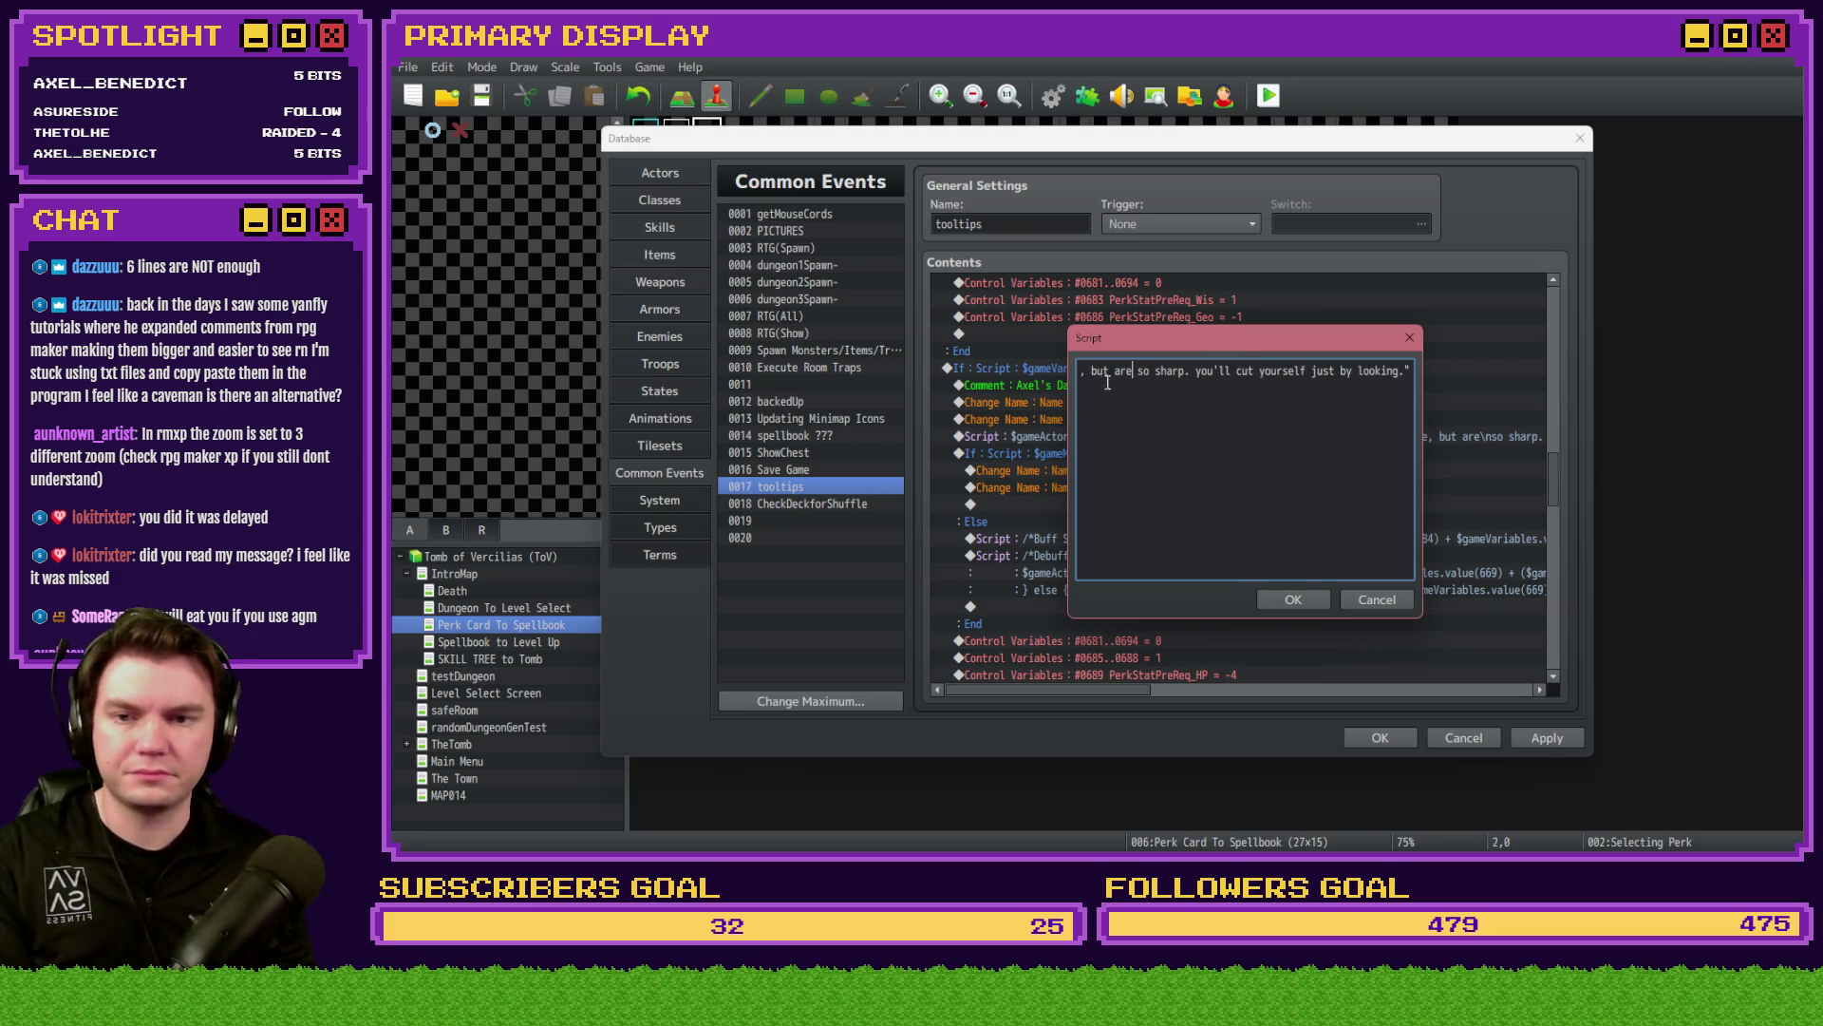
key(Left)
key(Left)
key(Left)
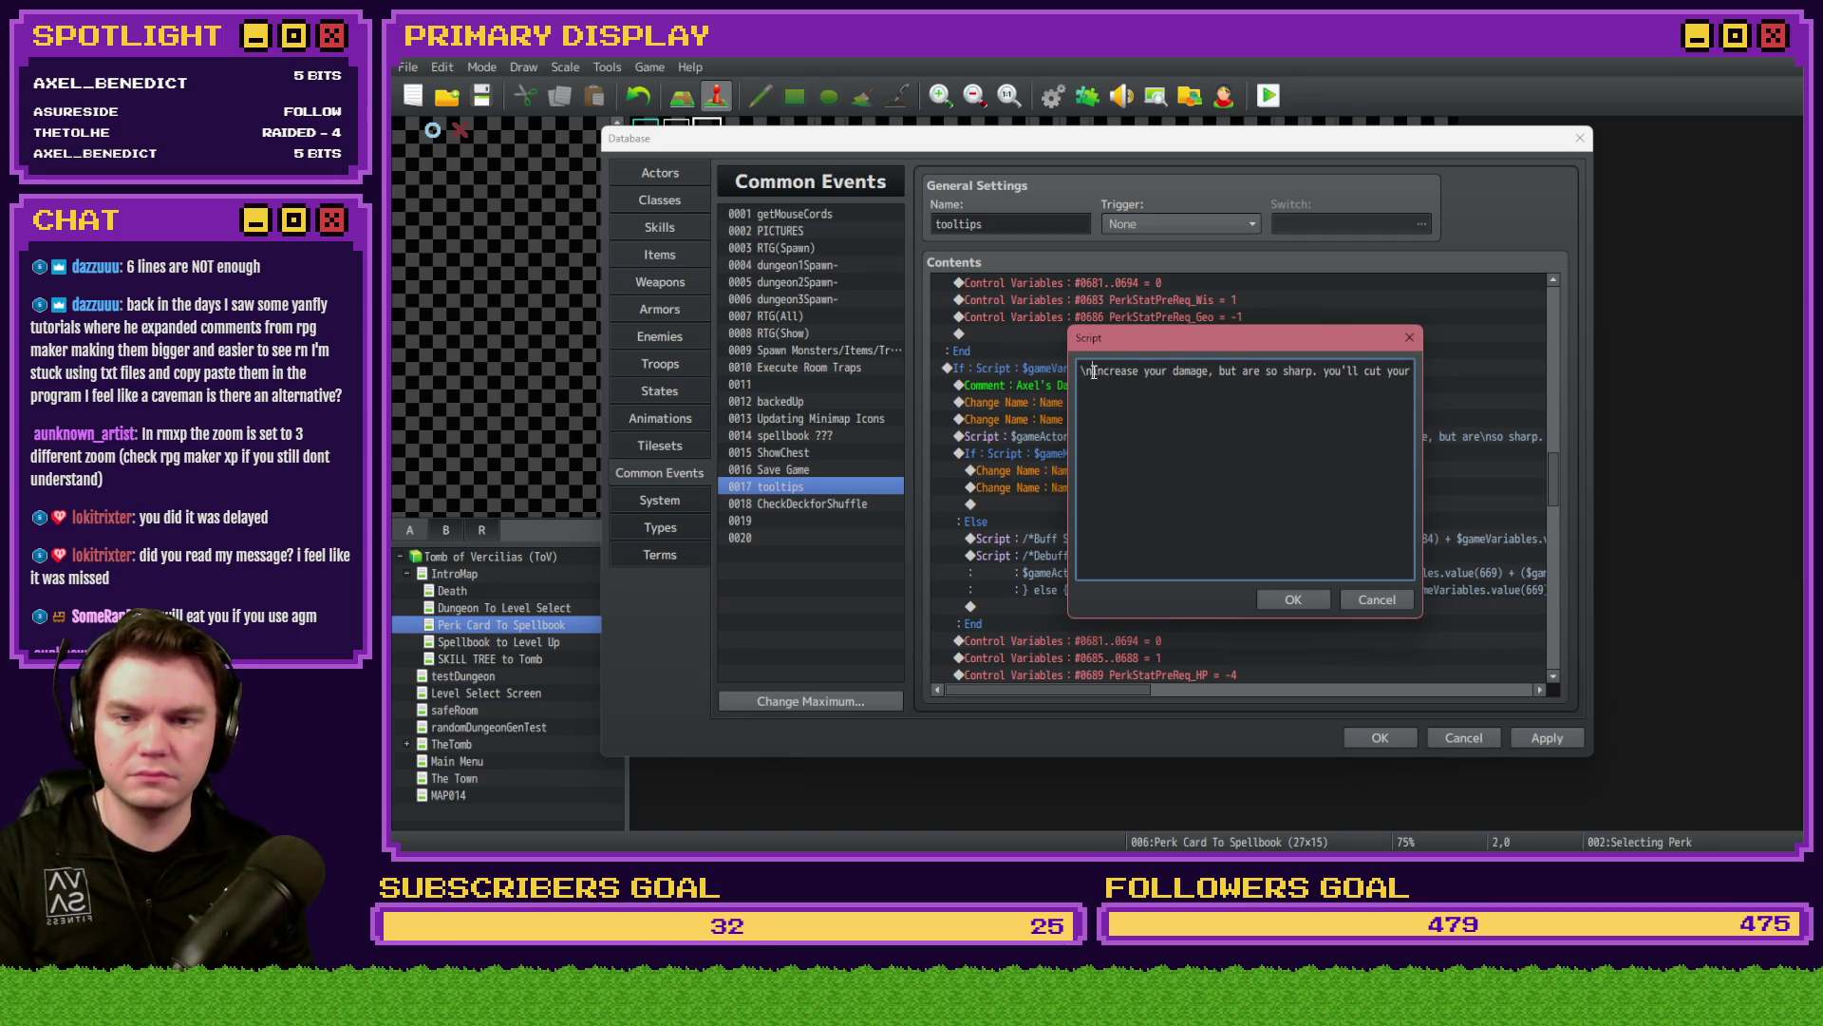
key(Delete)
key(BackSpace)
key(Left)
key(Left)
key(Left)
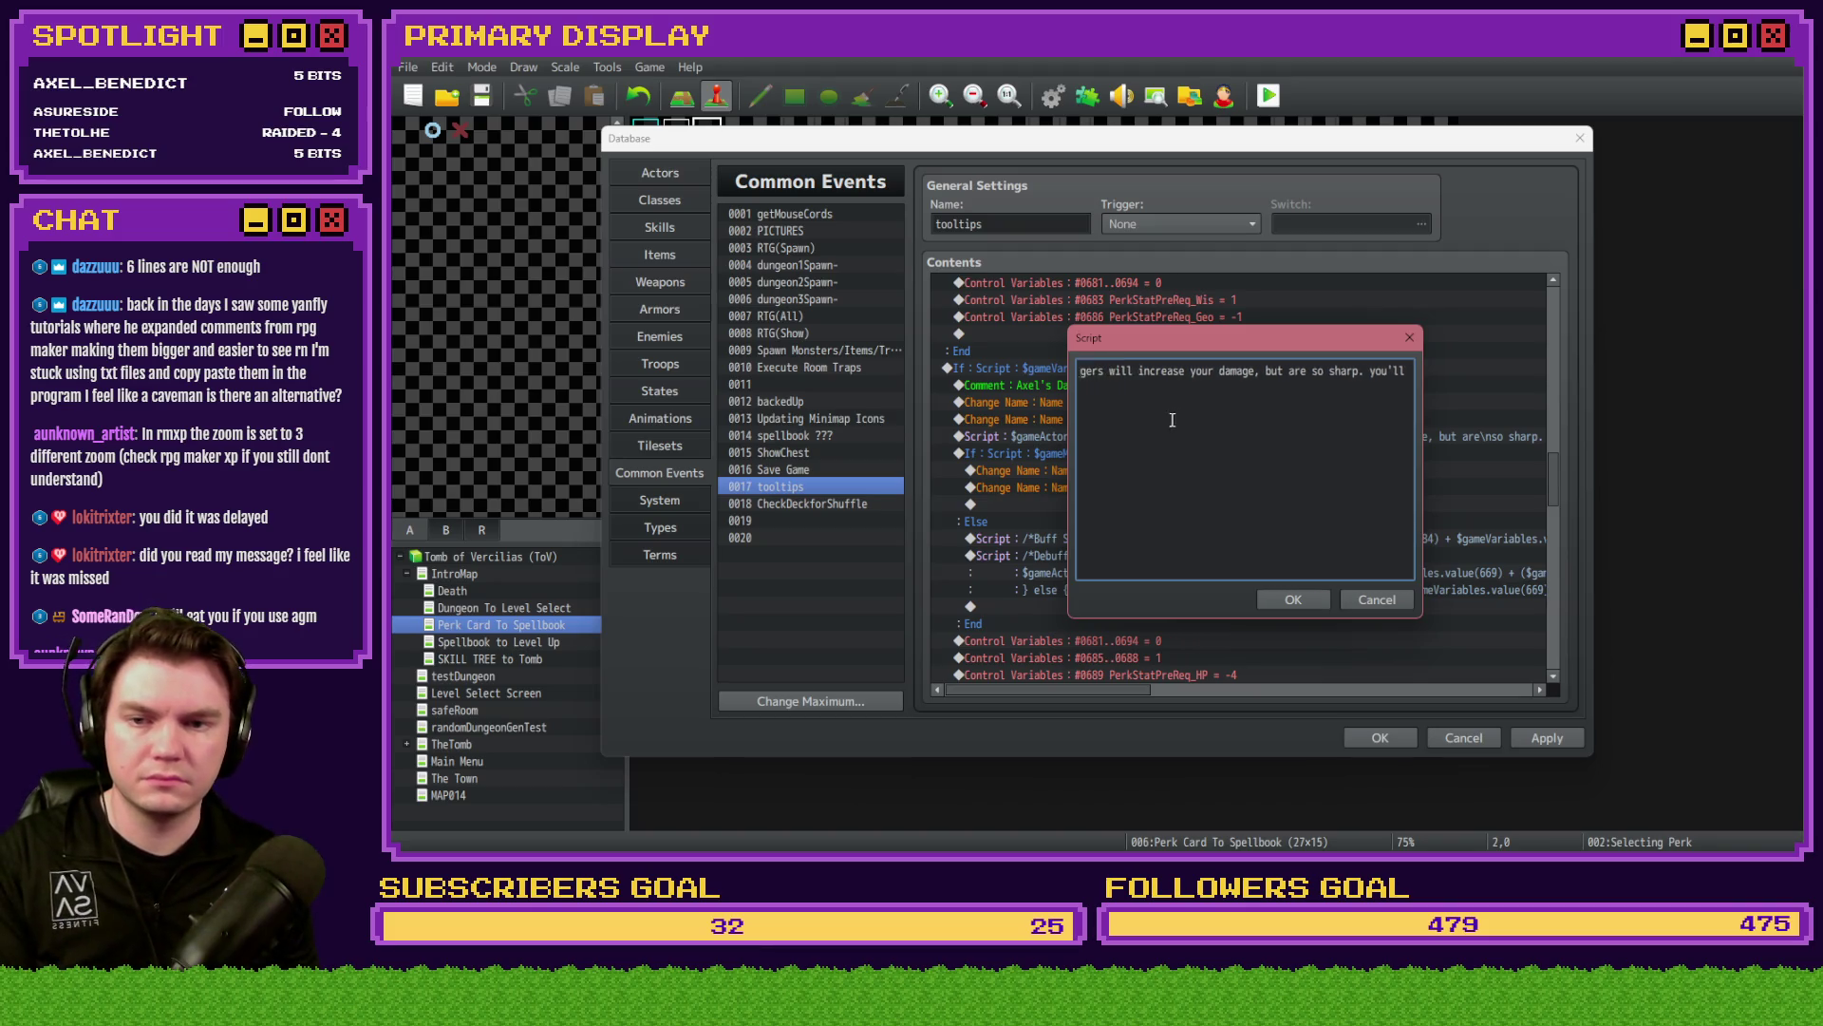
click(1307, 603)
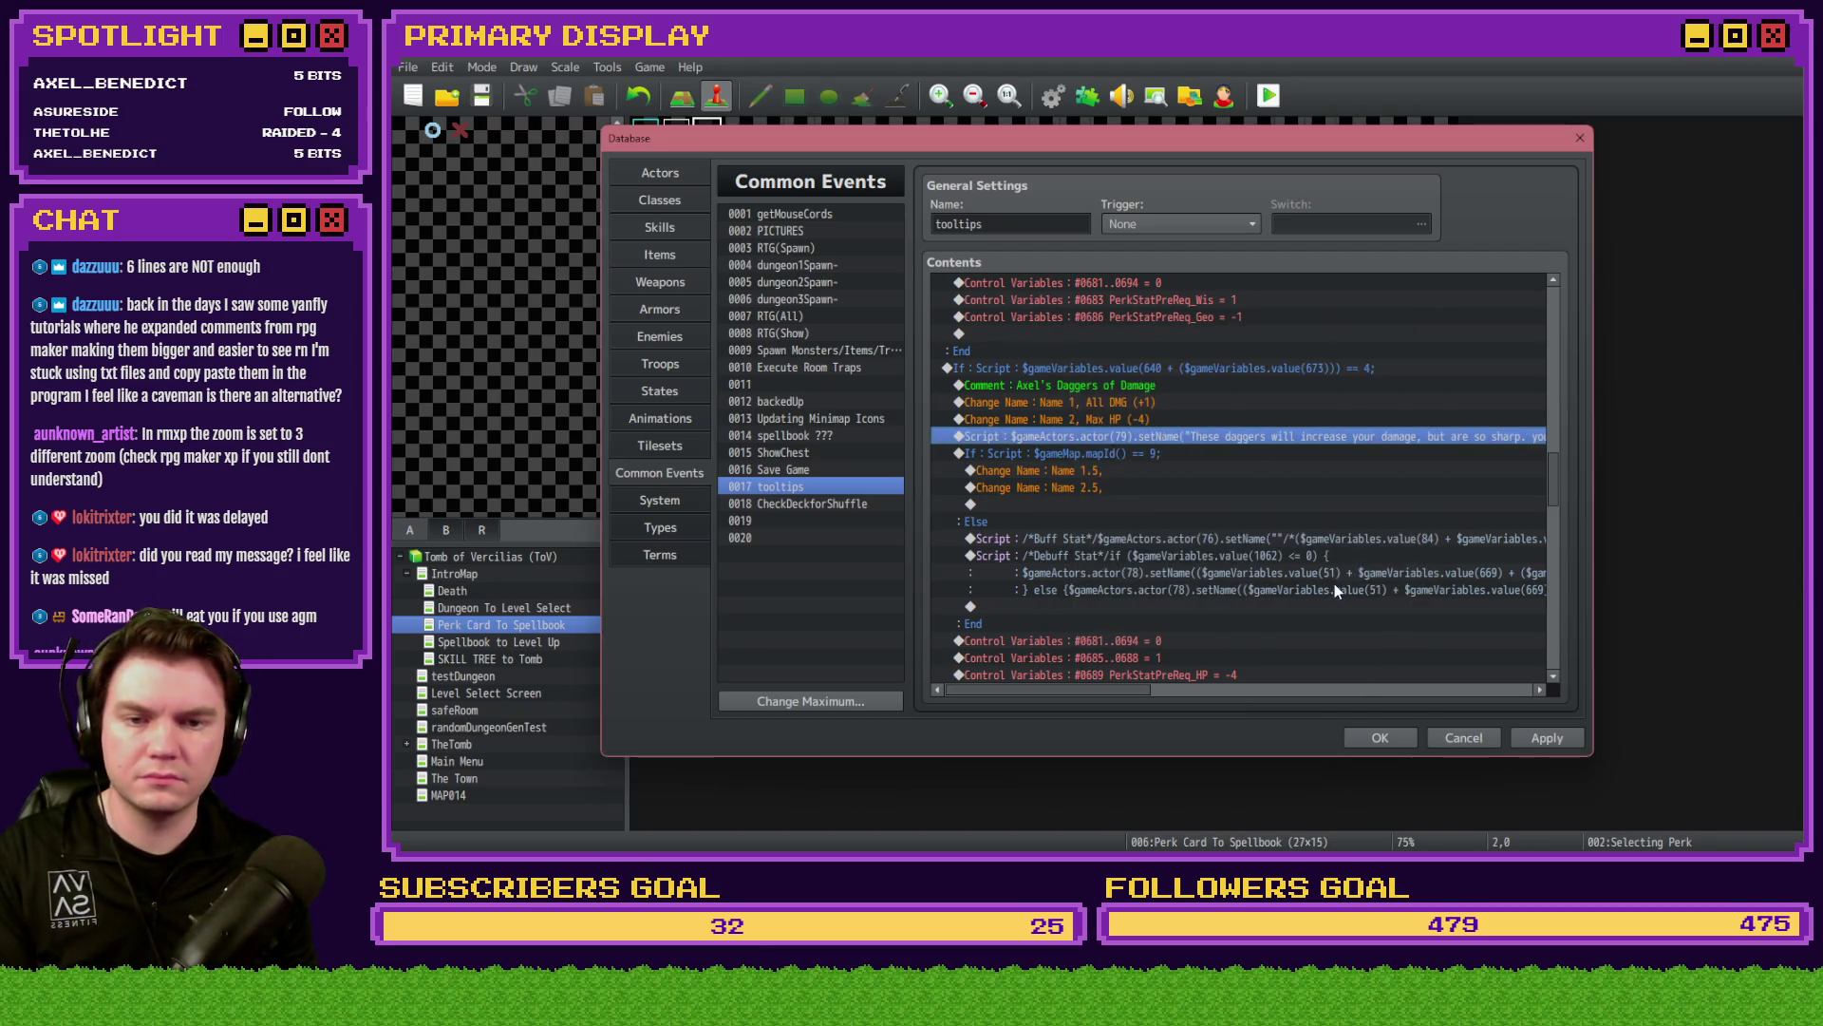
- Reopen the daggers script to break before 'so sharp' and remove the stray period after sharp
scroll(1441, 490, up, 6)
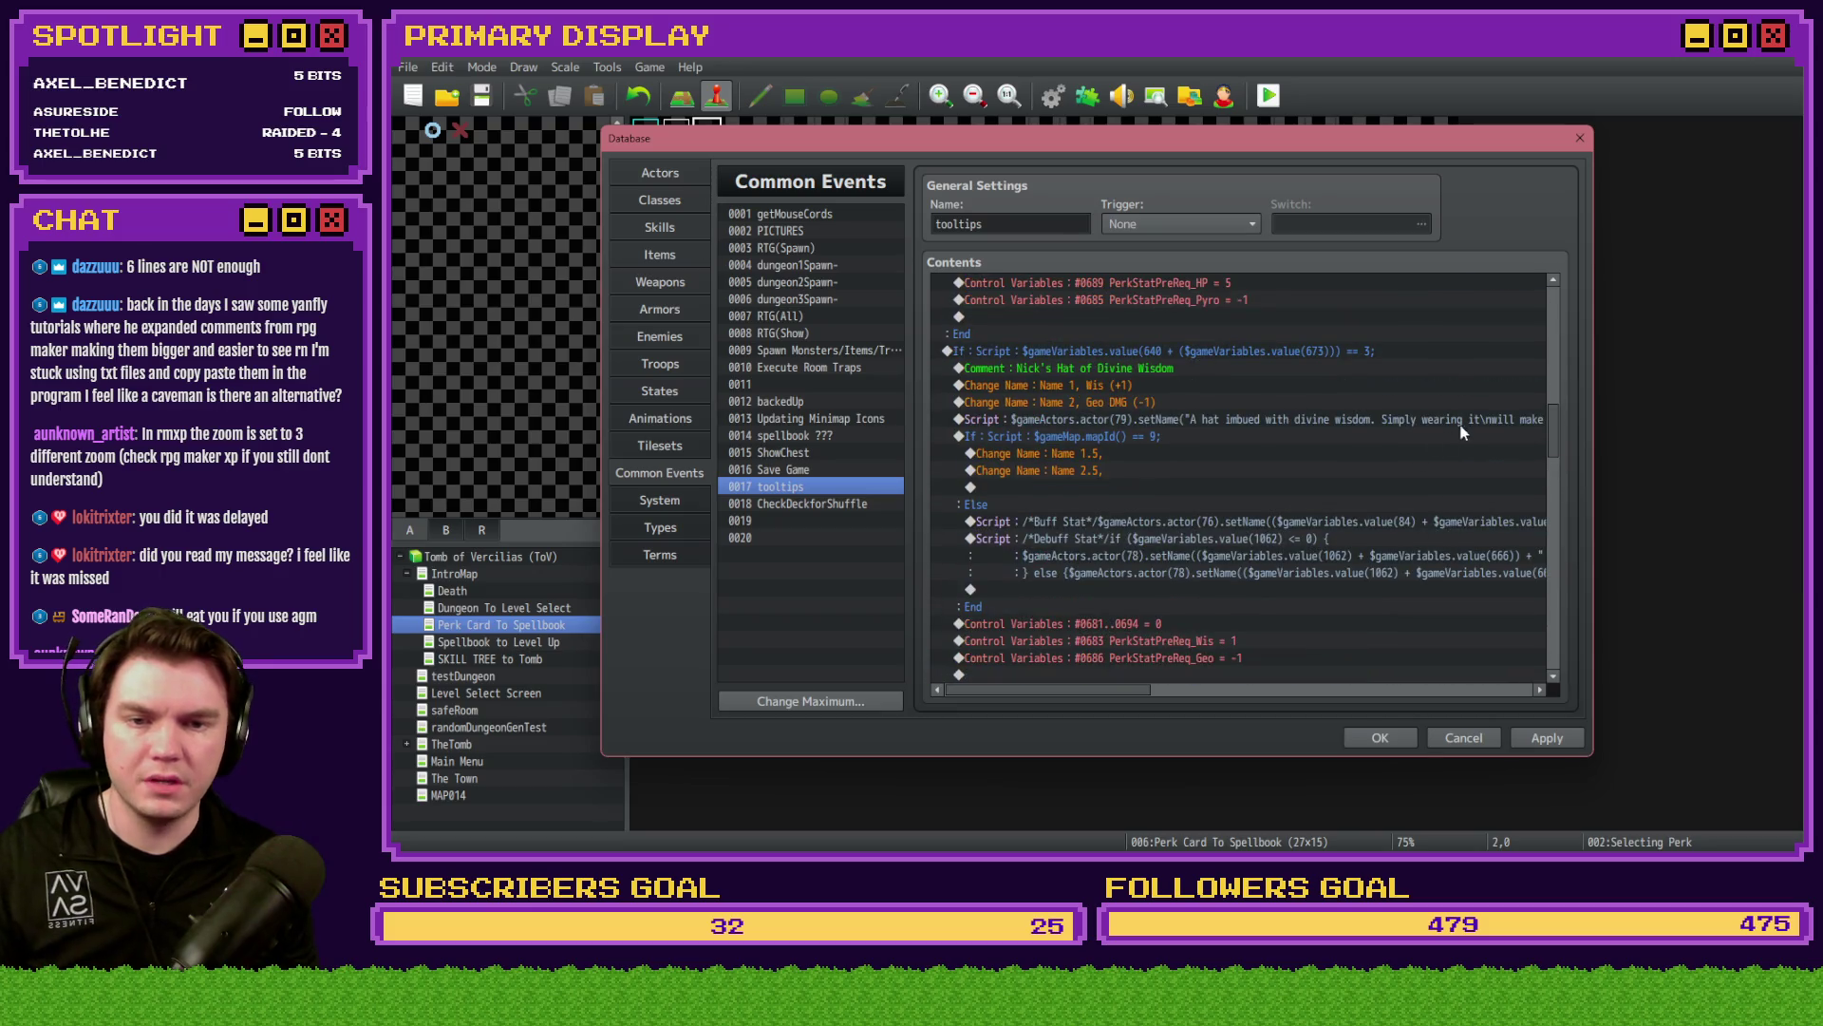
scroll(1482, 423, down, 6)
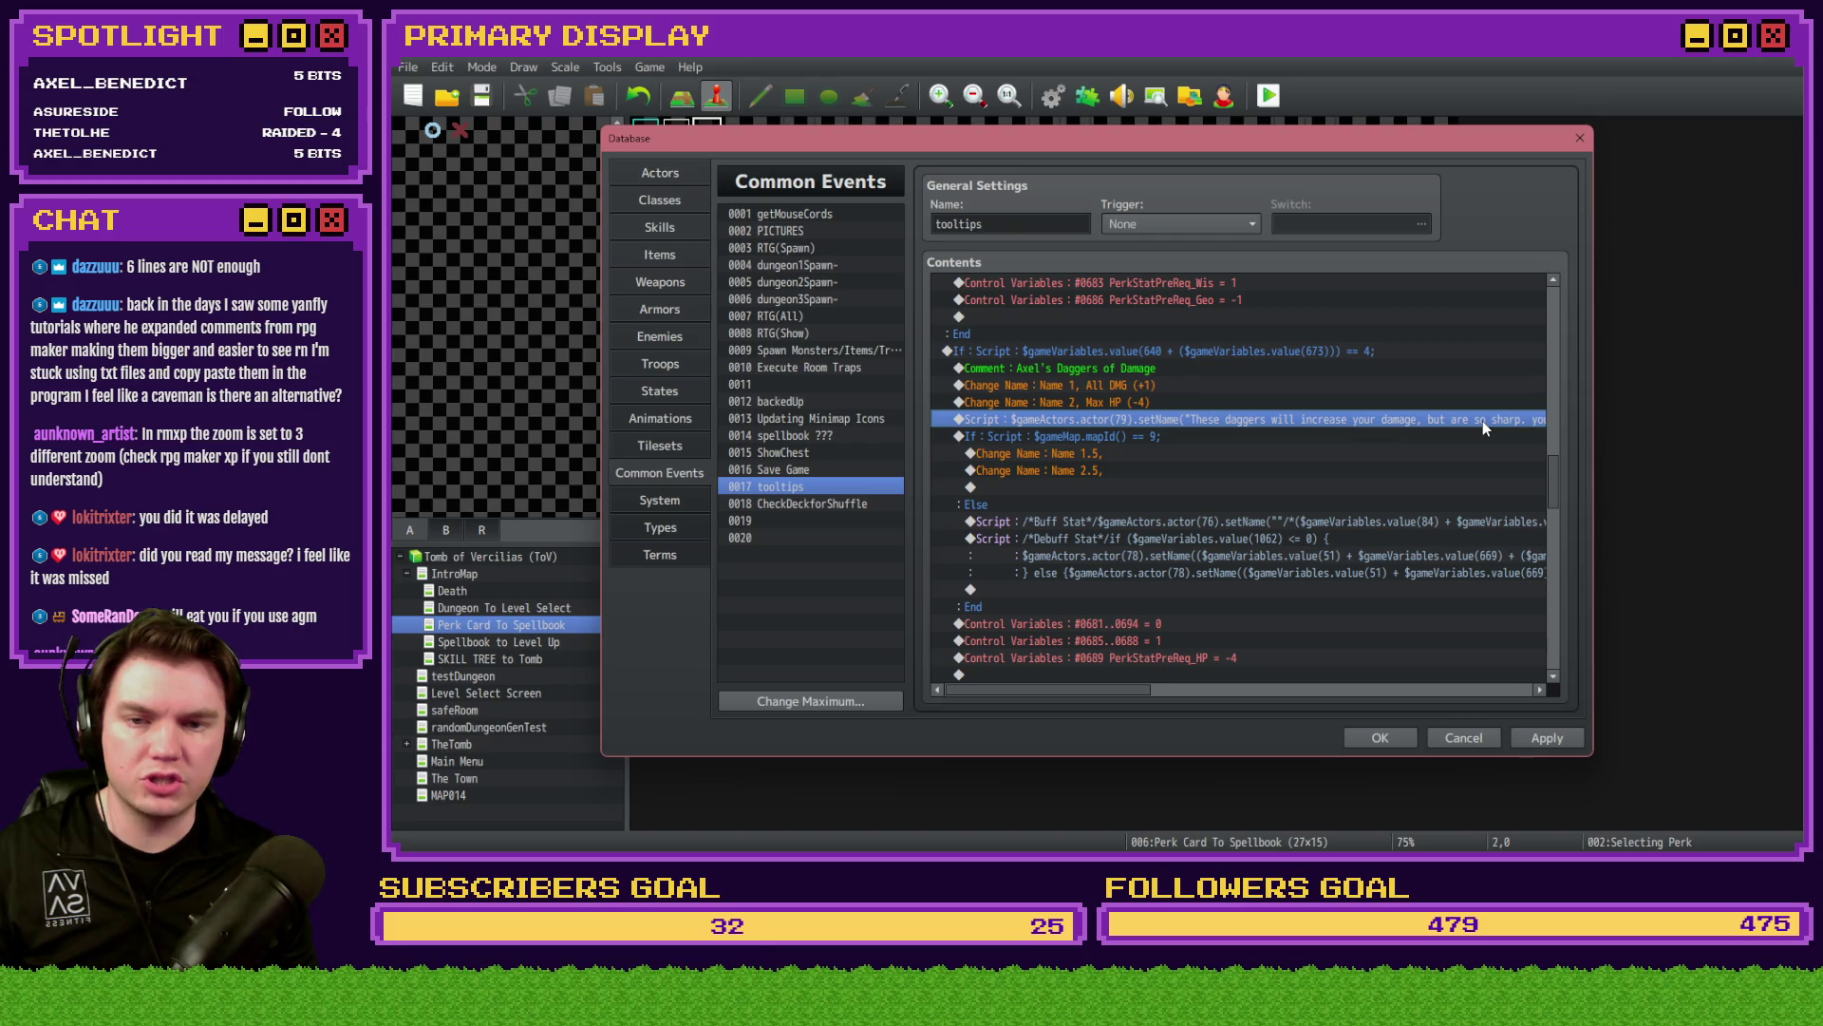
double_click(1484, 421)
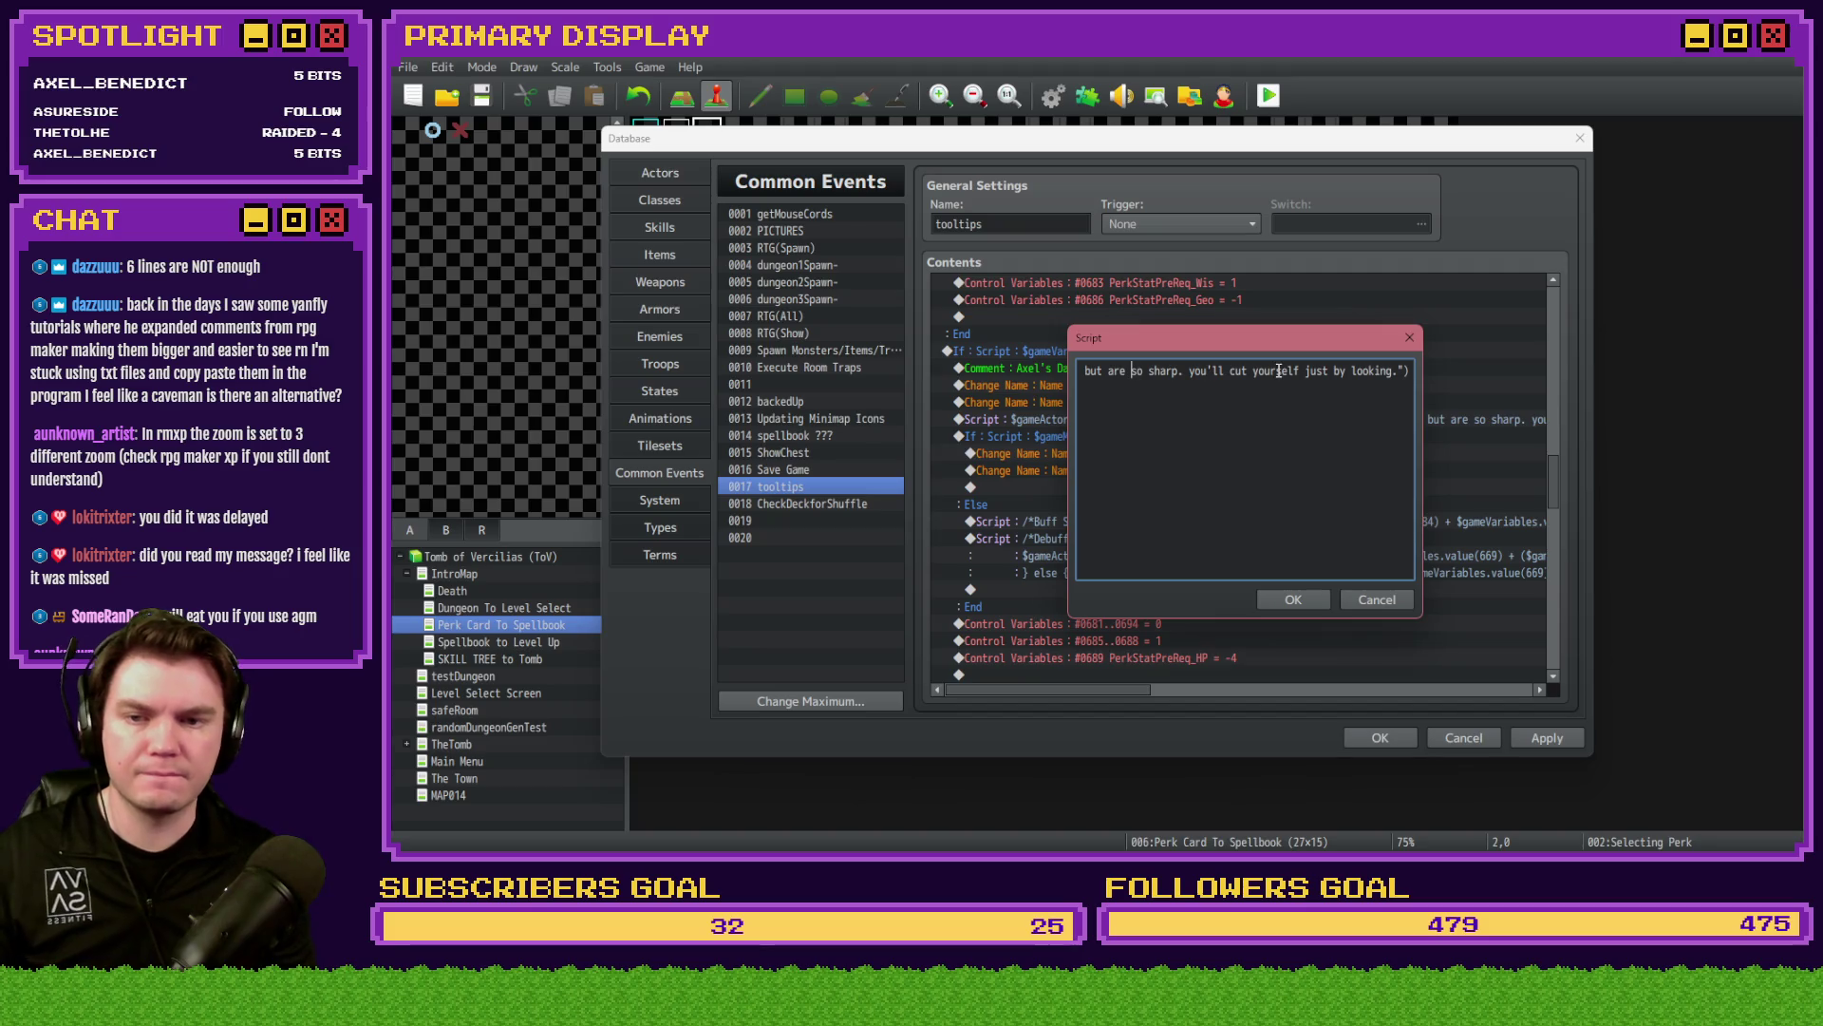
key(BackSpace)
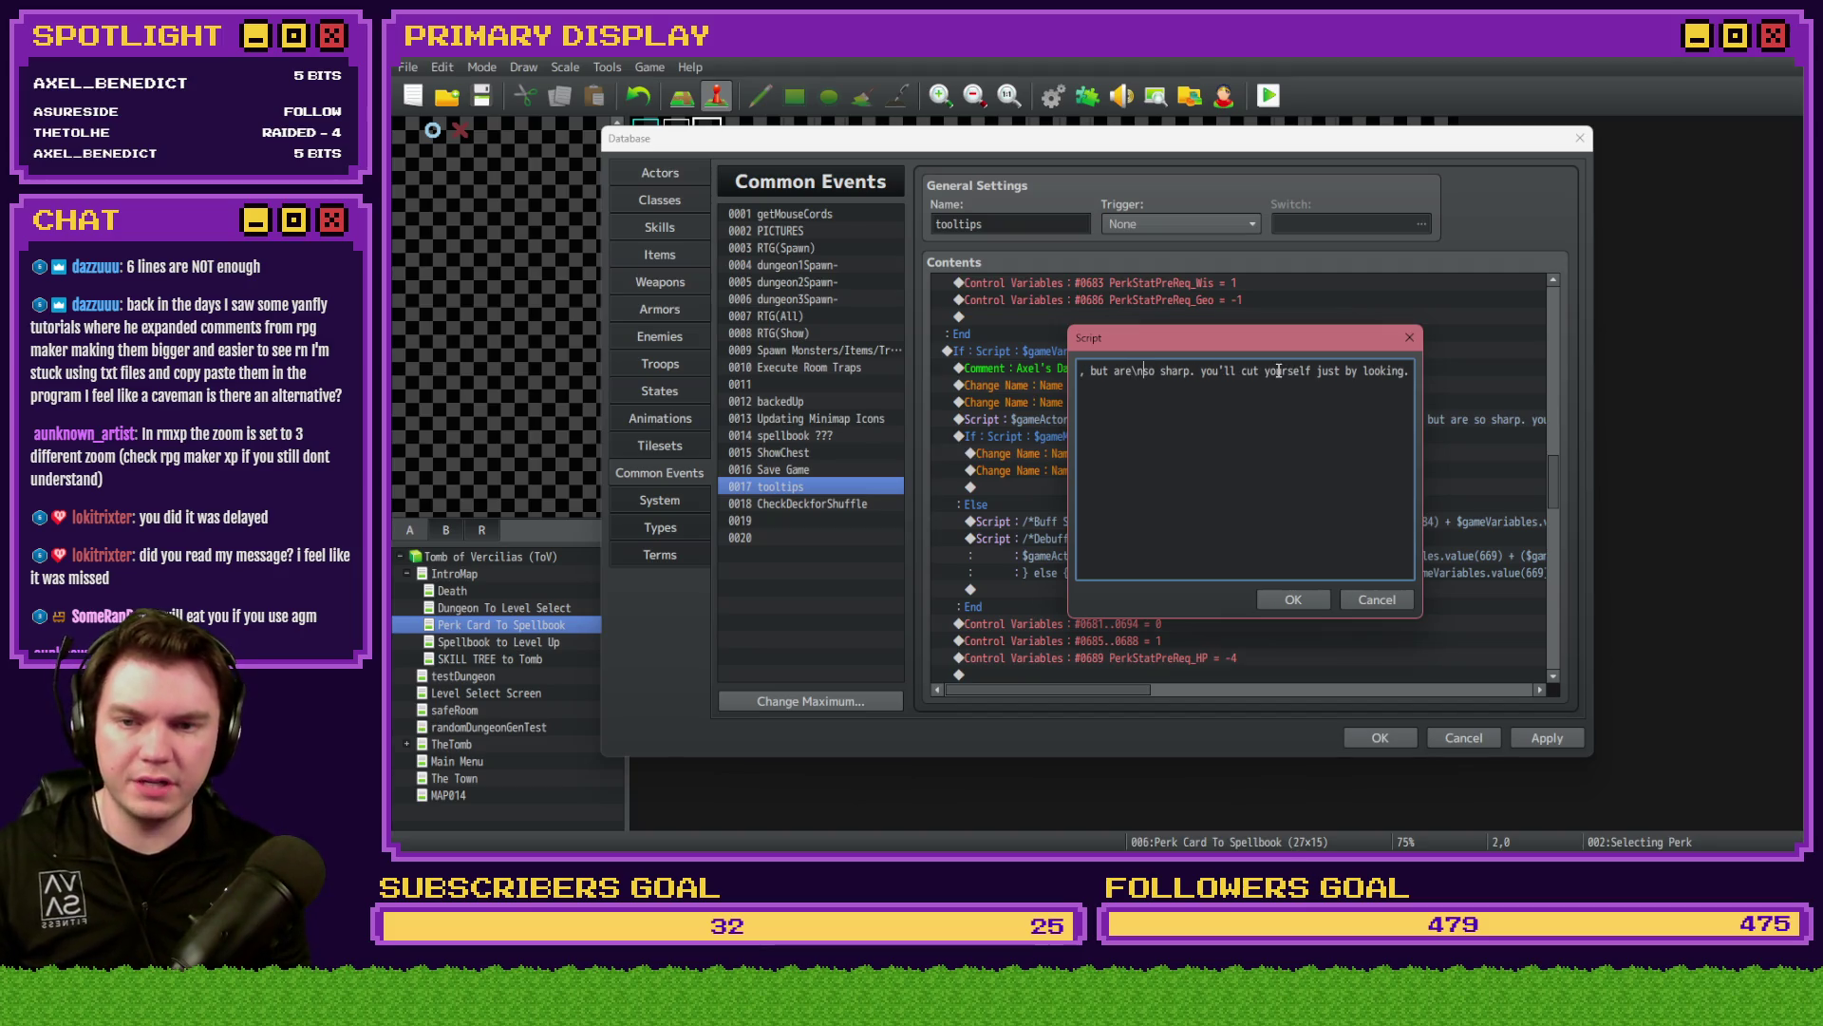
click(1195, 372)
key(Delete)
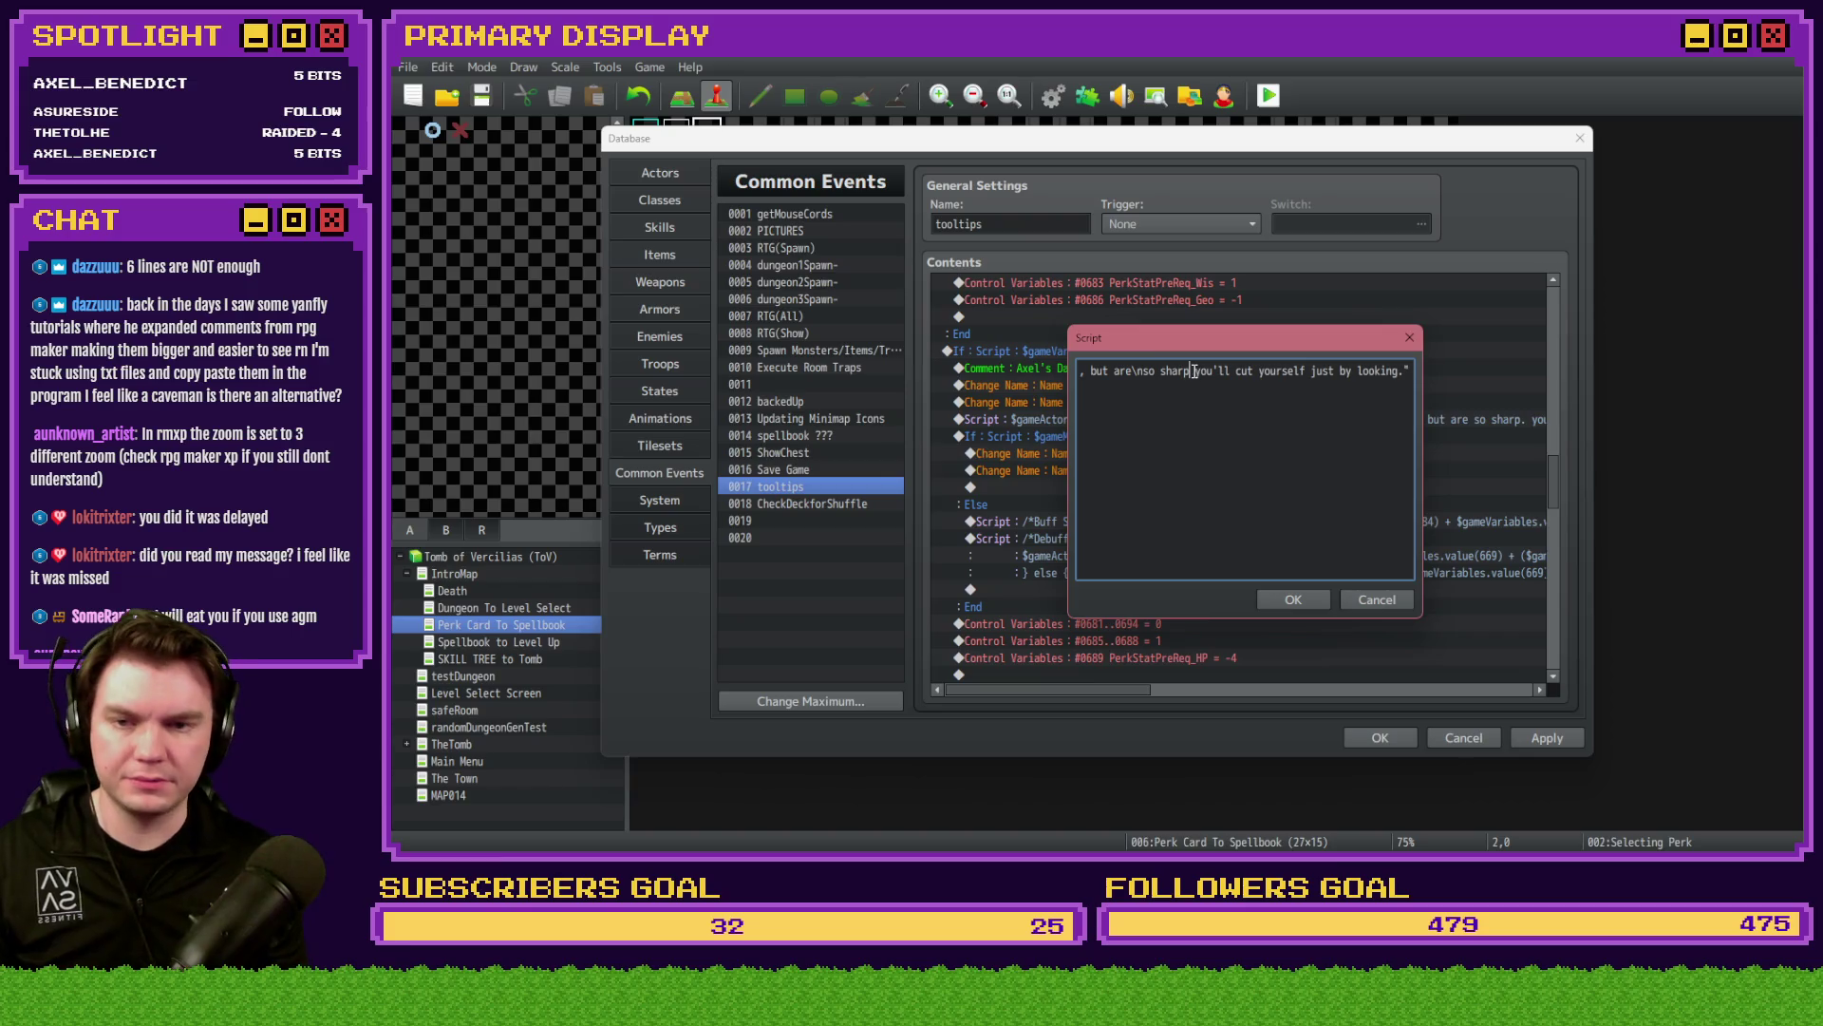
drag(1347, 371, 1407, 379)
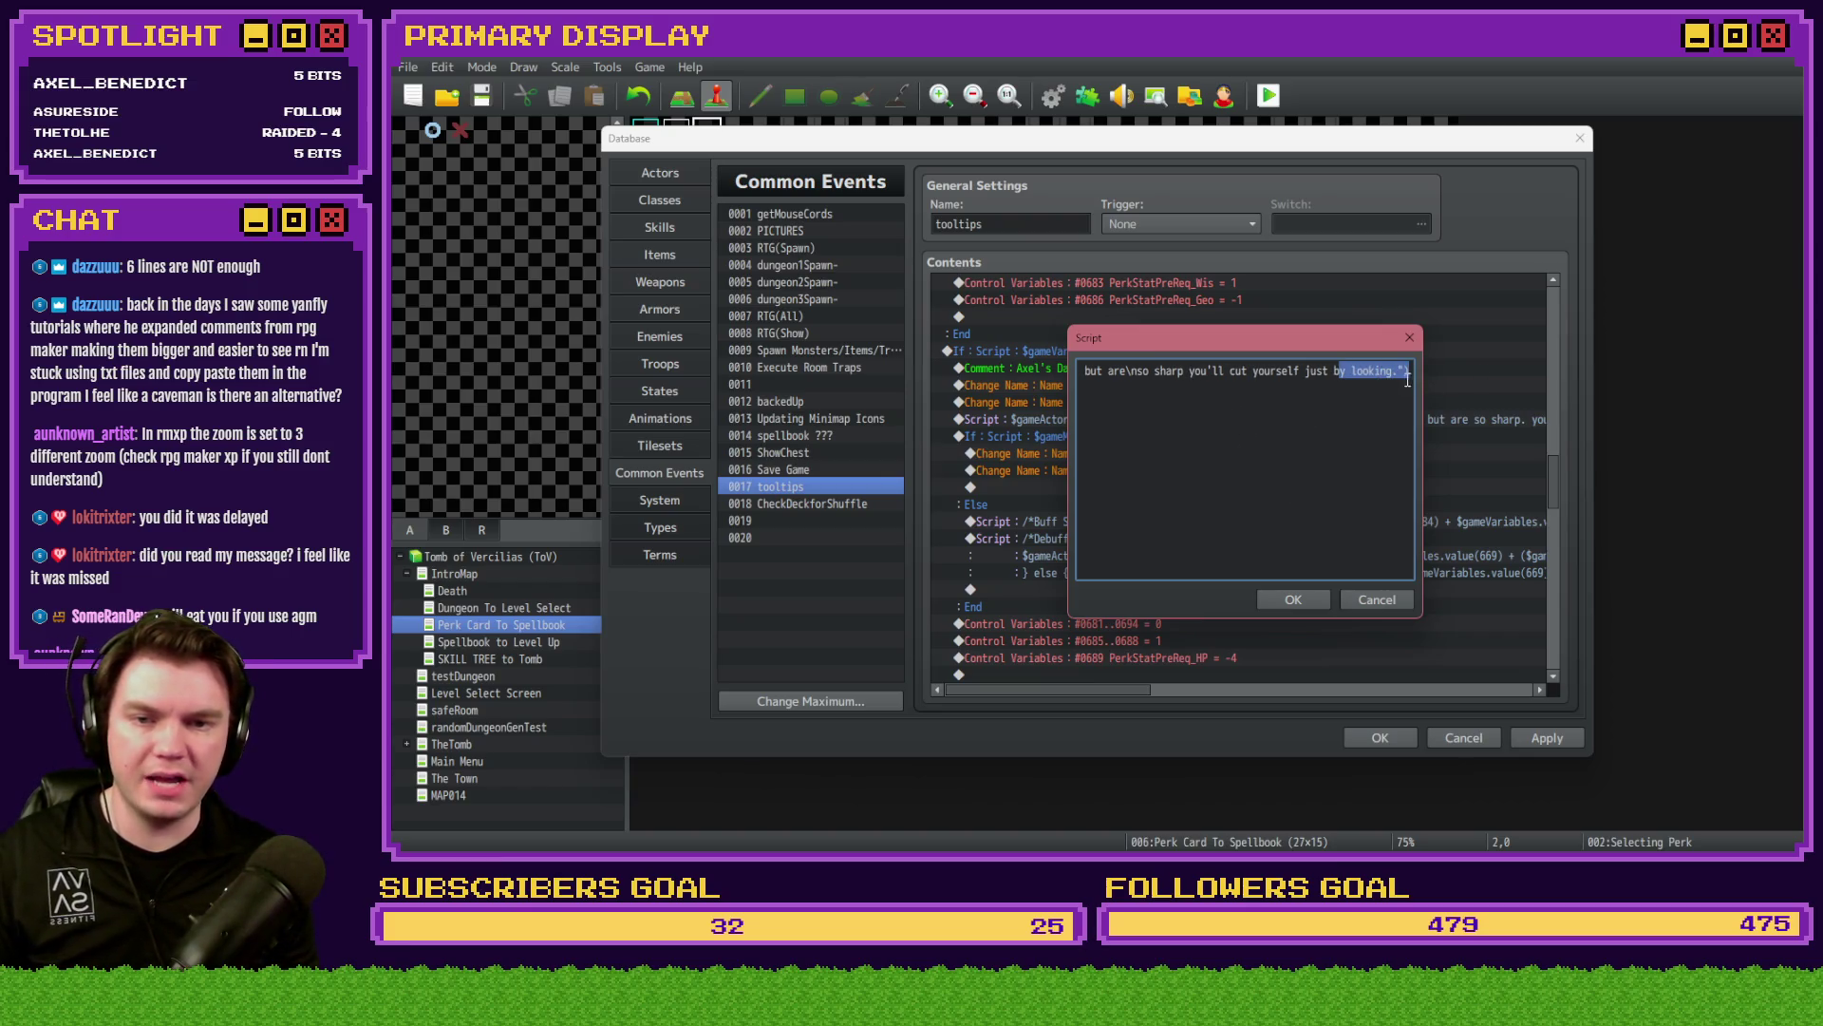
click(1310, 600)
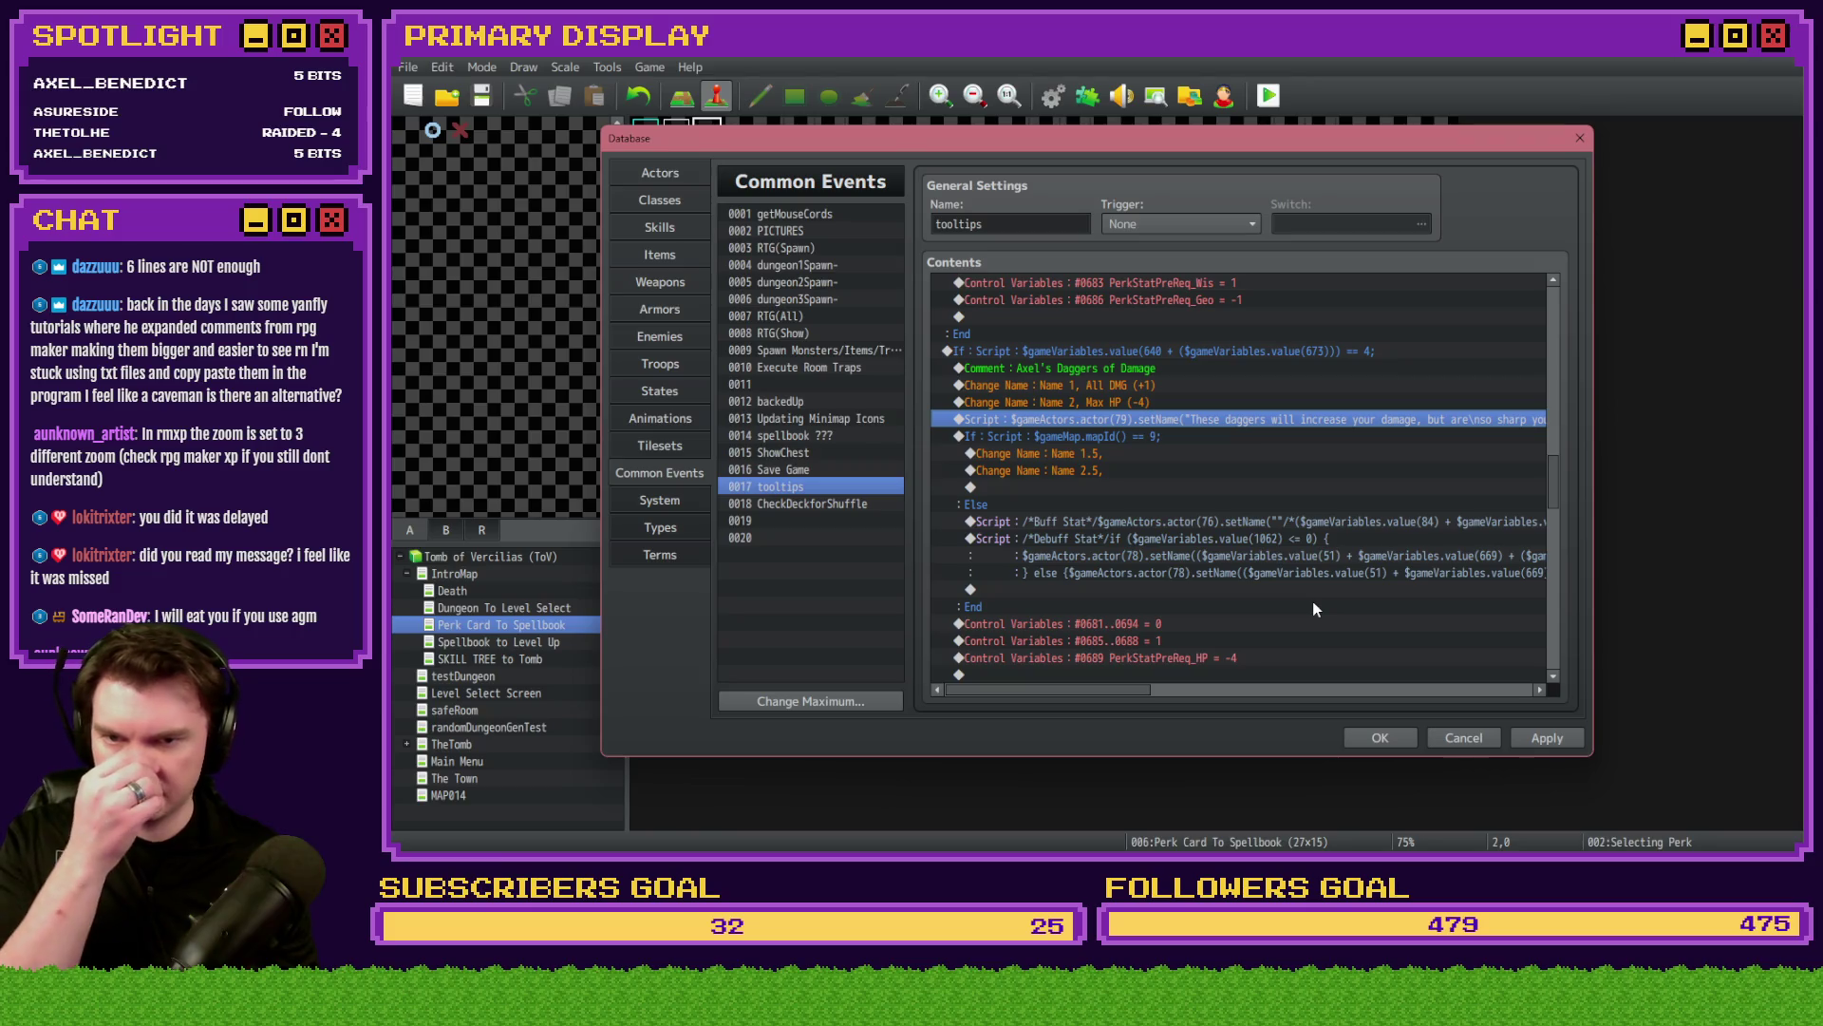
scroll(1312, 601, down, 8)
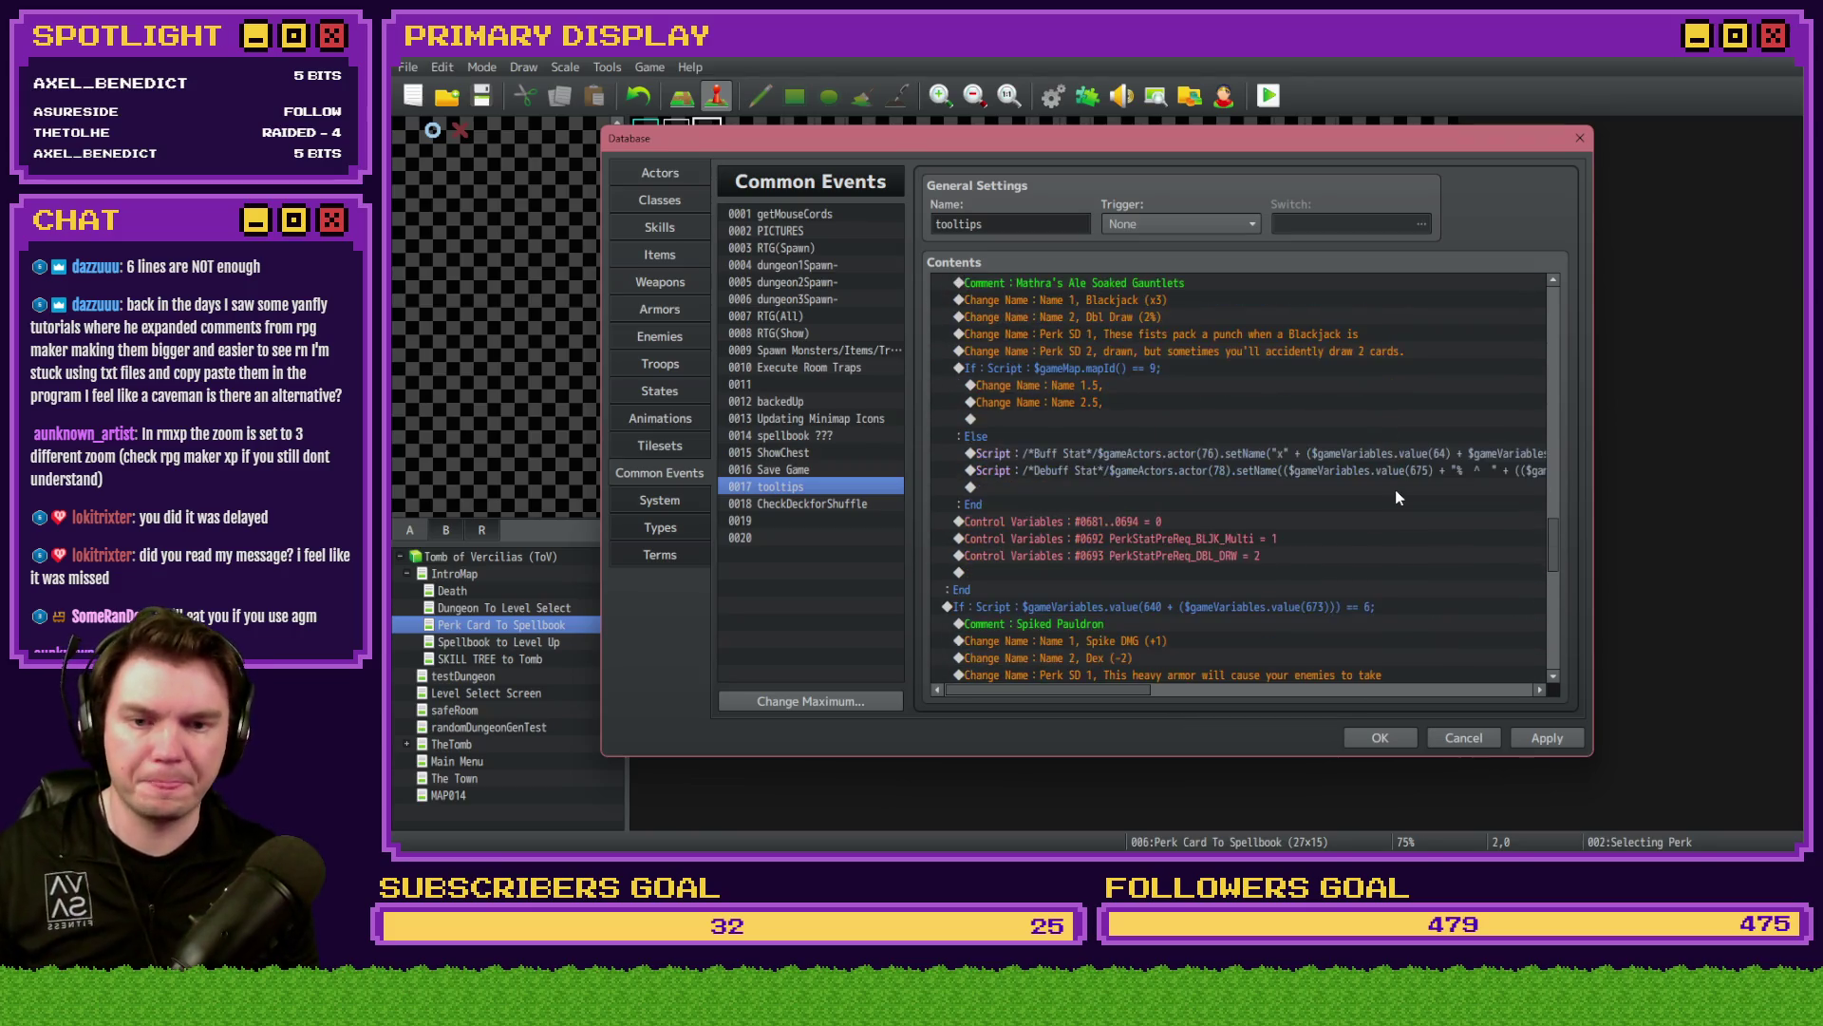
click(1405, 453)
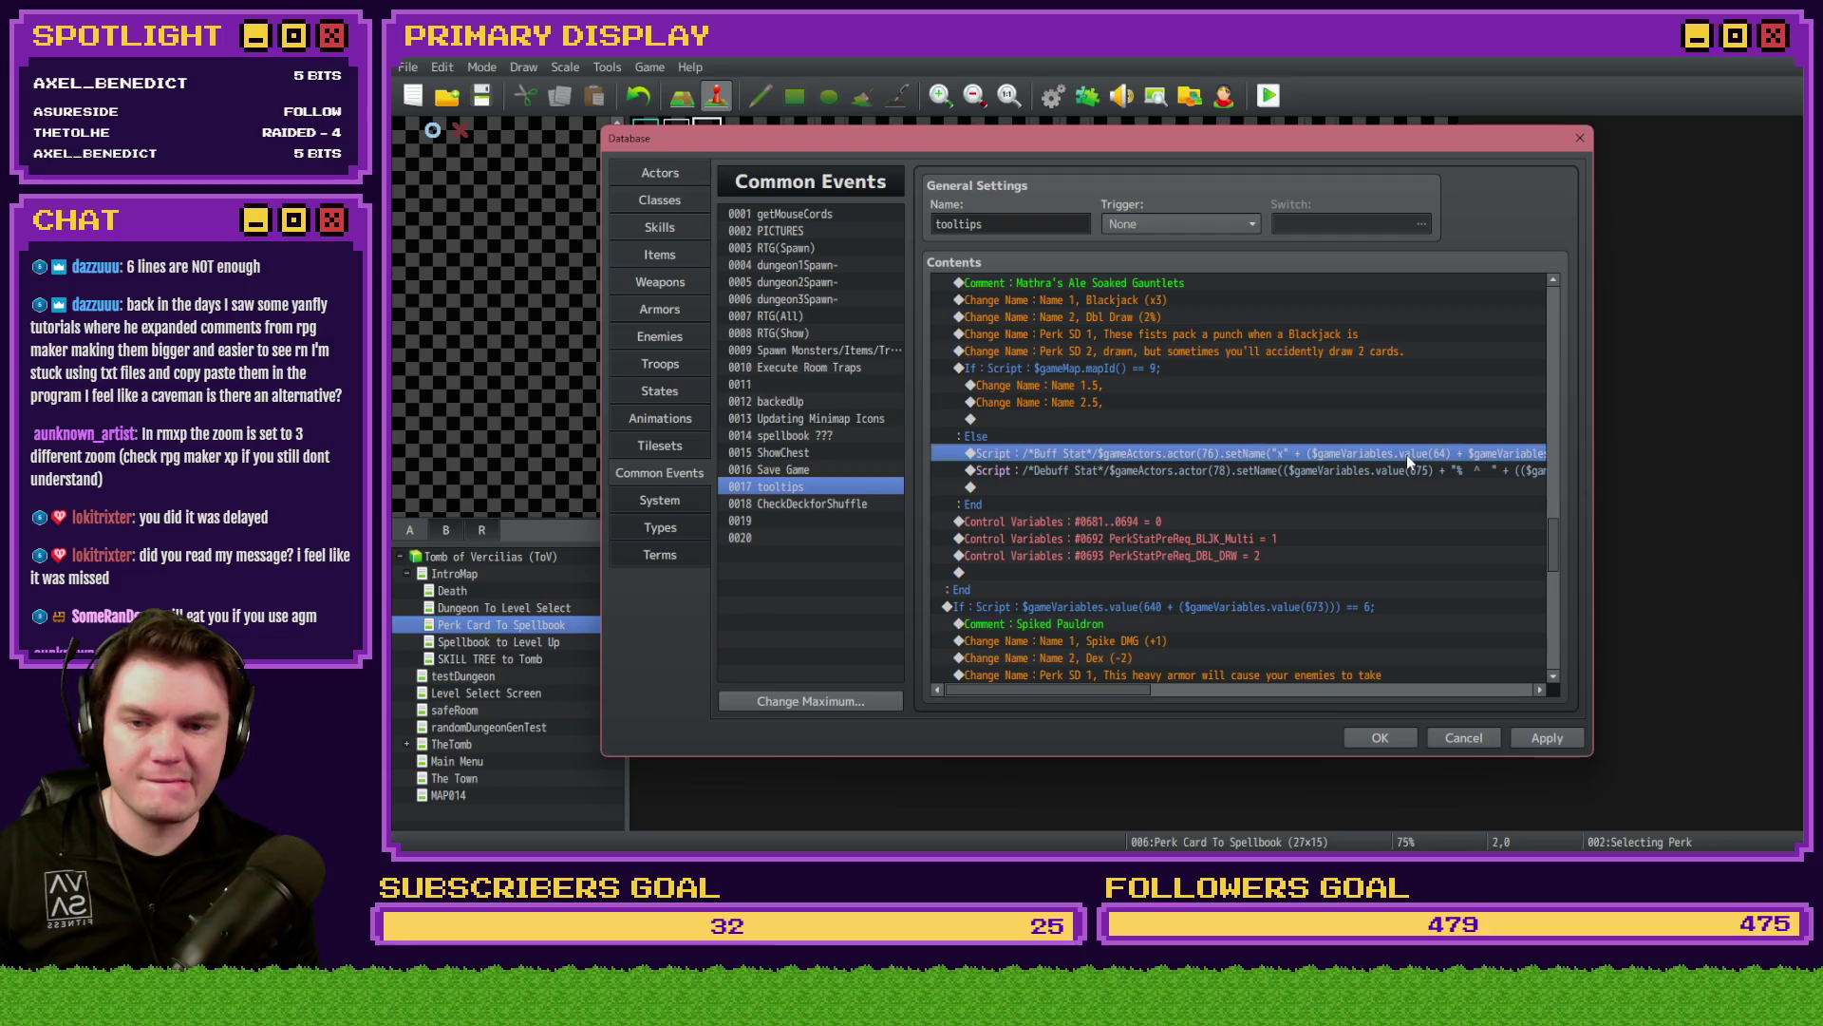
key(Return)
key(Escape)
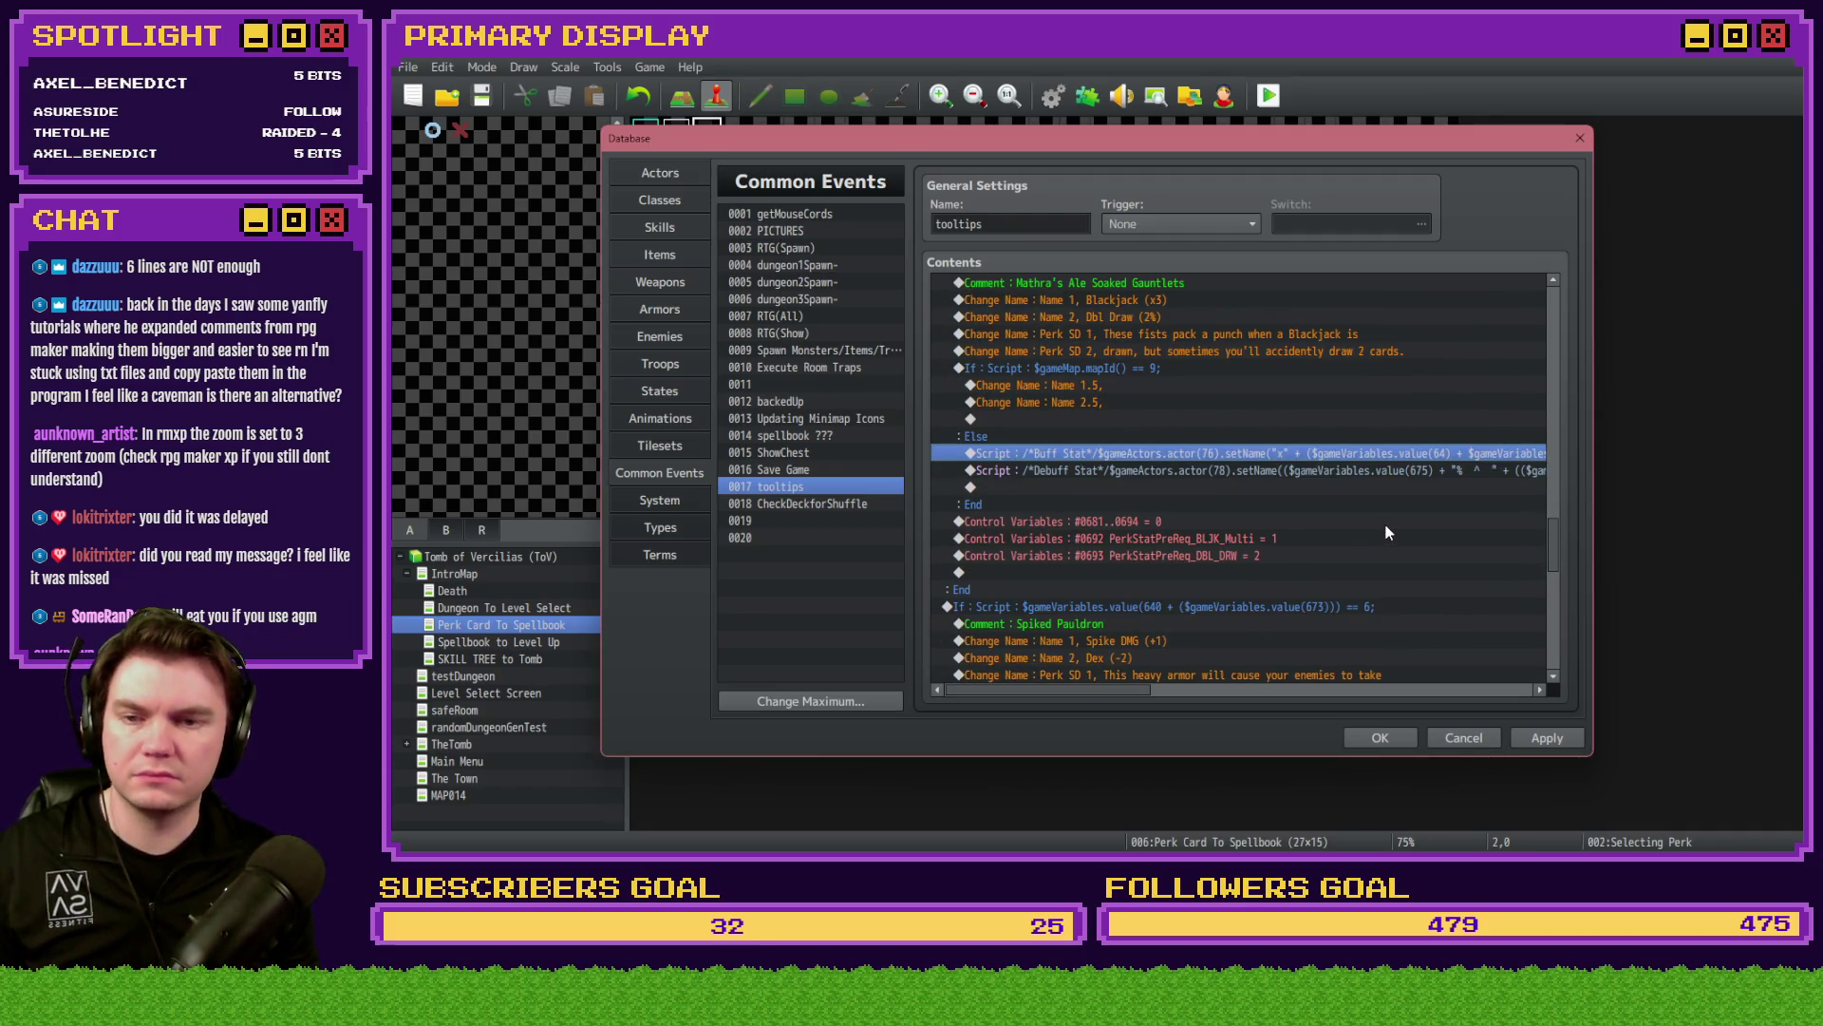
scroll(1385, 532, up, 2)
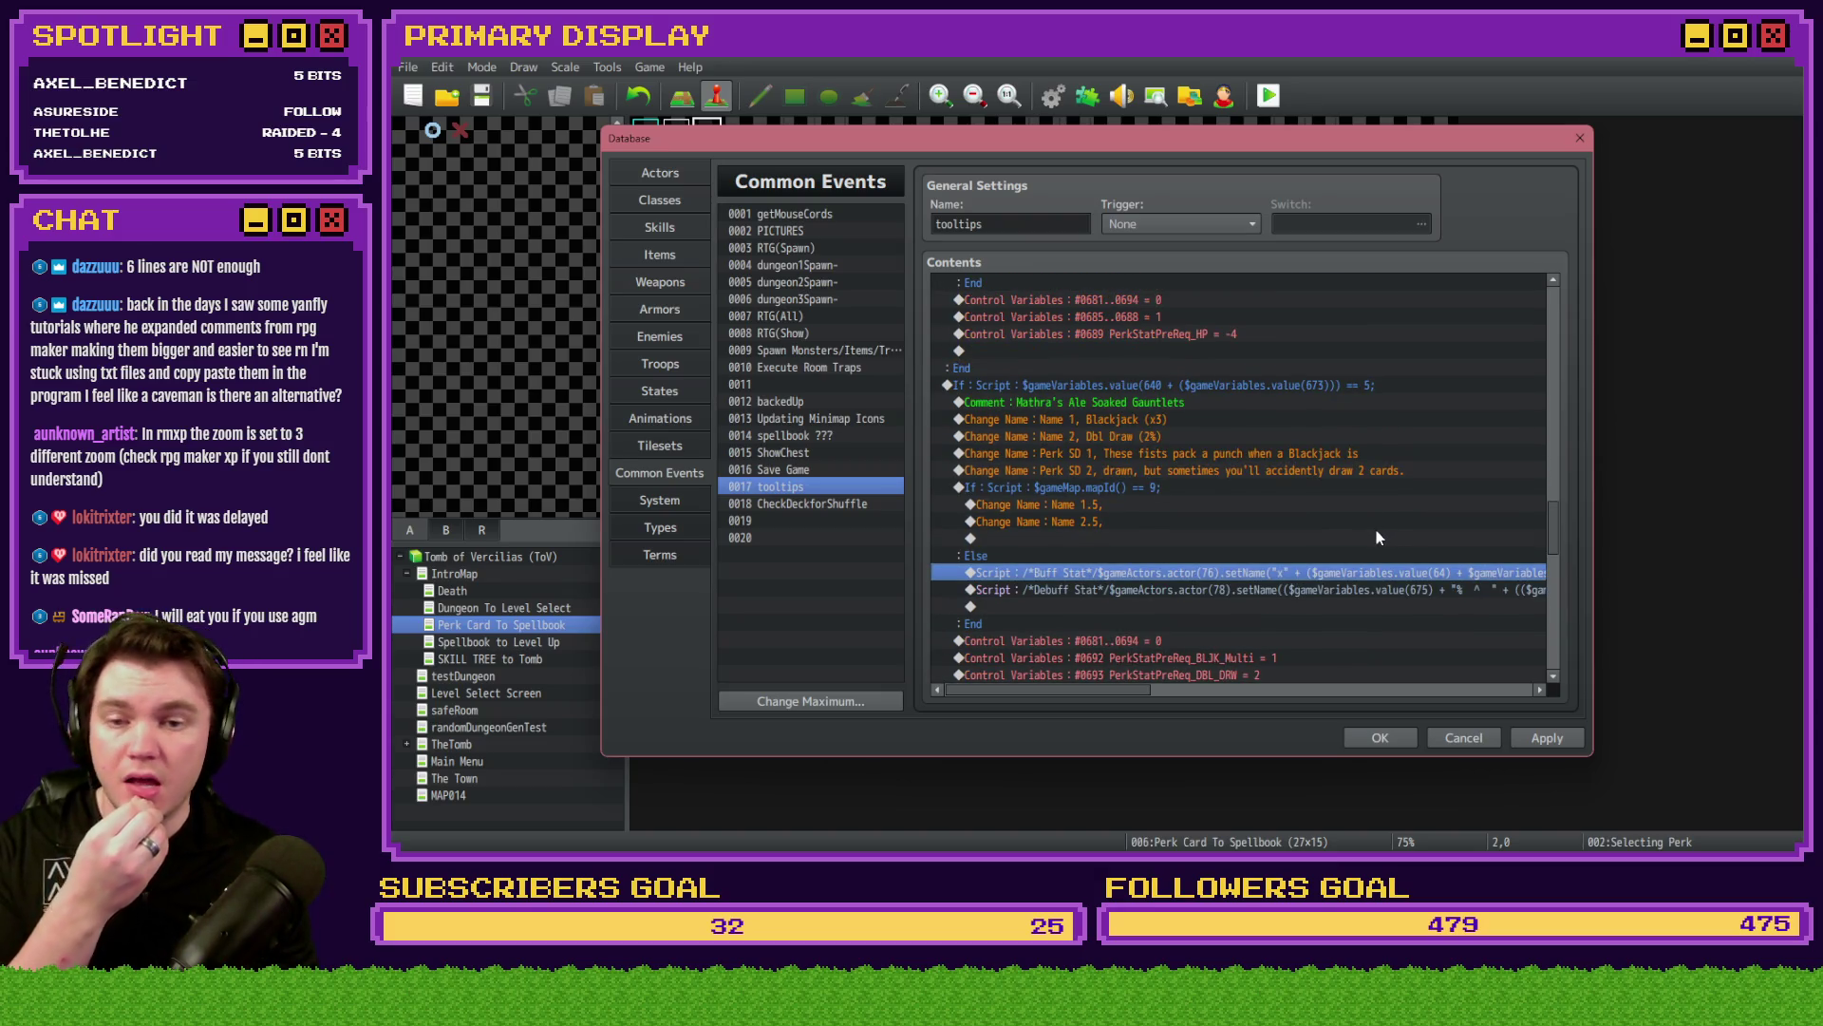
scroll(1376, 537, down, 8)
scroll(1375, 537, down, 6)
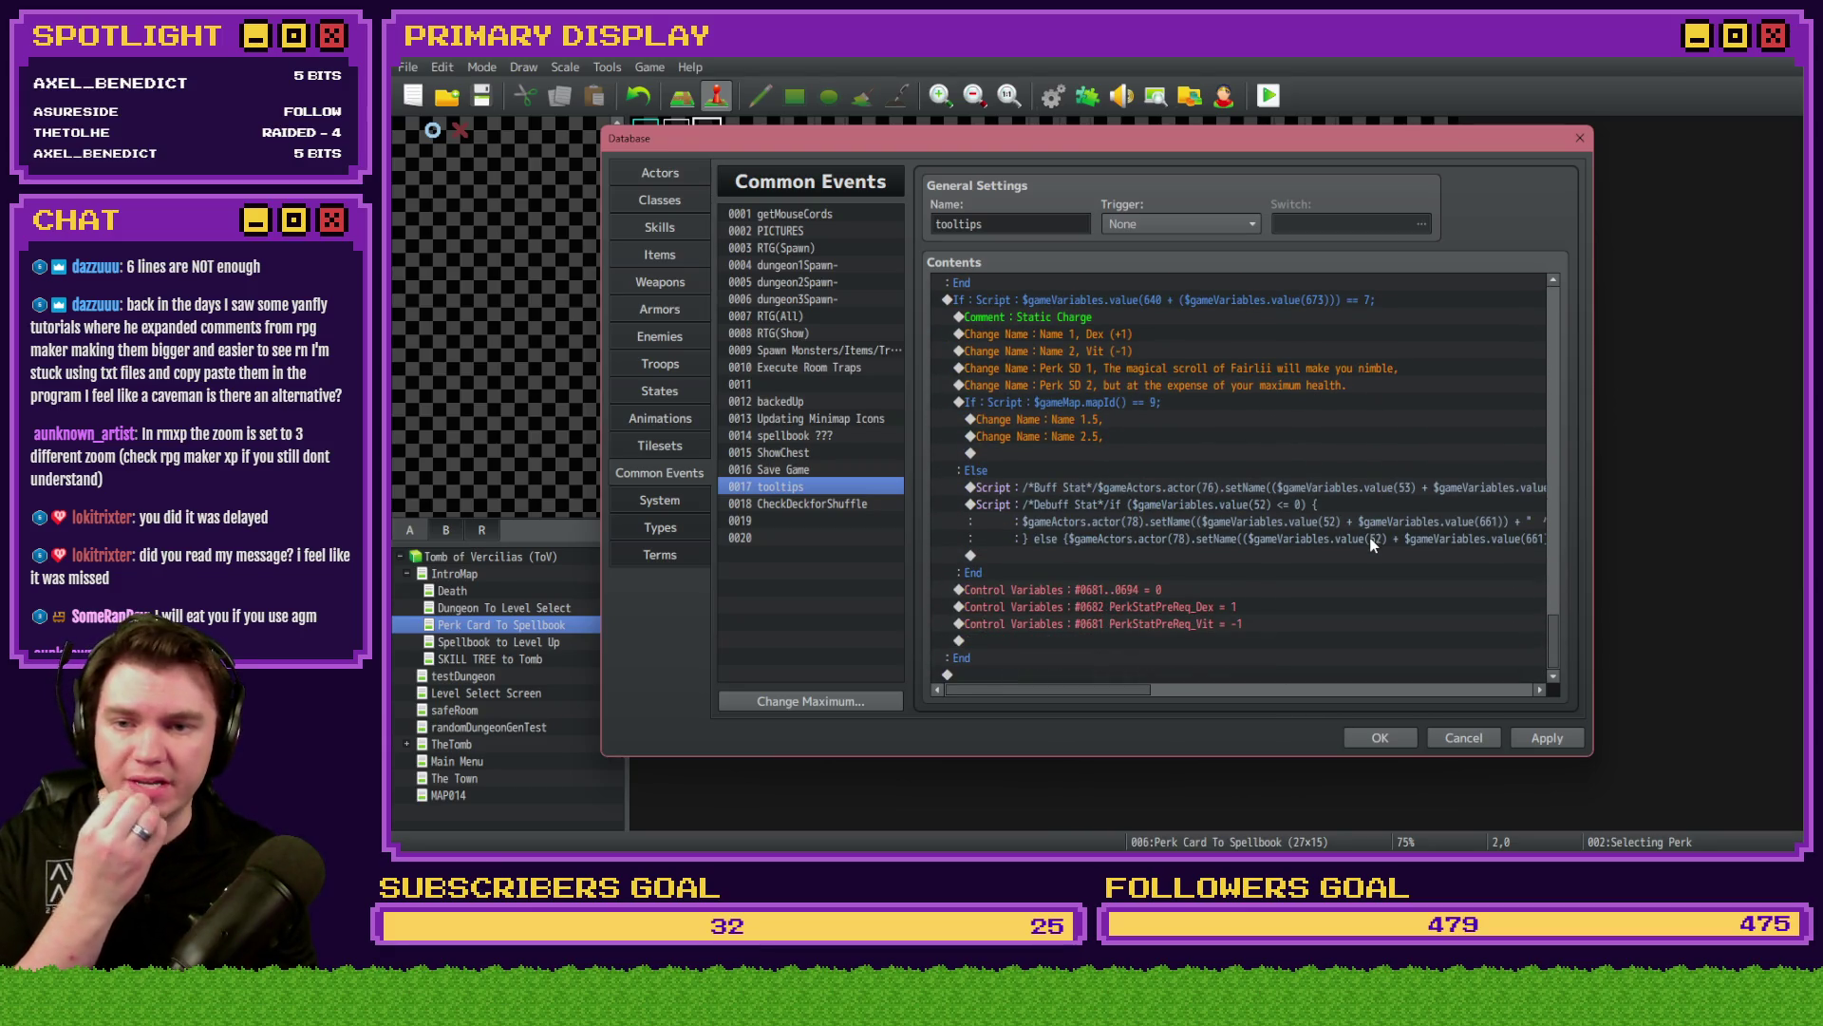
scroll(1369, 539, up, 13)
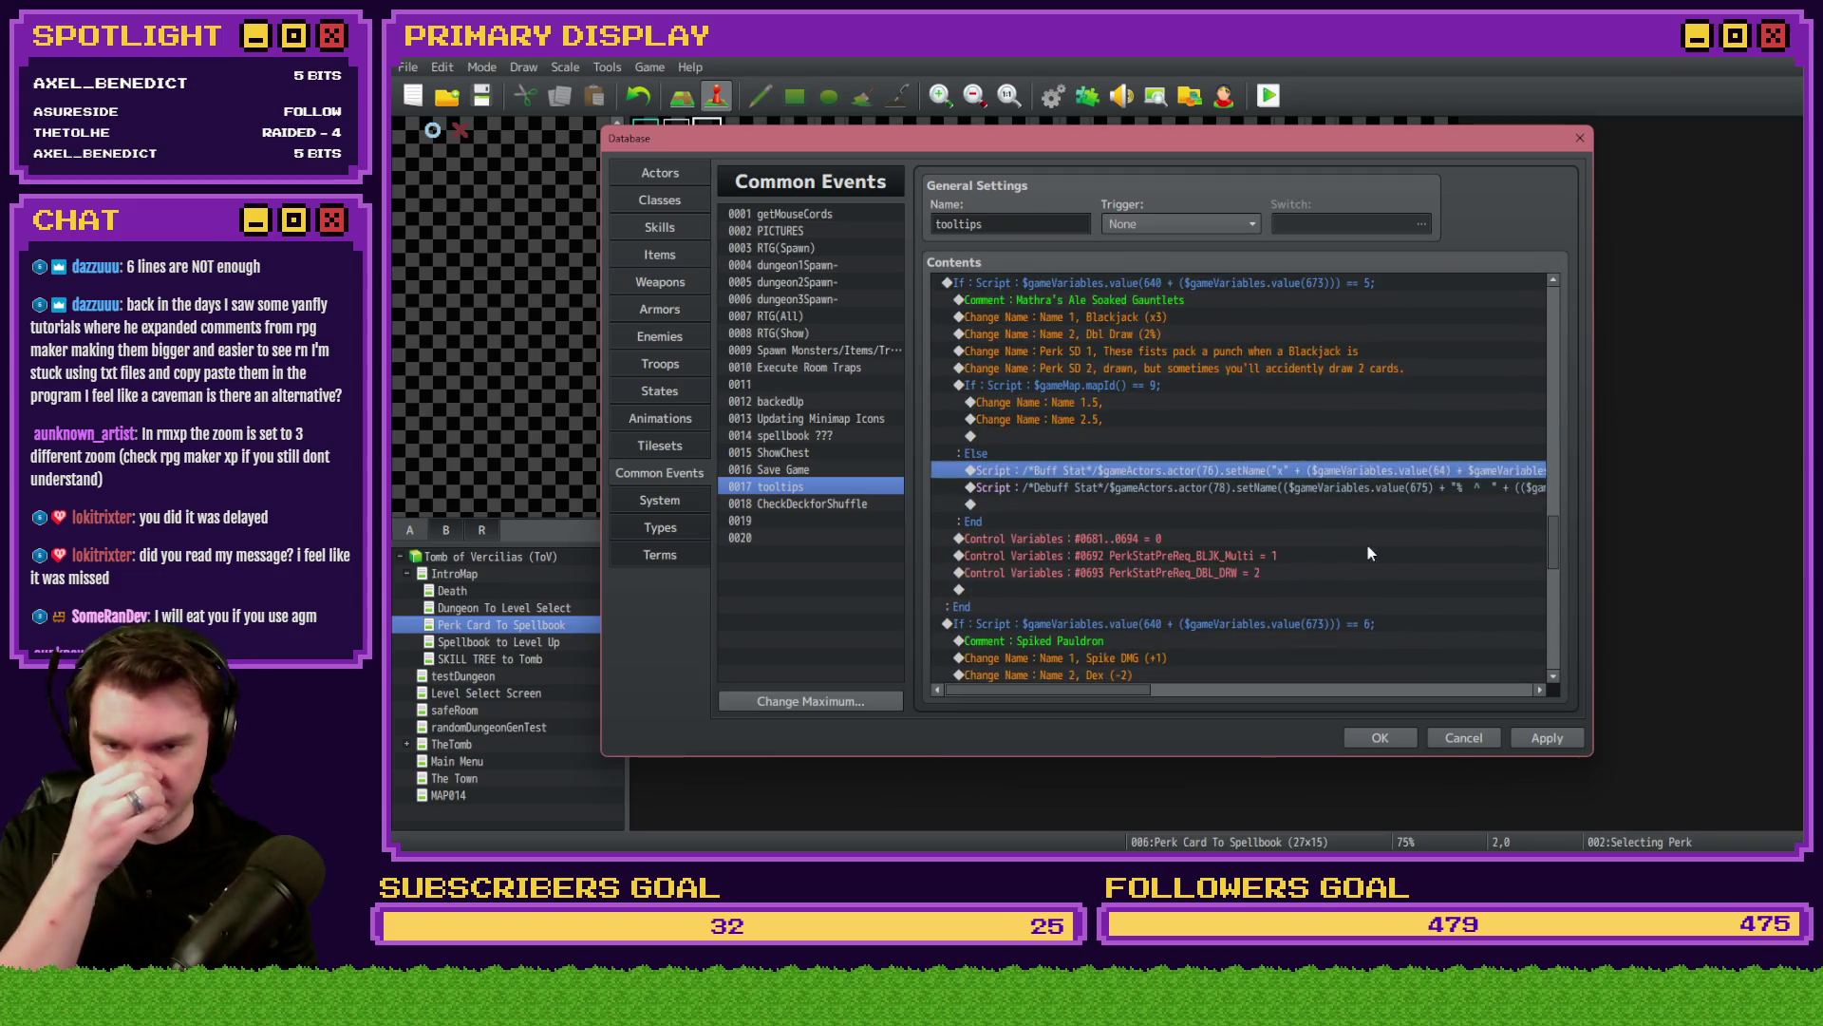
scroll(1368, 546, up, 2)
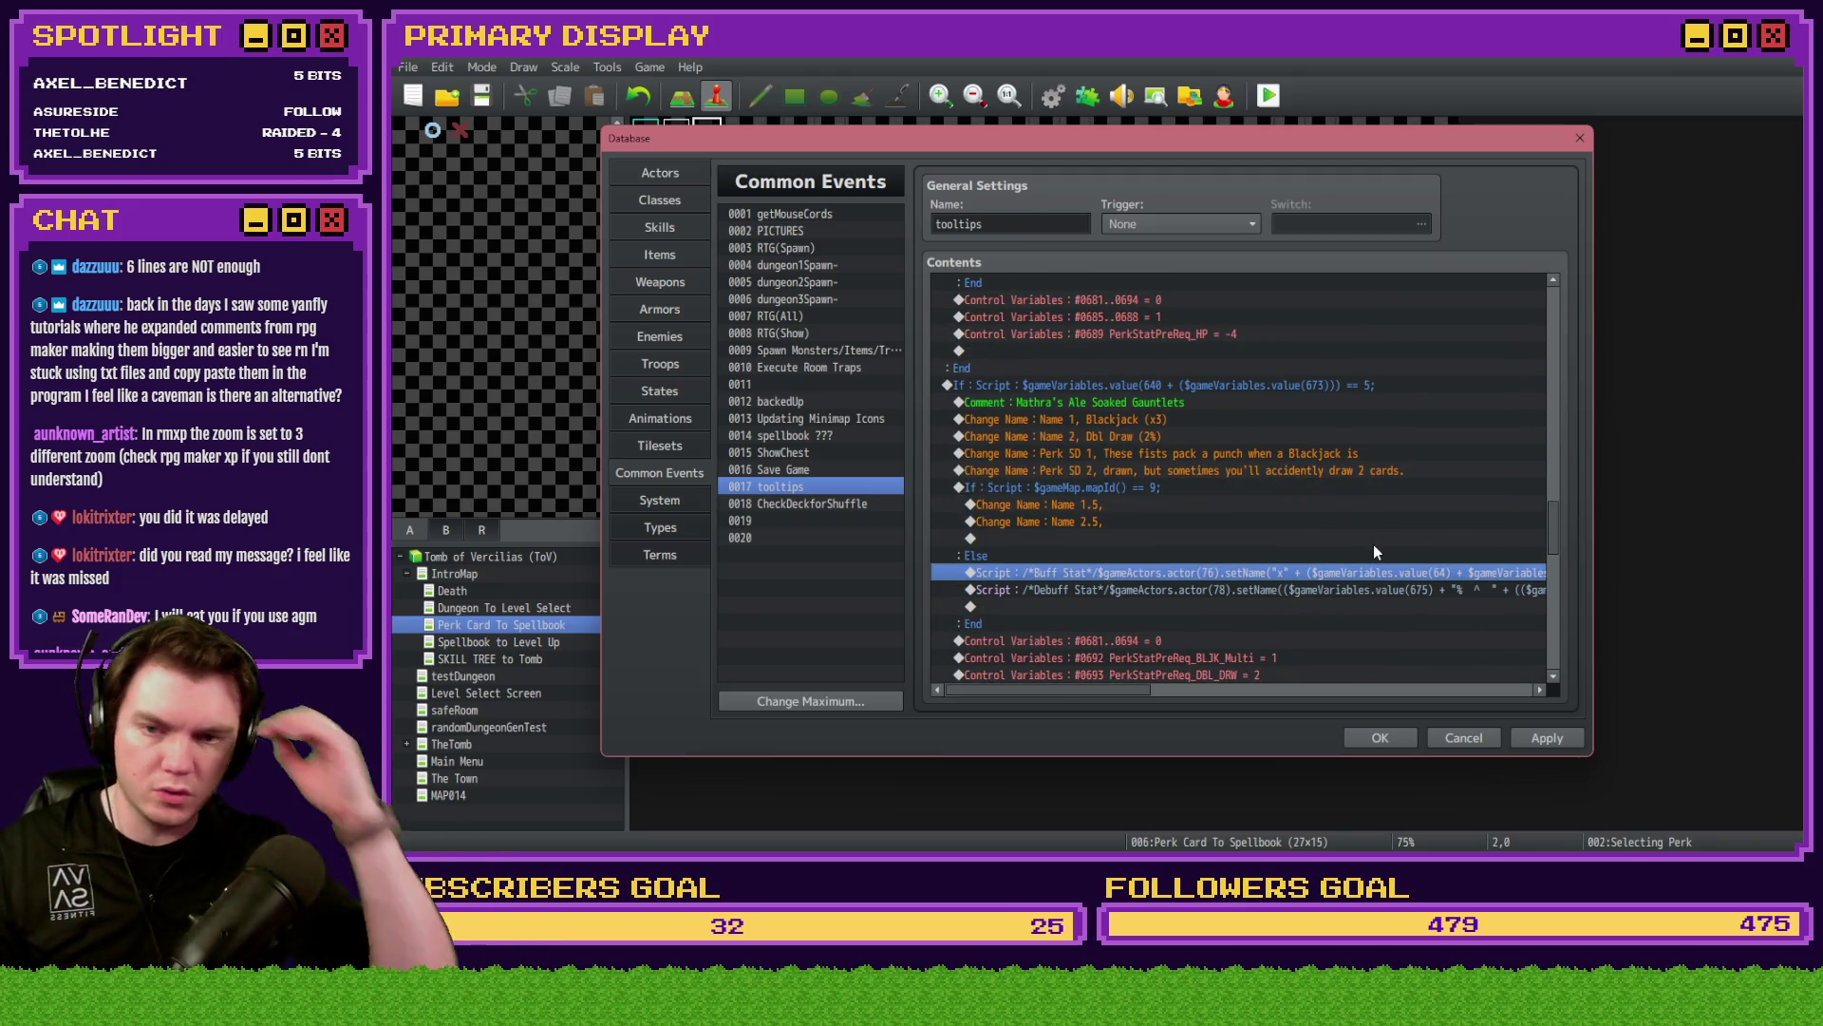
scroll(1374, 544, up, 5)
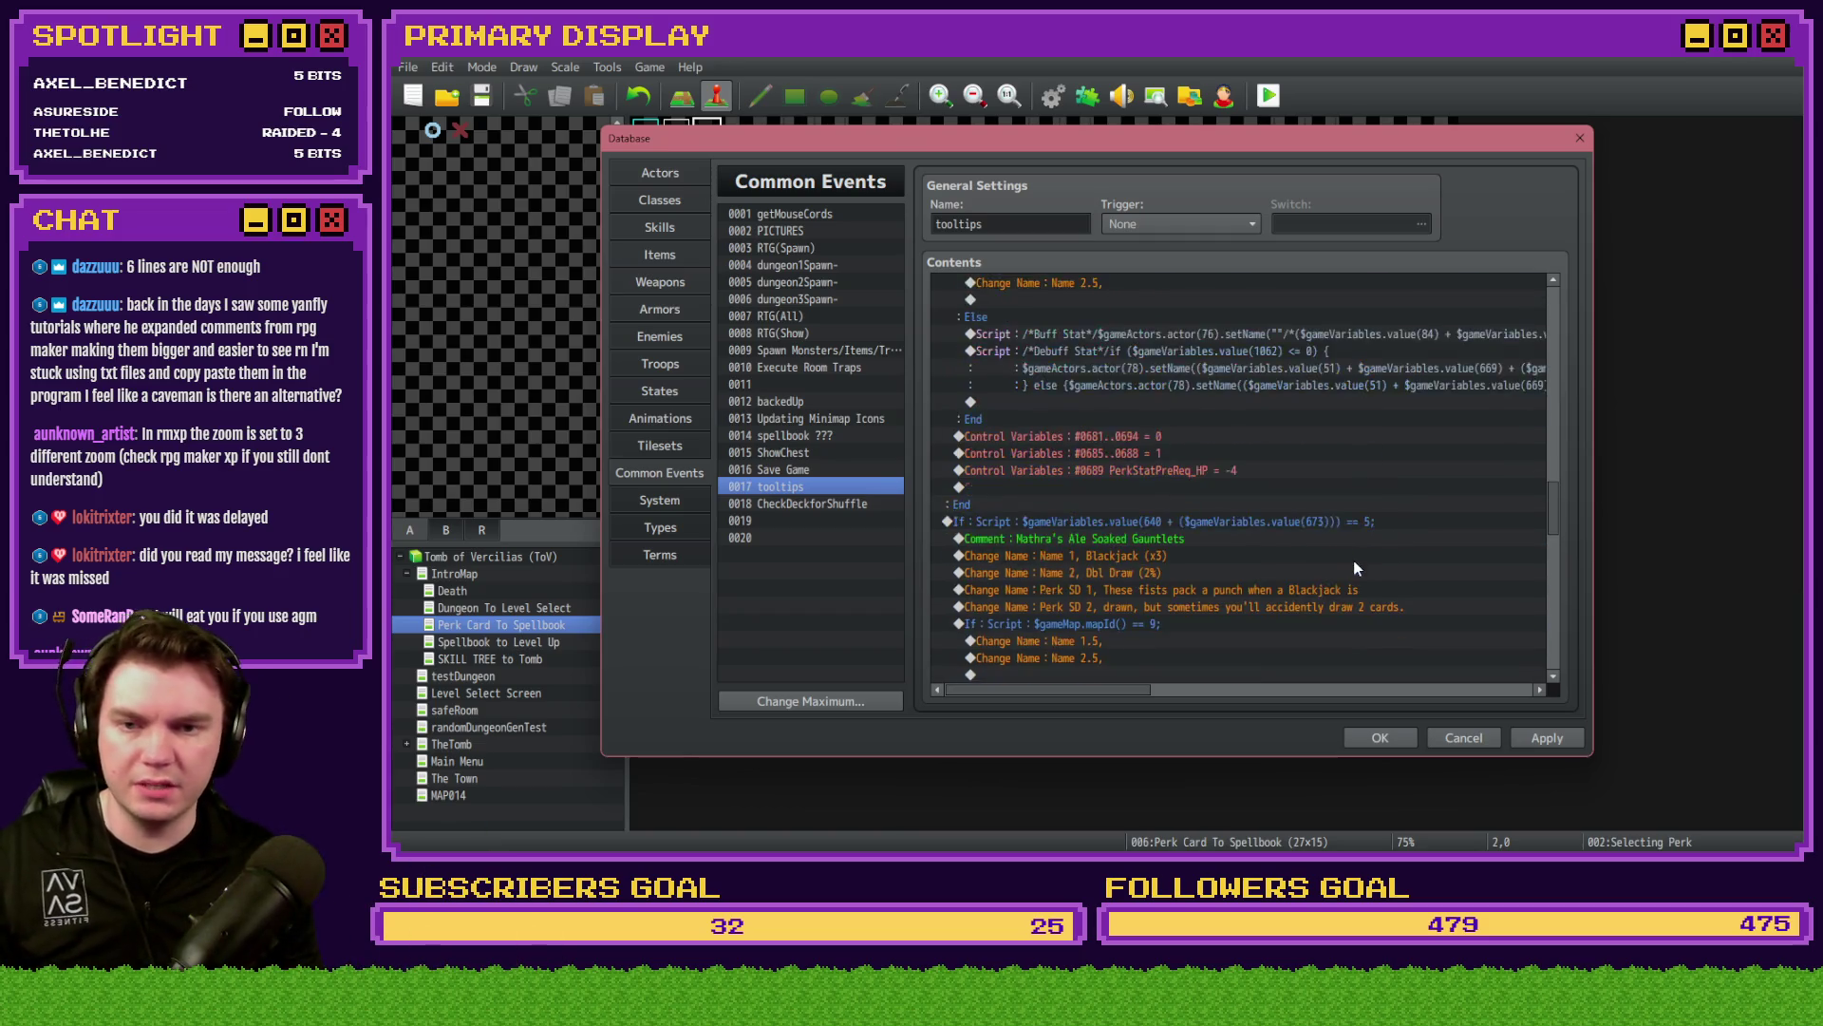
click(1301, 370)
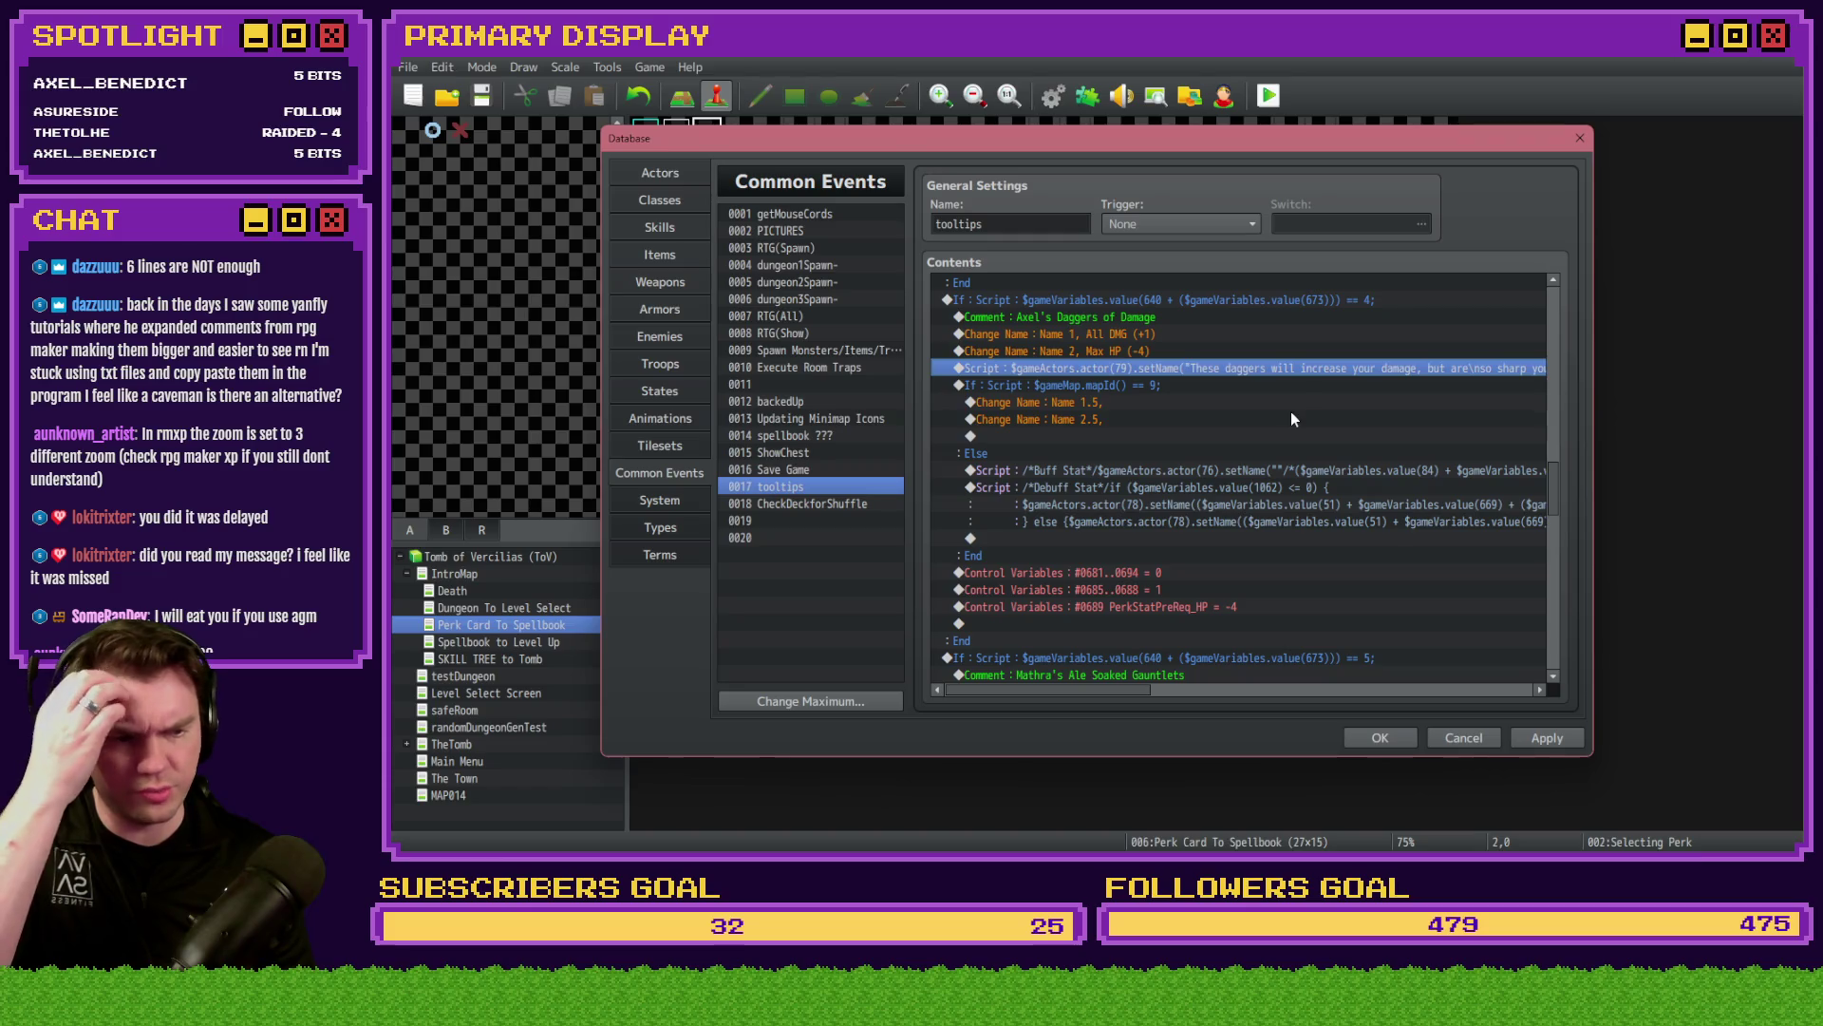
click(1394, 740)
- Save the project and search the Steam library for 'rpg maker'
click(486, 99)
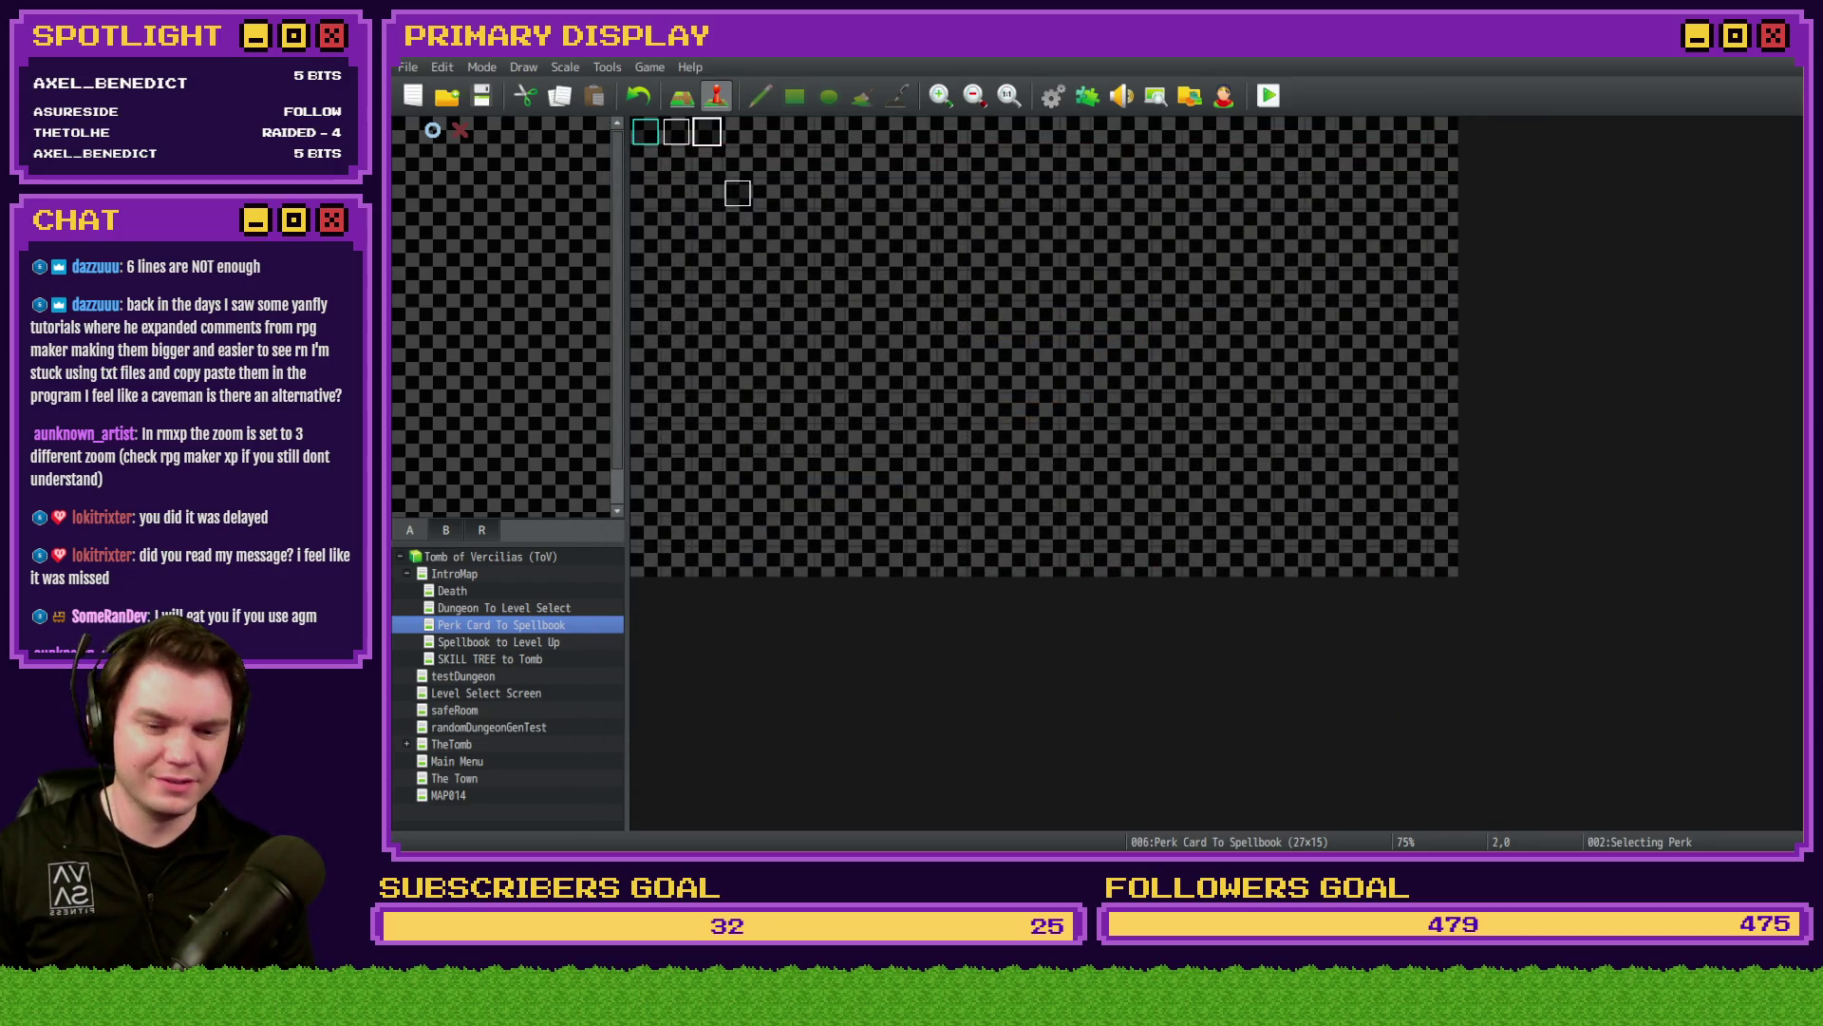
key(alt+Tab)
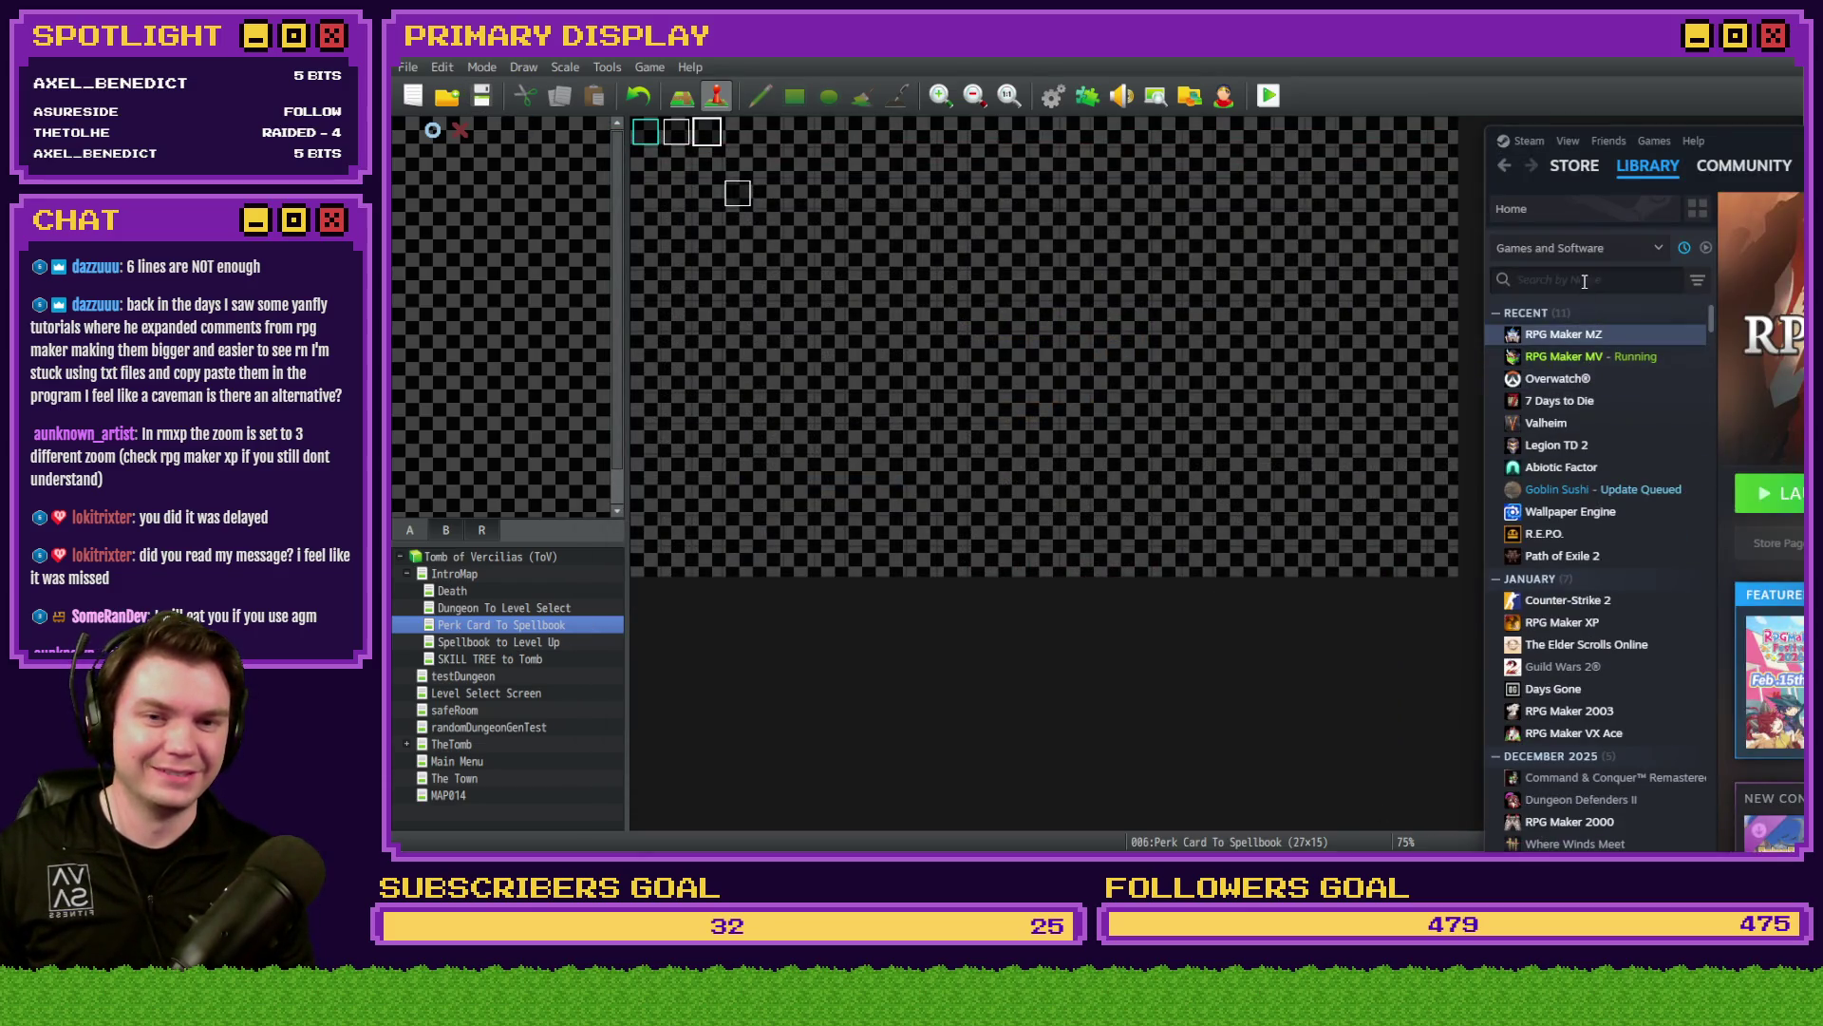
click(1579, 277)
text(rpg maker)
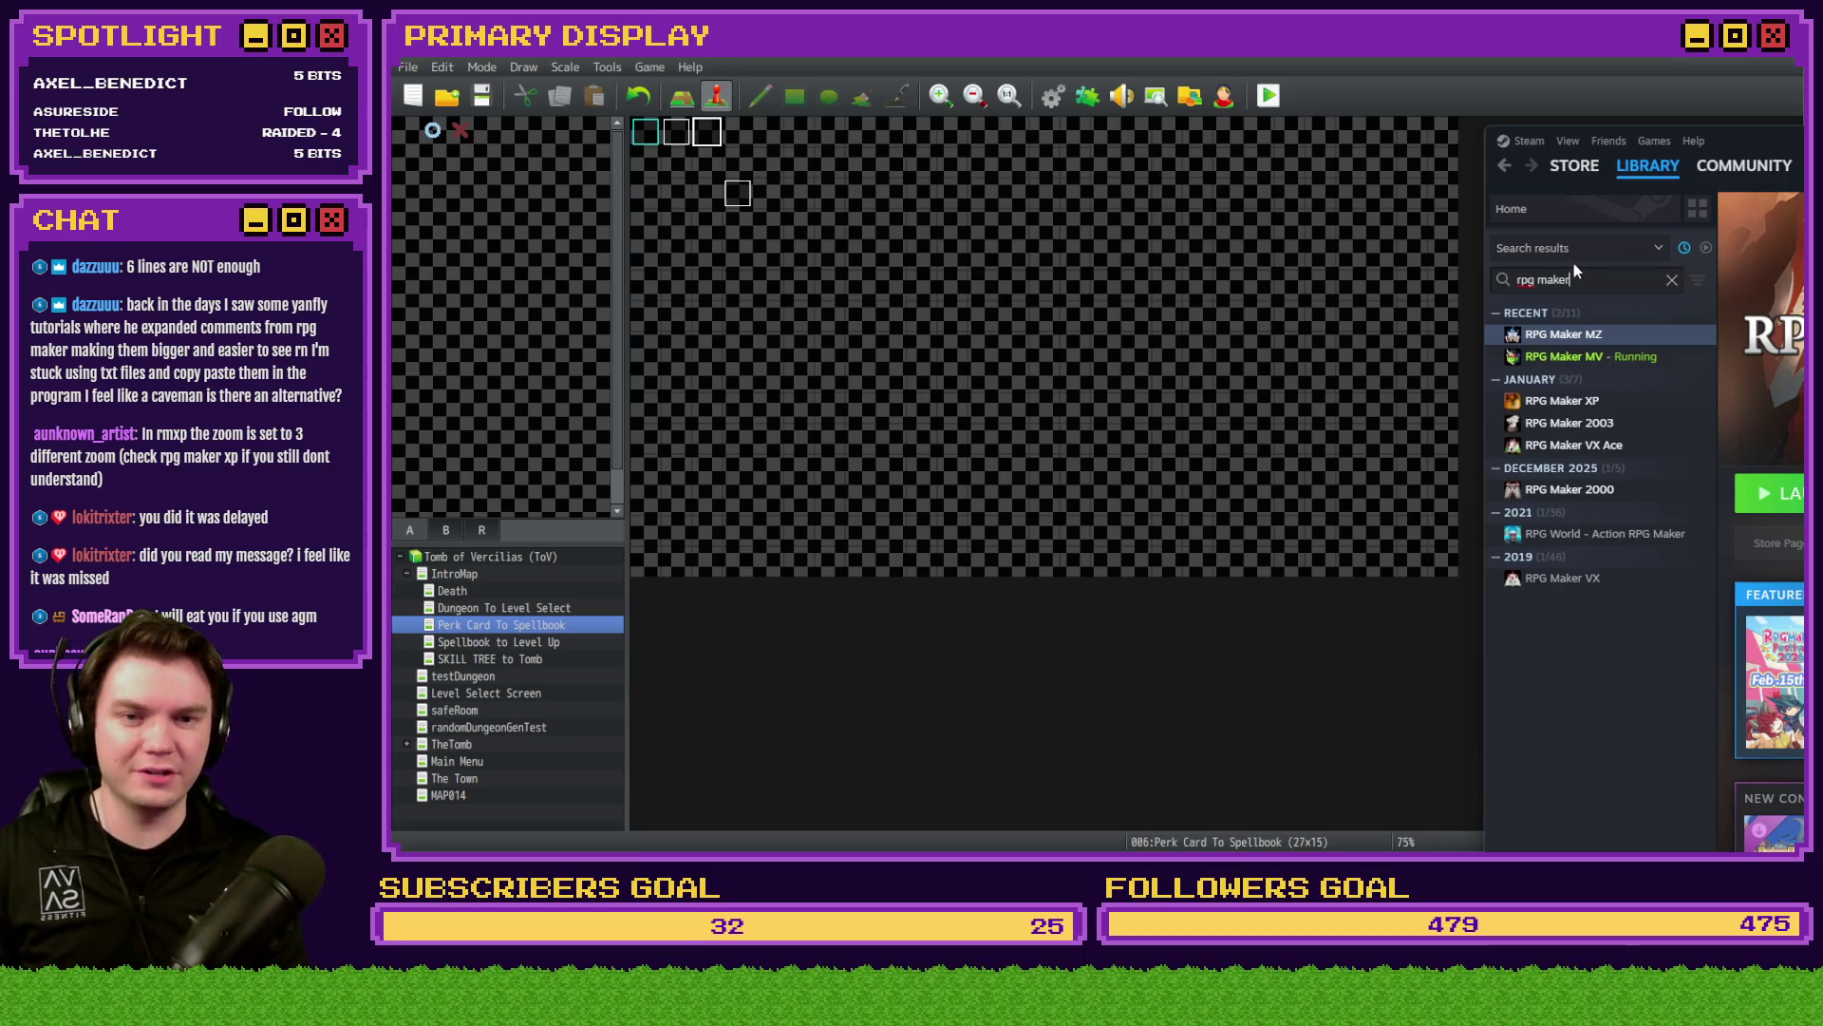
- Launch RPG Maker XP and bring up its Open project dialog
click(1614, 403)
click(1770, 493)
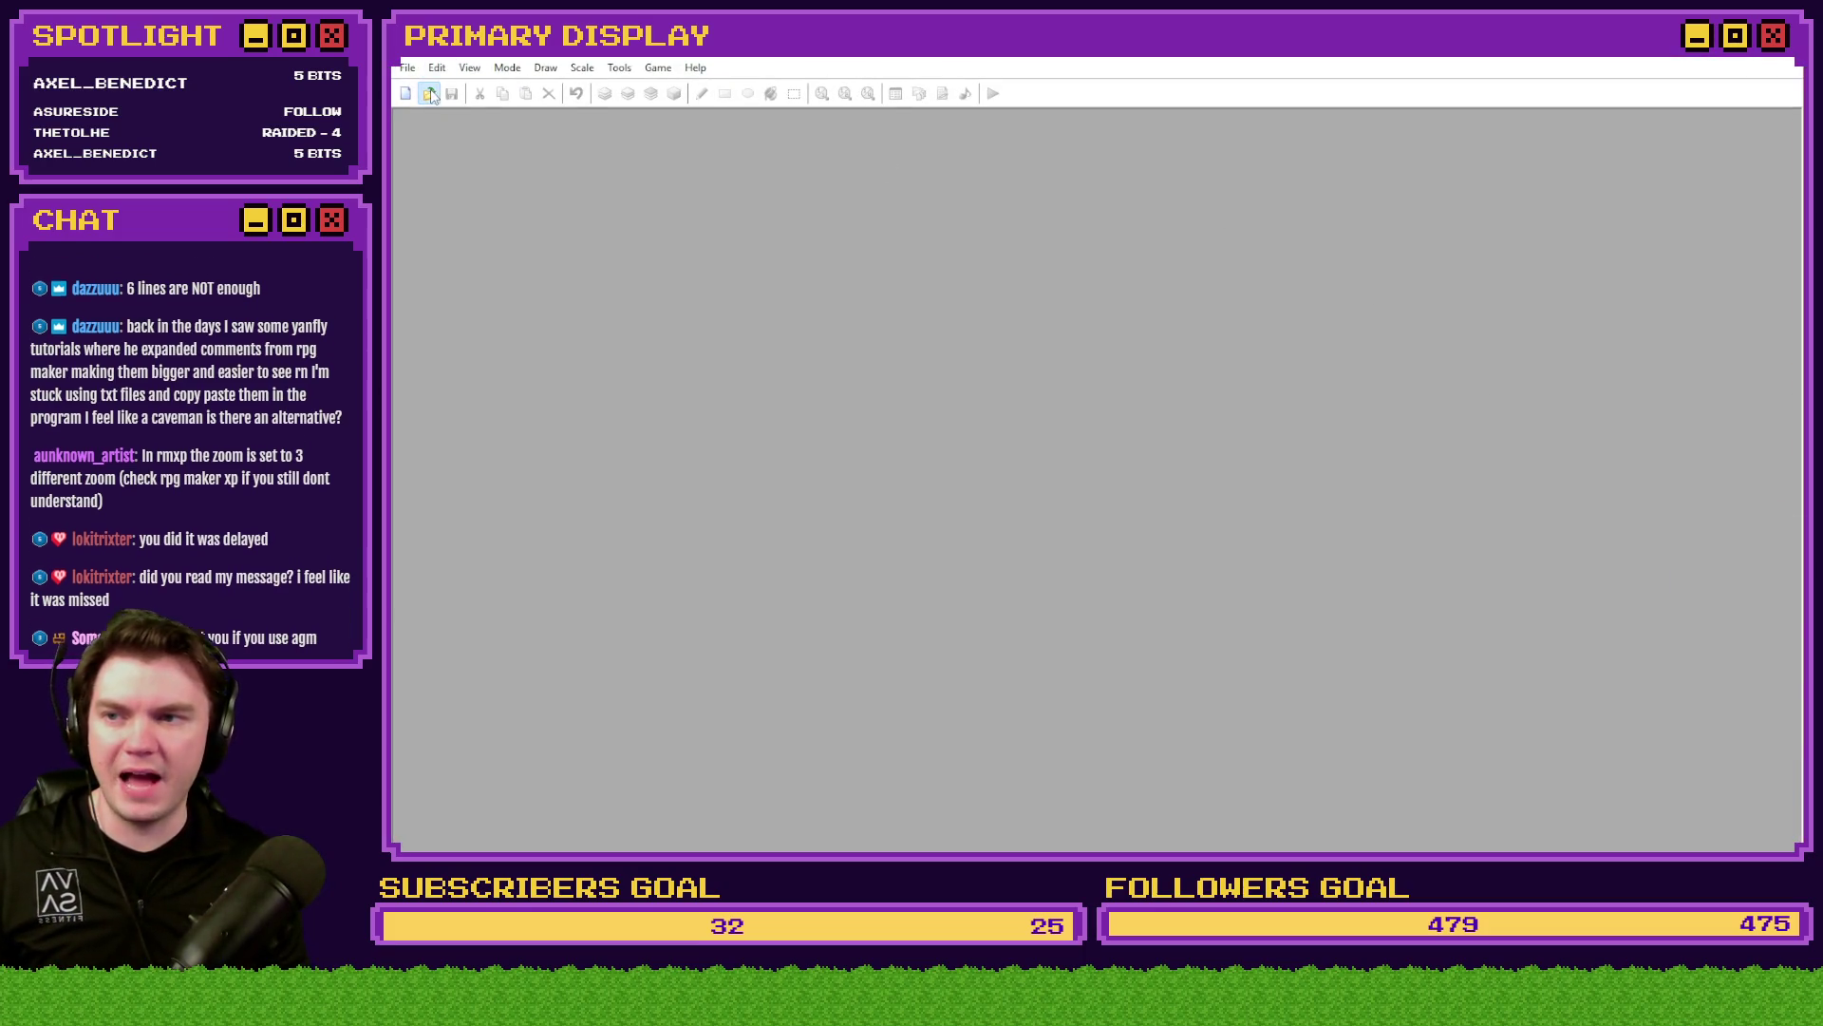
key(ctrl+o)
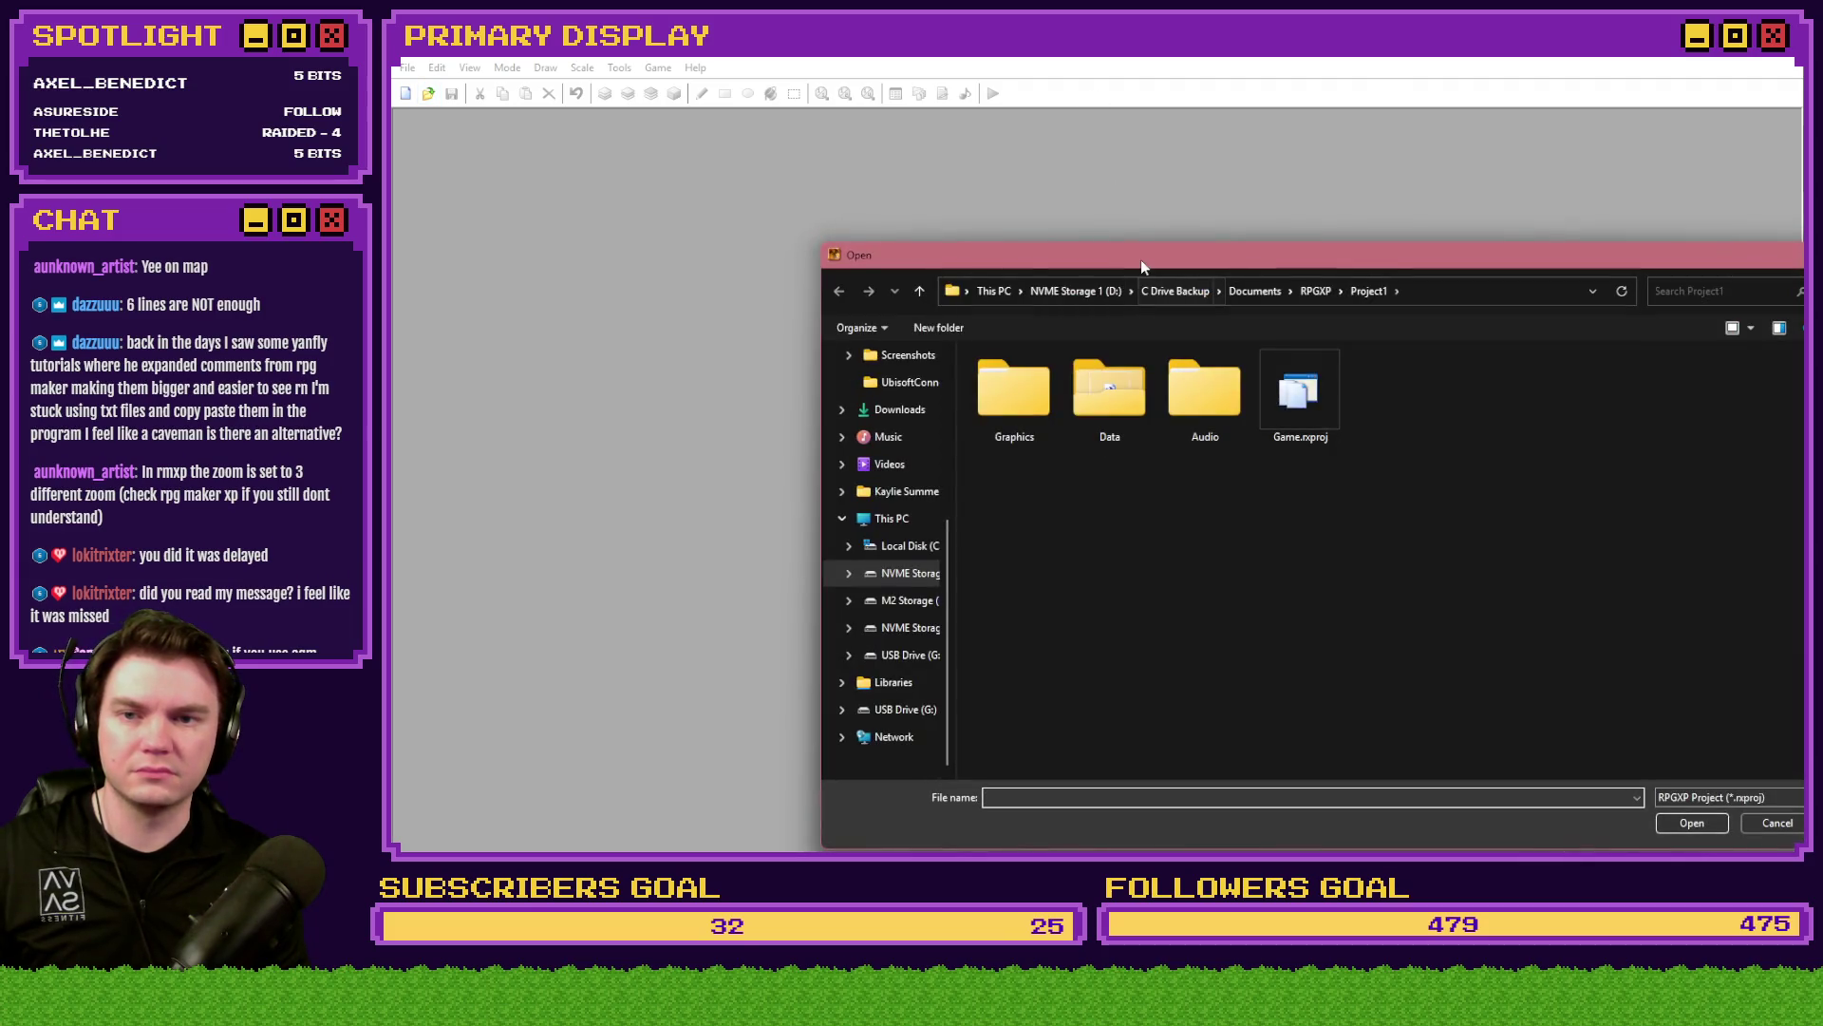
- Open Project1 and cycle the map view through its quarter, half and full scales
double_click(1286, 407)
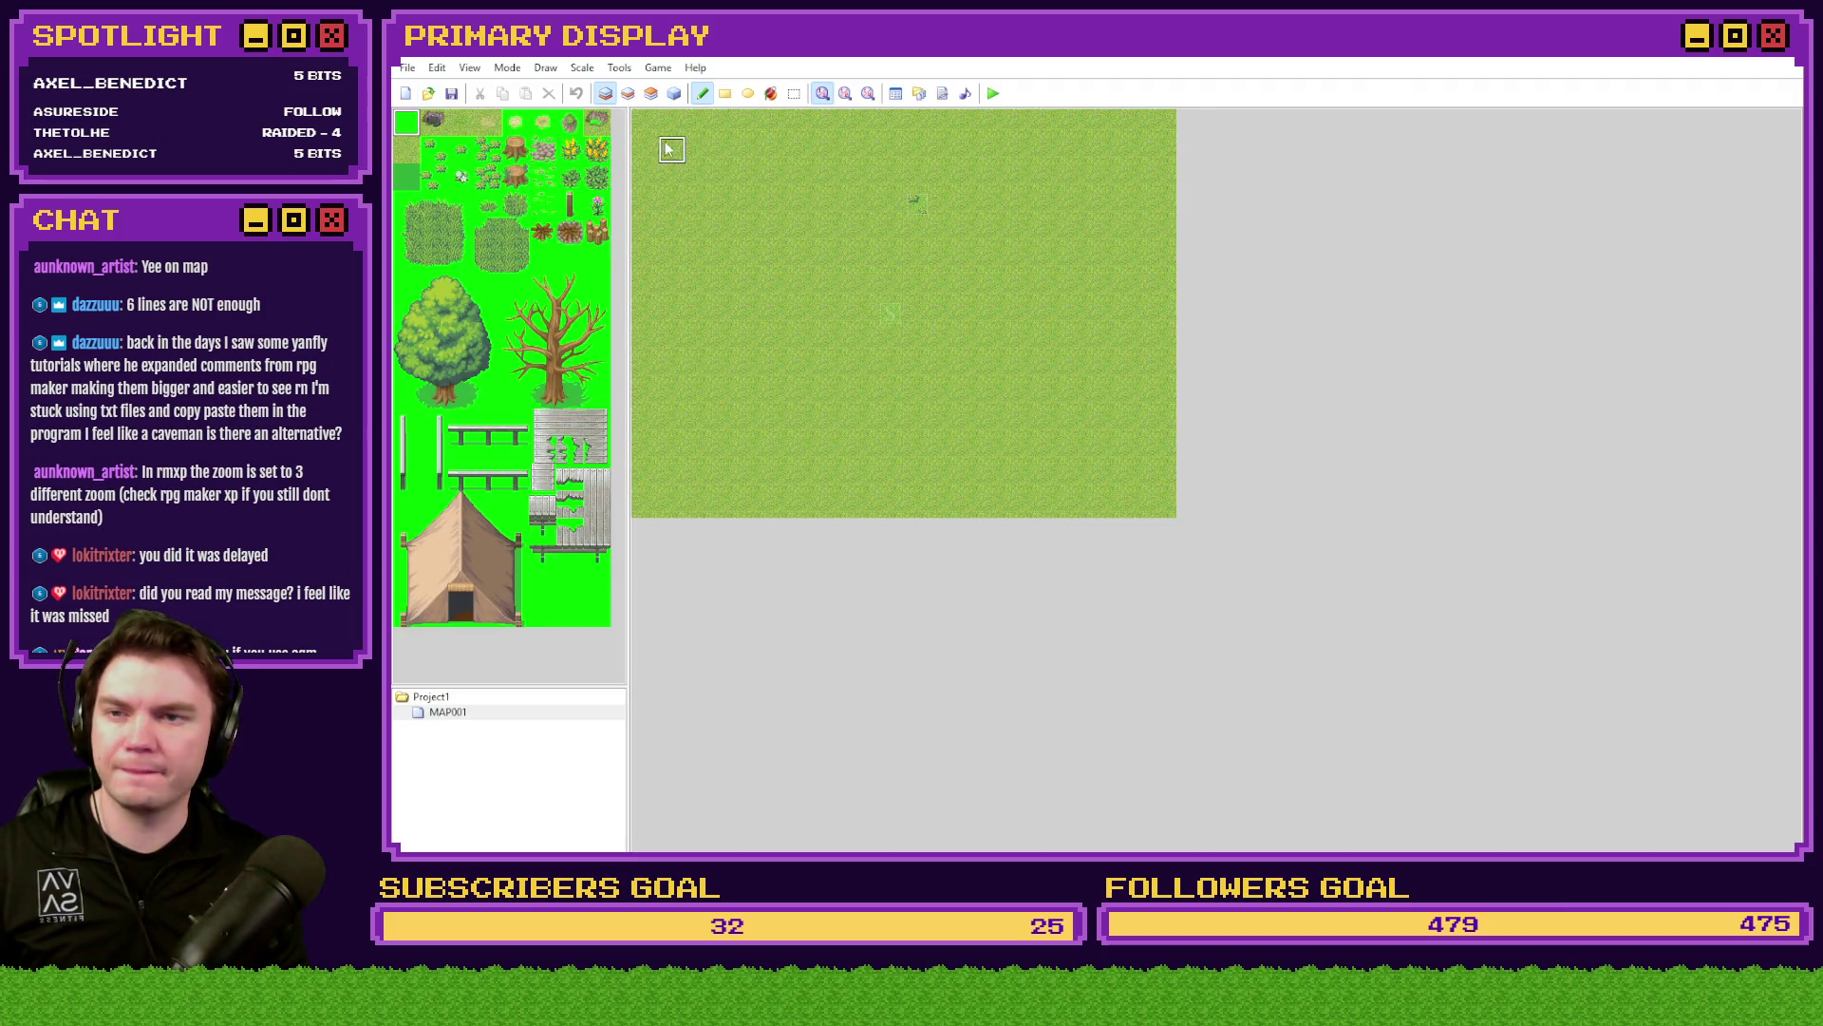
click(845, 93)
click(868, 93)
click(822, 93)
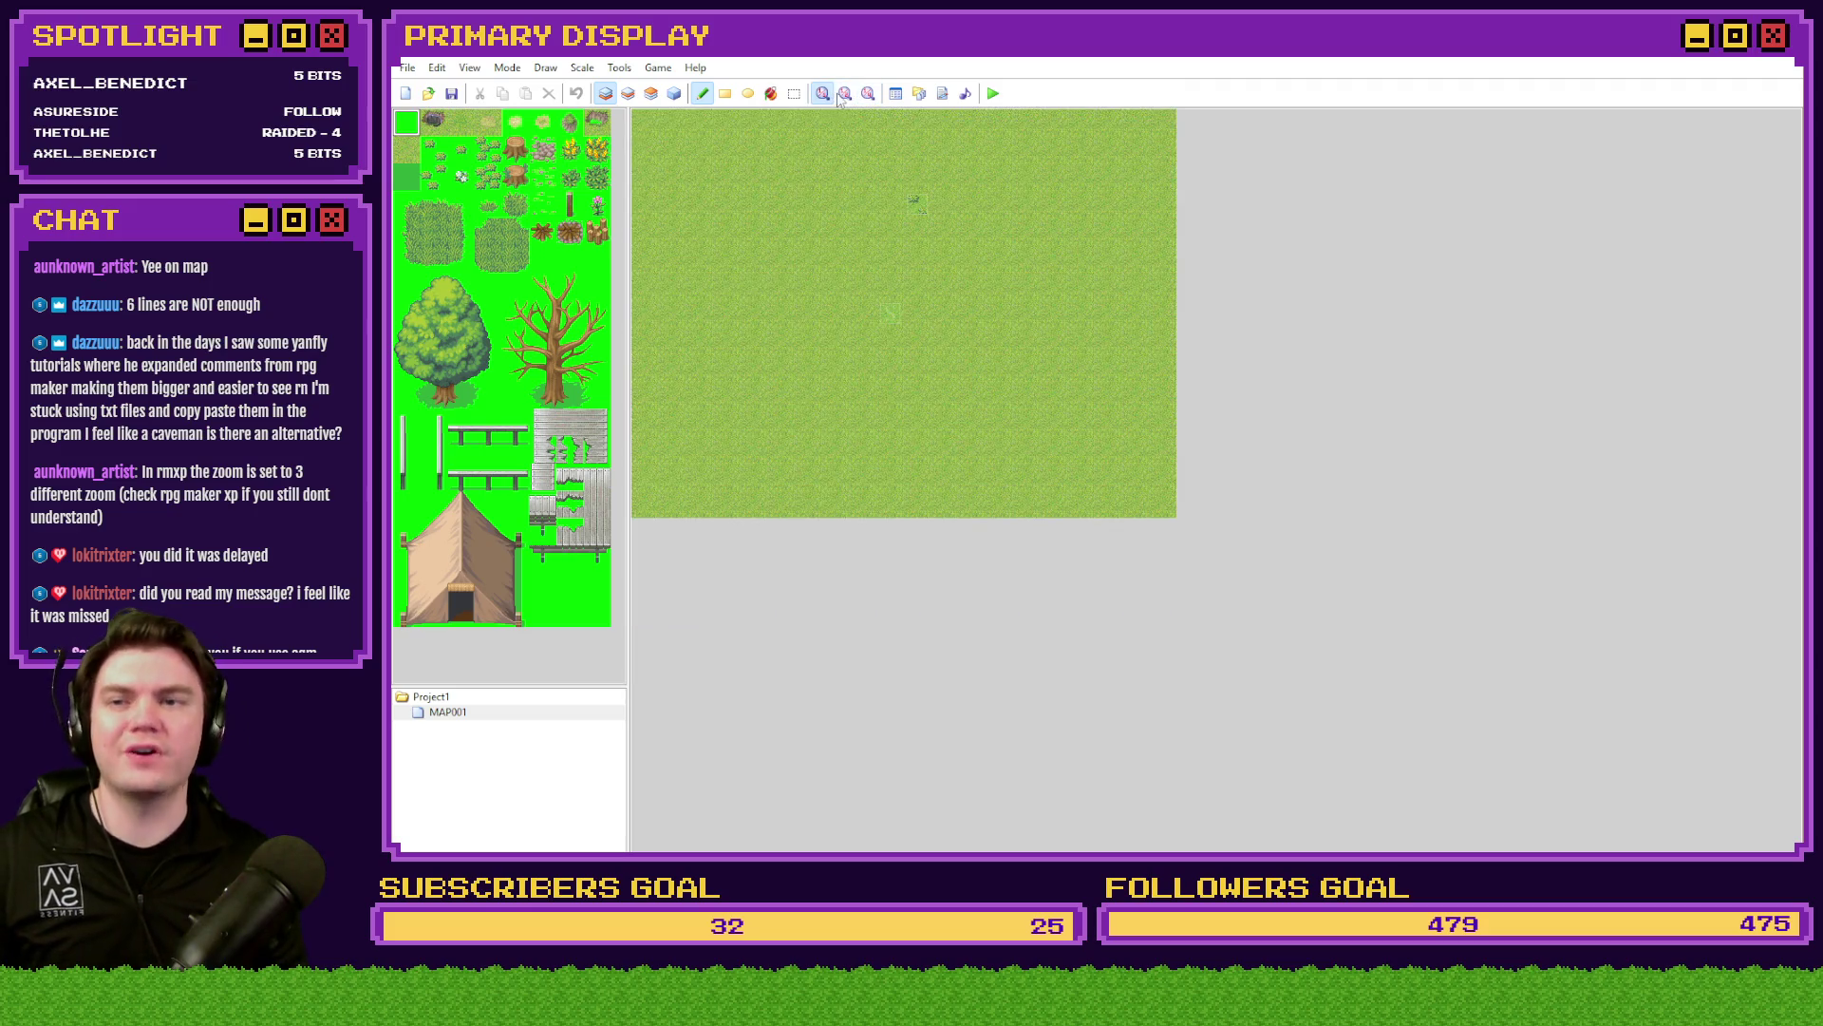
click(845, 93)
click(868, 94)
click(845, 93)
click(823, 93)
click(845, 93)
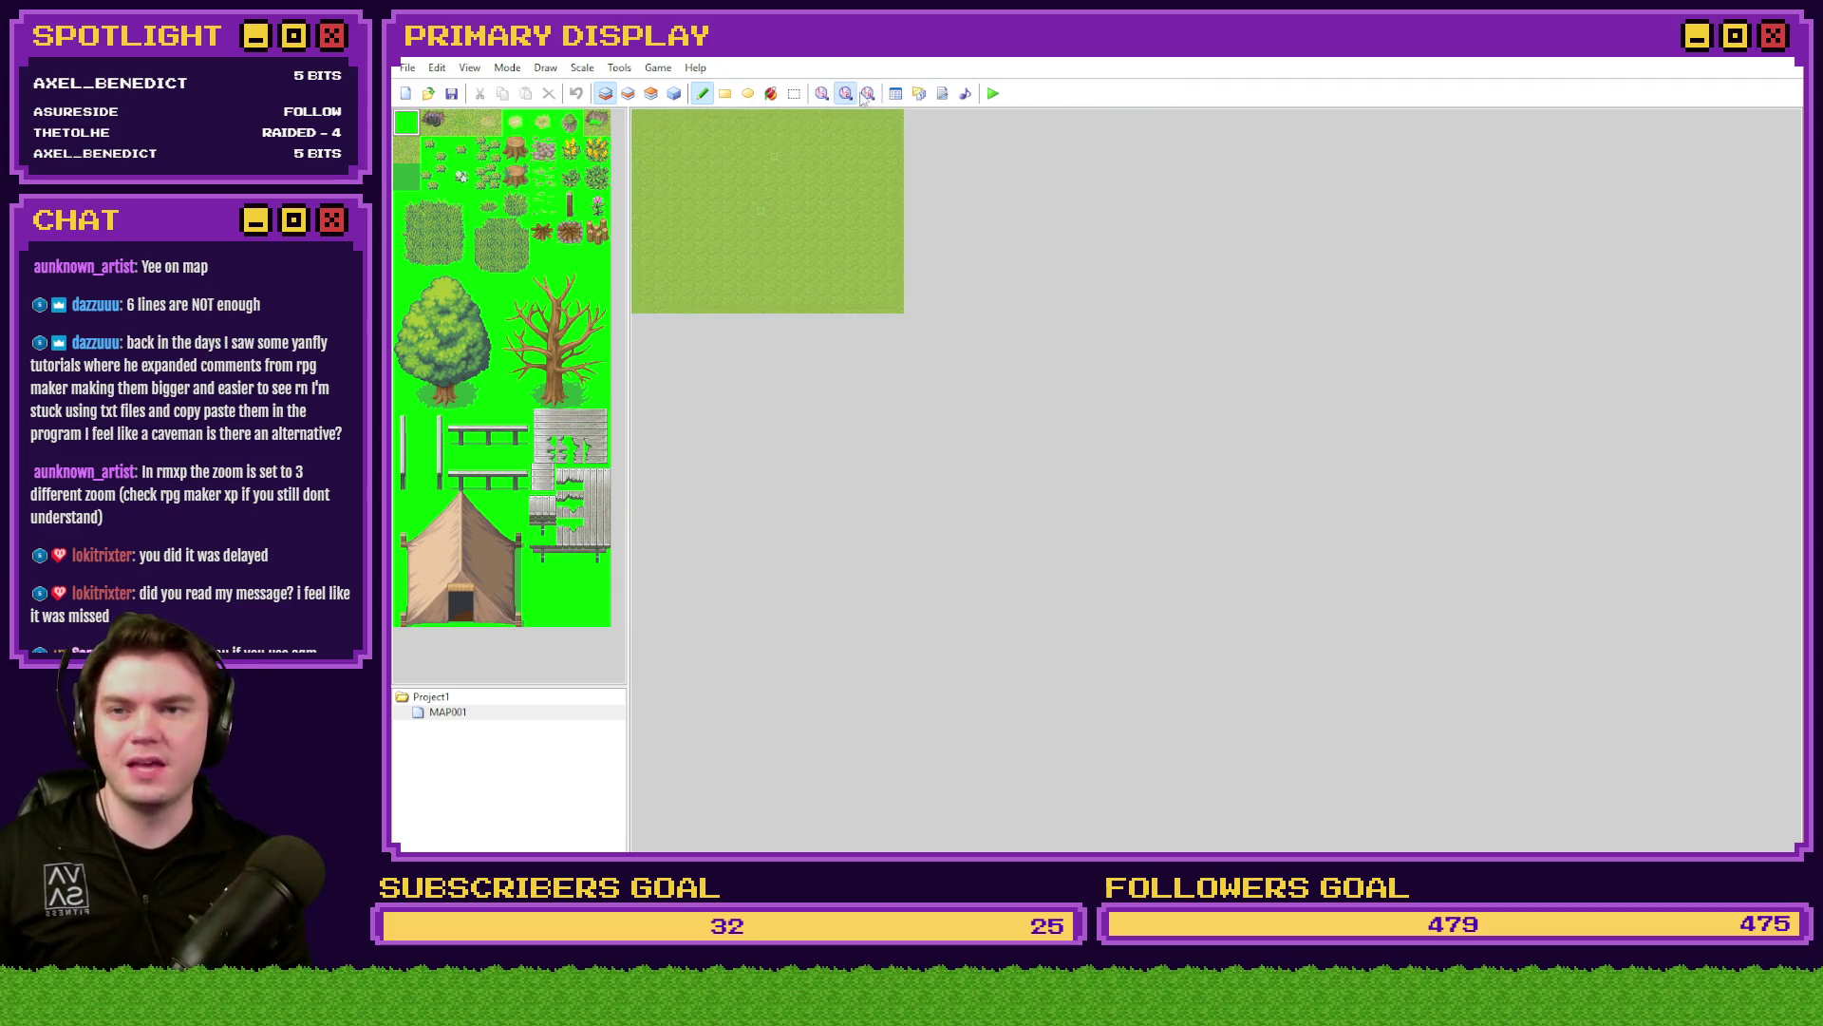
click(868, 93)
click(845, 93)
click(822, 93)
click(845, 93)
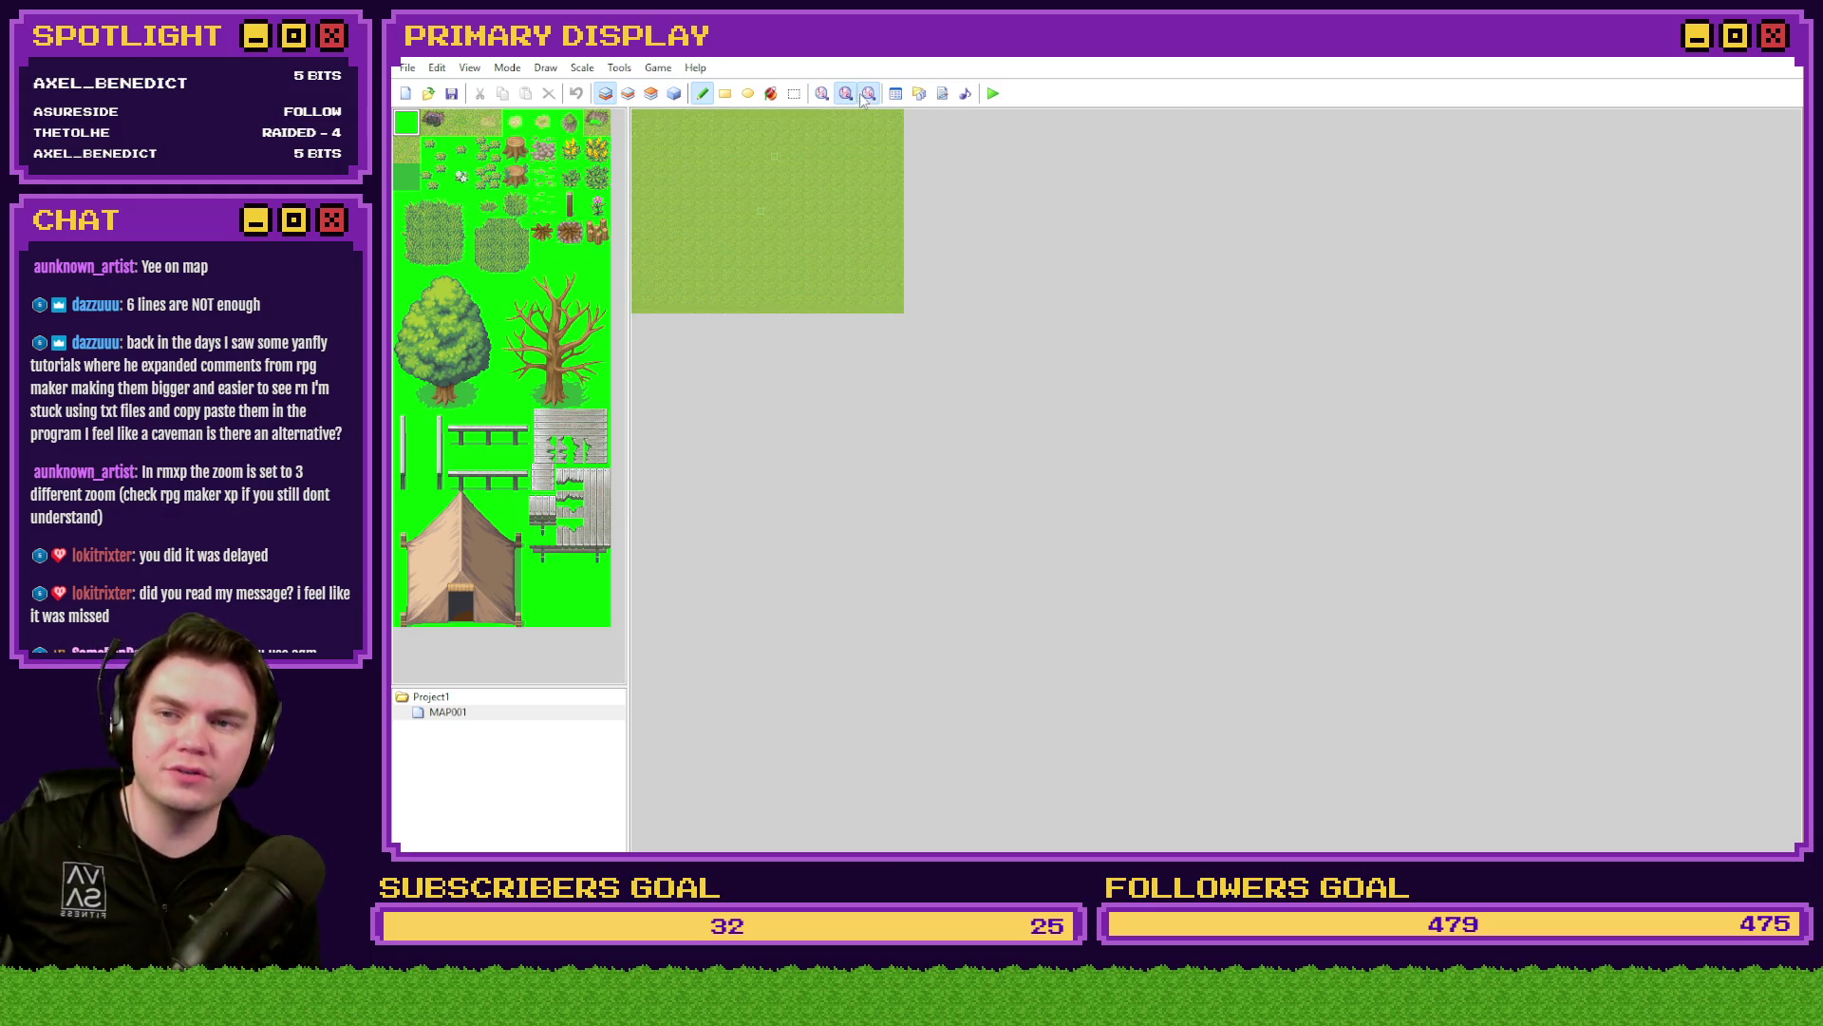
click(868, 93)
click(845, 94)
click(822, 93)
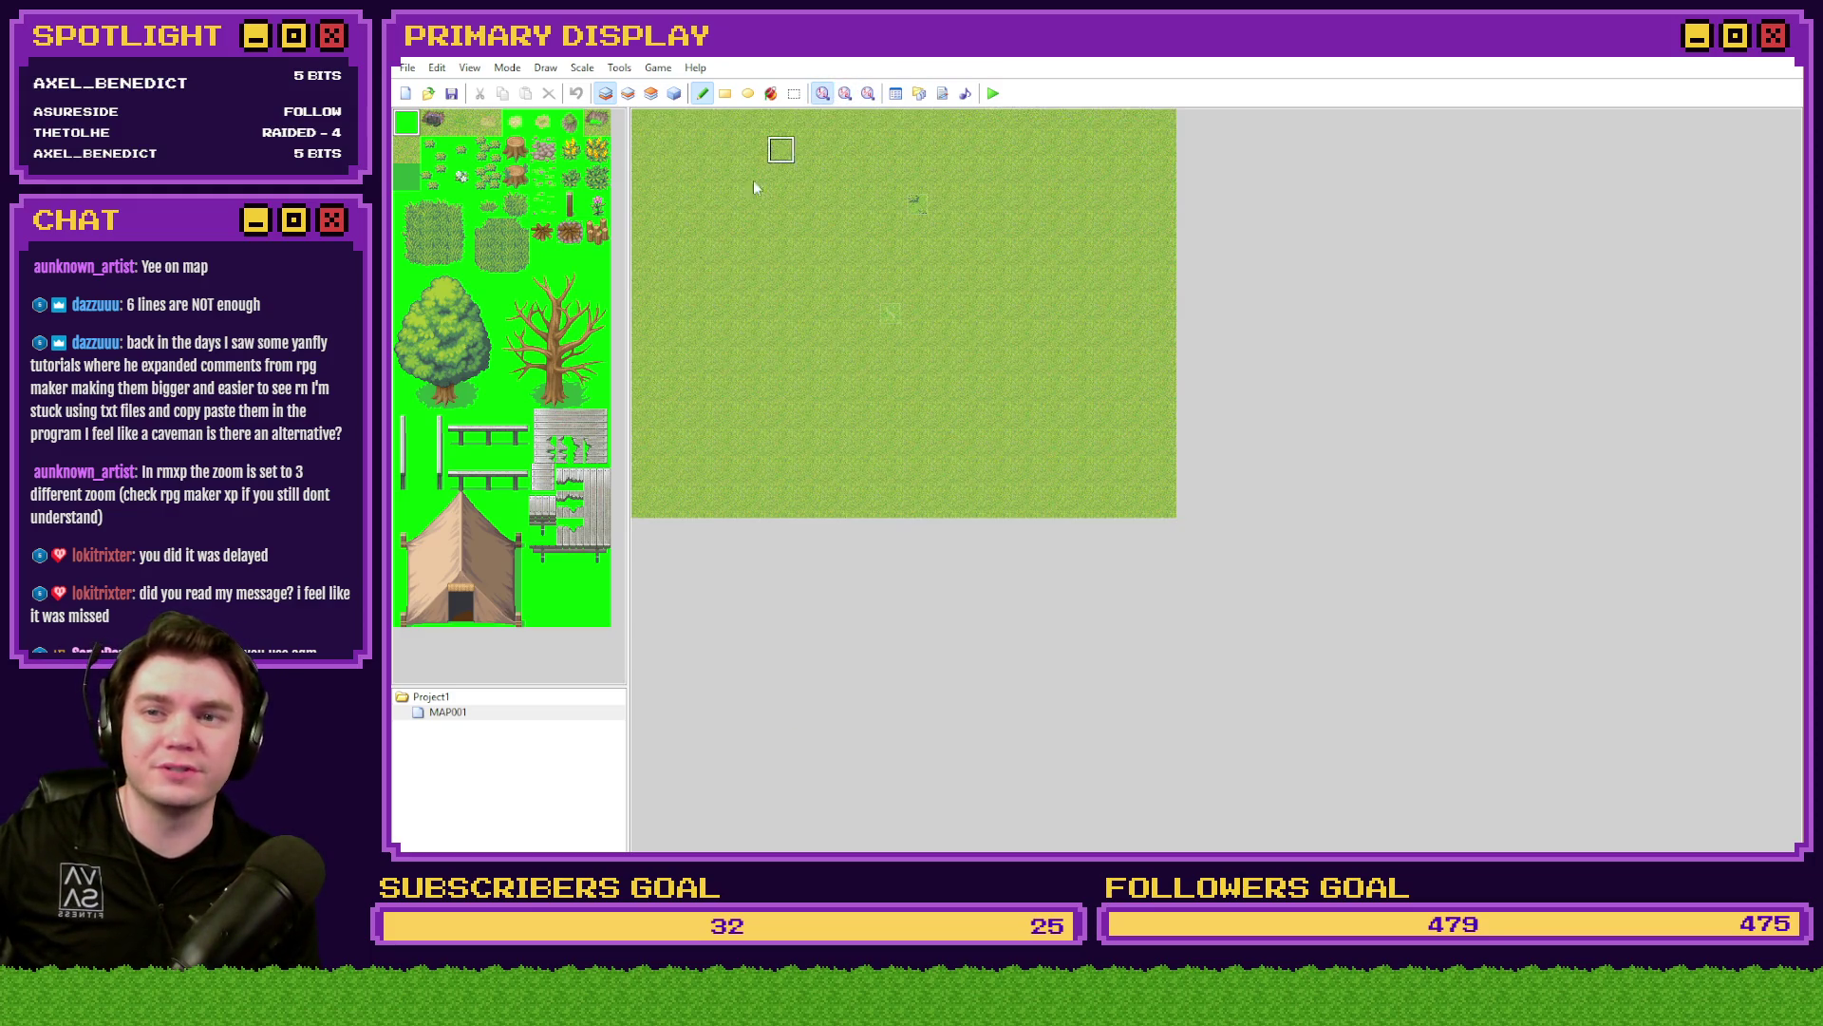
- In MAP001's properties, try setting the width and height to 999
right_click(447, 714)
click(472, 728)
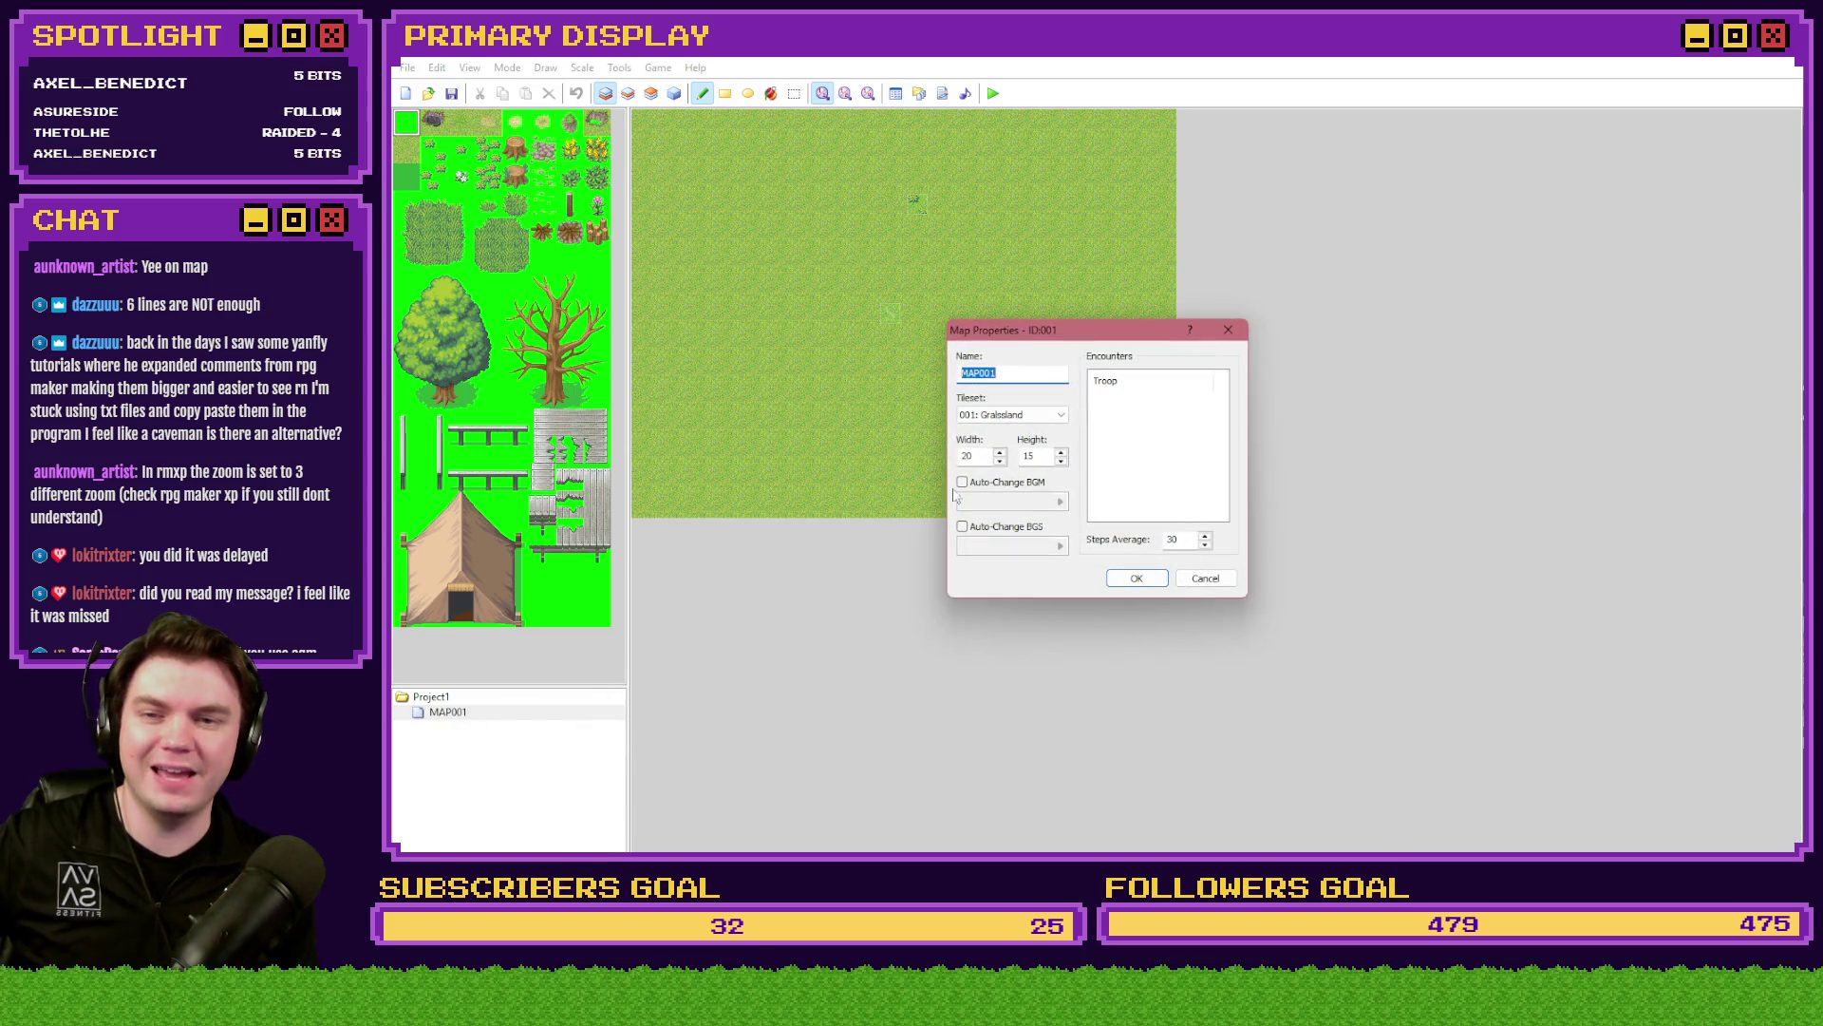
click(978, 457)
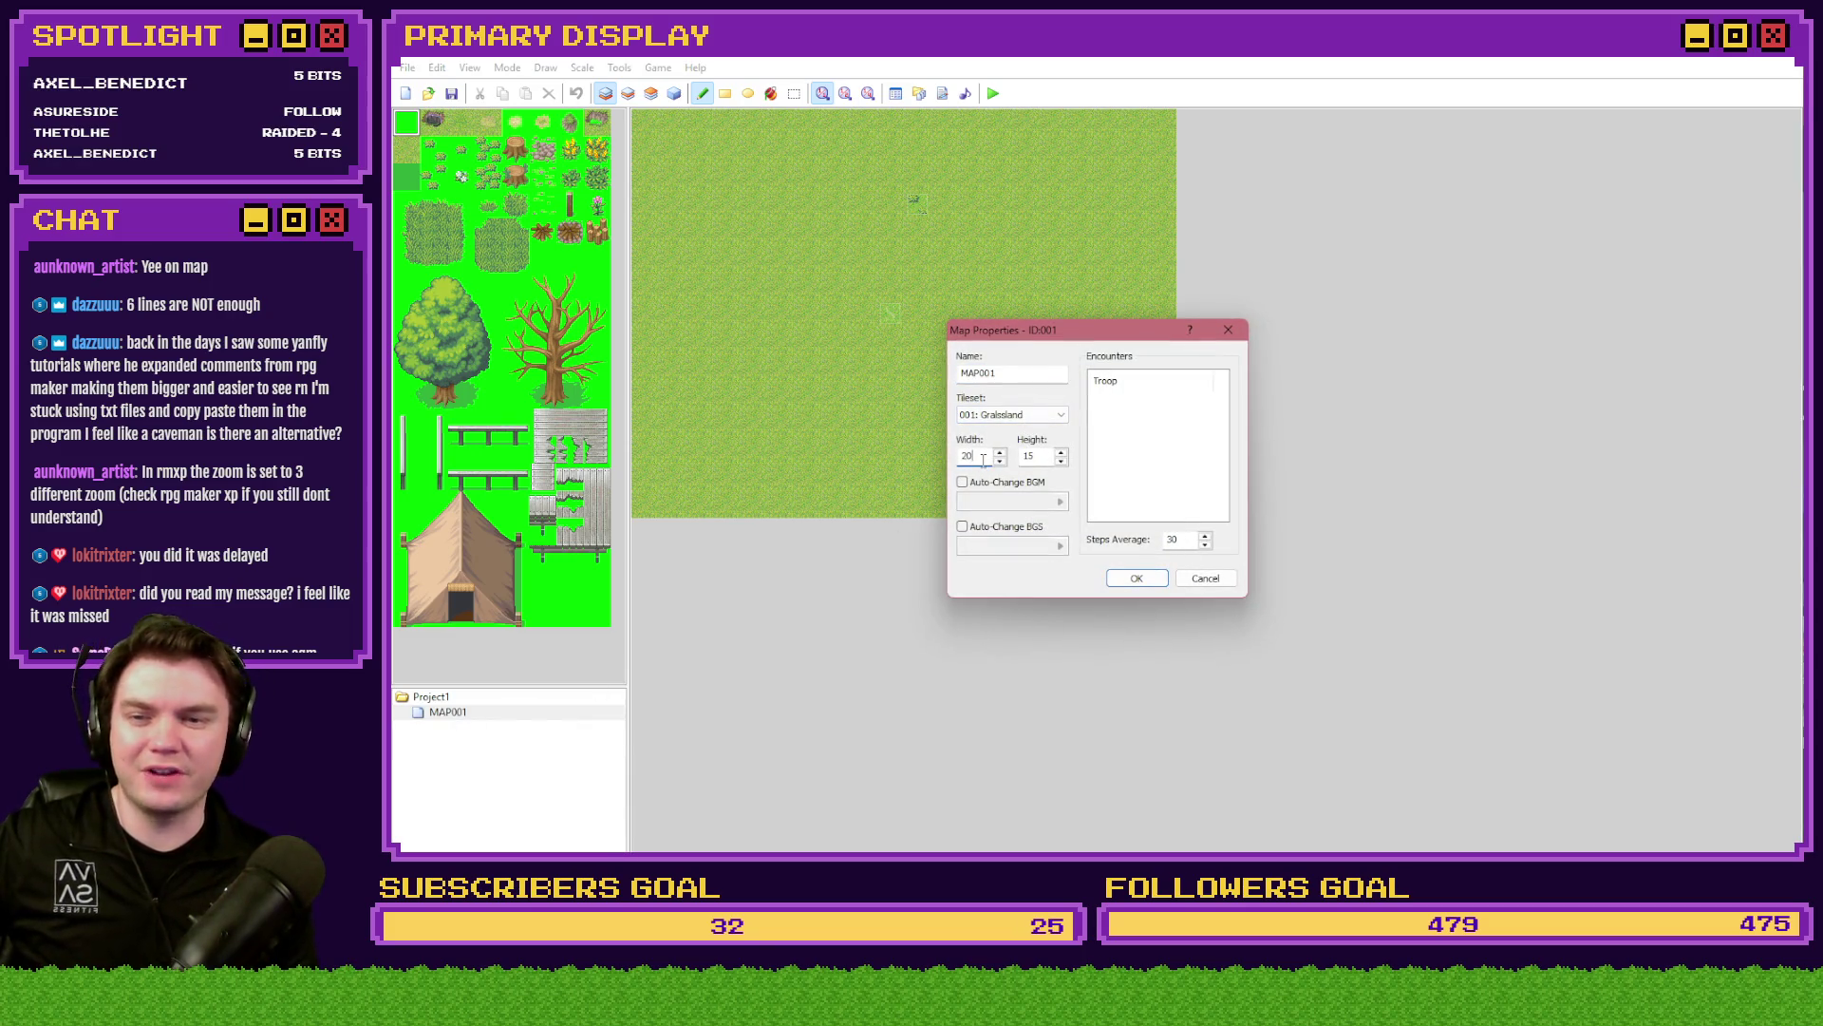
double_click(961, 456)
text(999)
key(Tab)
text(999)
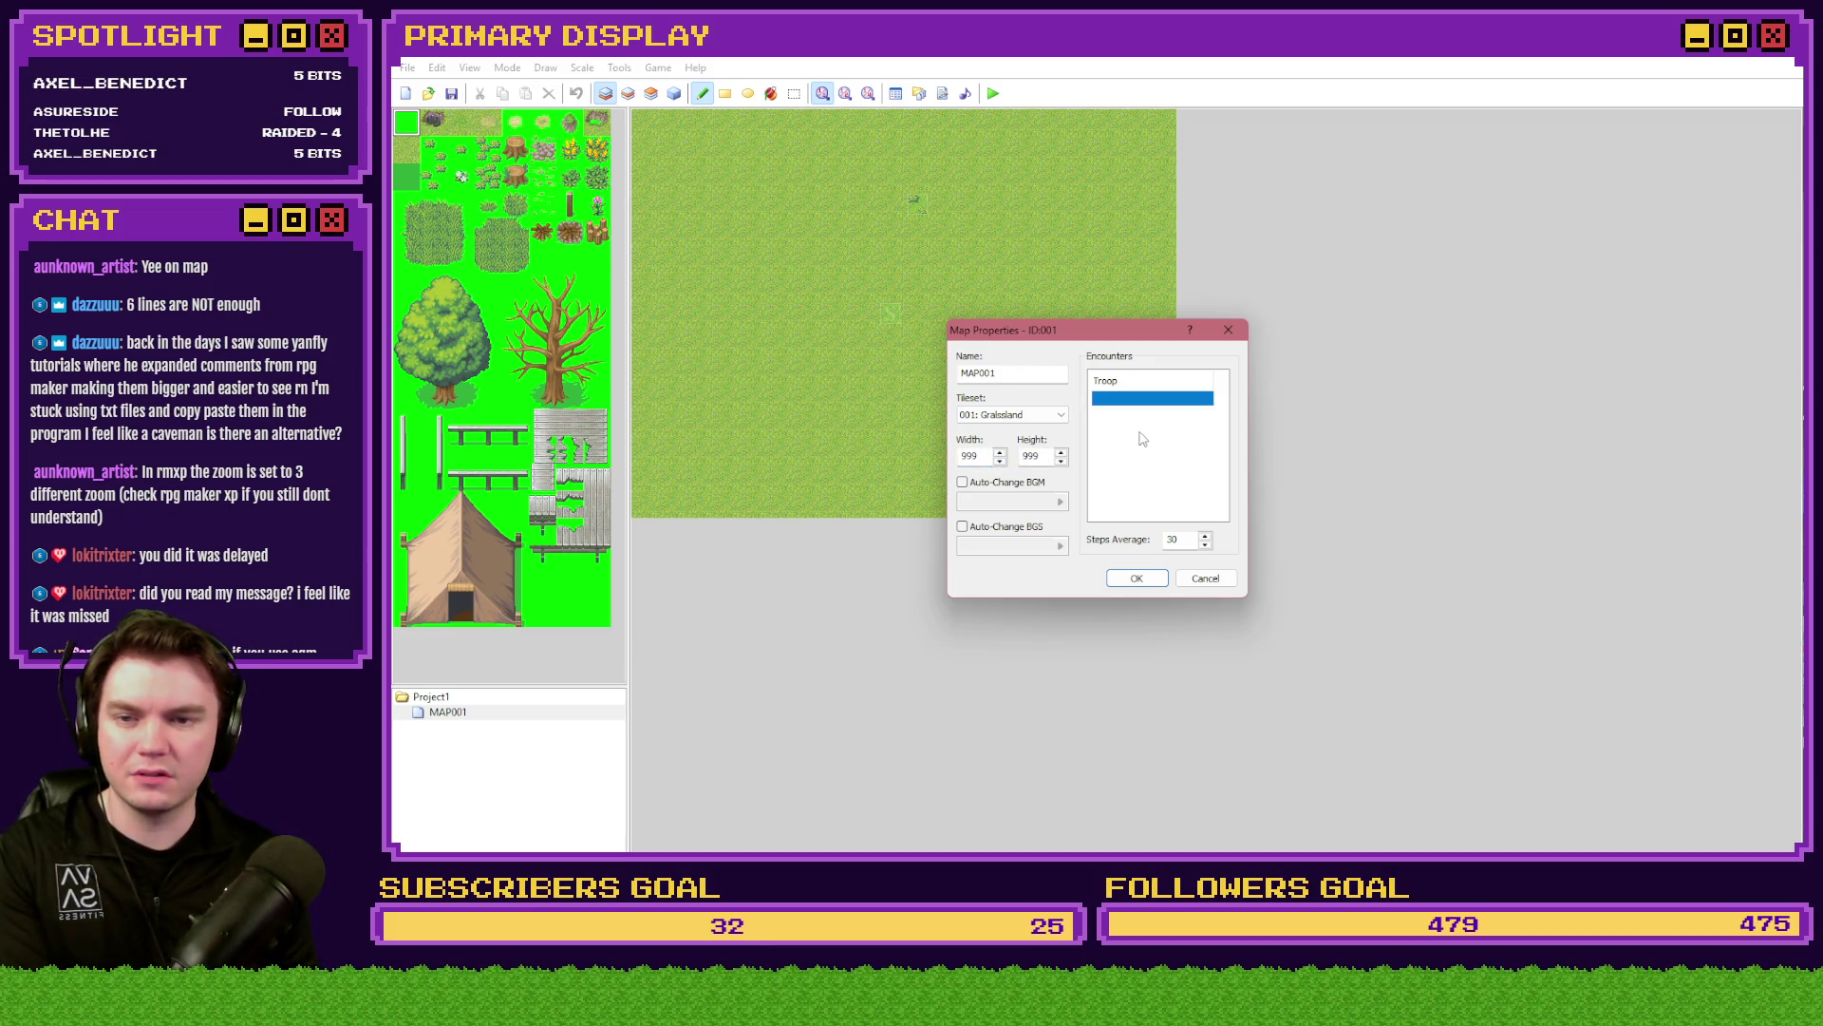
click(1137, 579)
- After the size-limit error, set MAP001 to 500 by 500 tiles and view it at quarter scale
click(1174, 502)
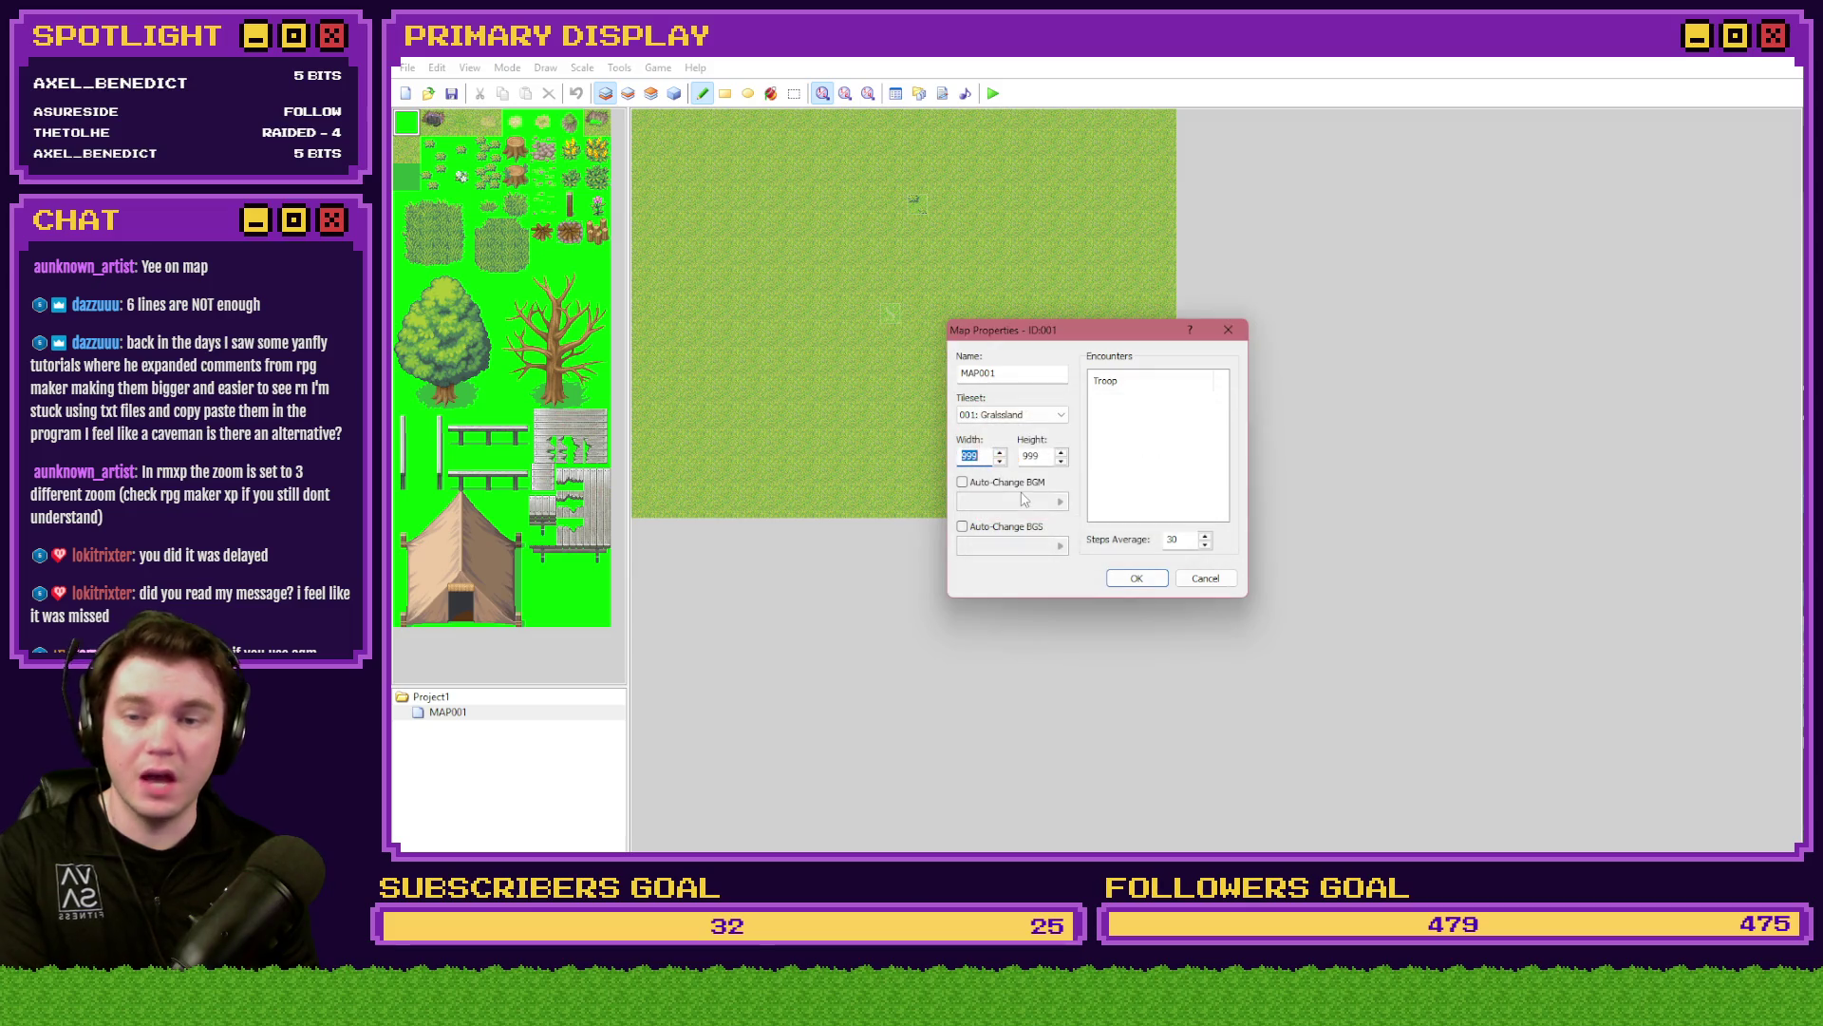
text(500)
double_click(1043, 458)
text(500)
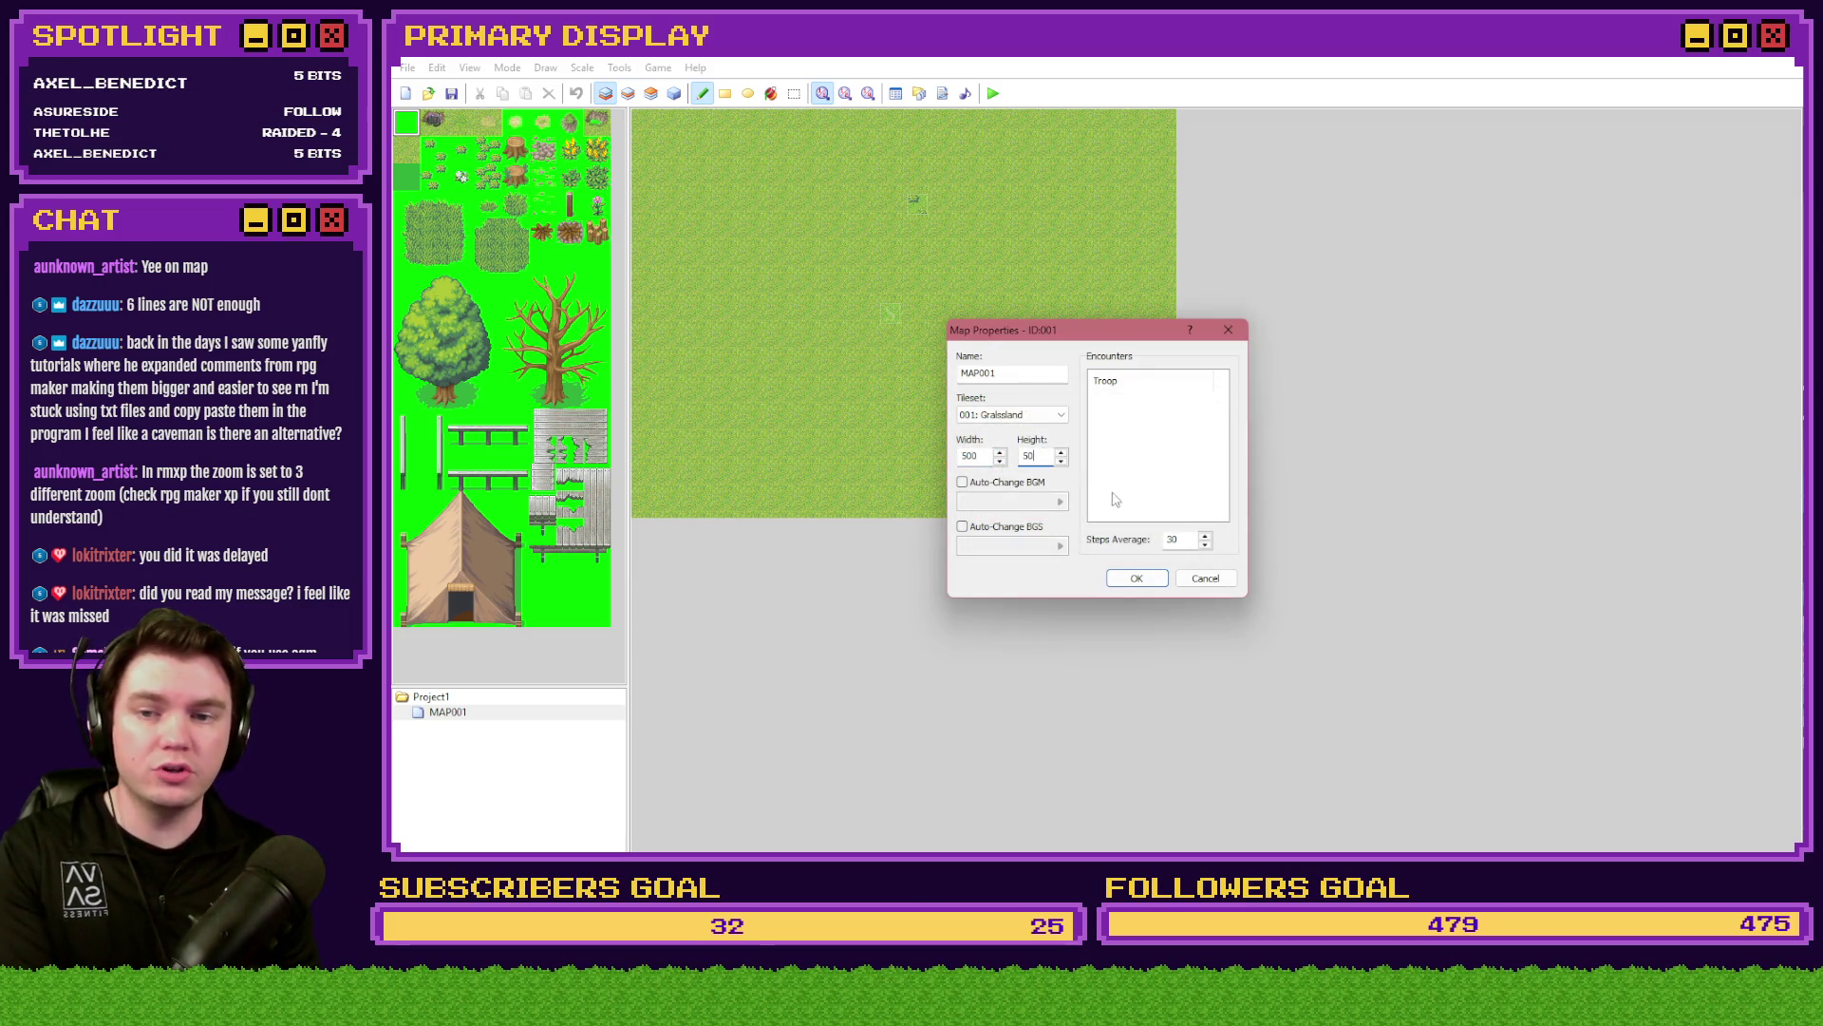
click(1137, 578)
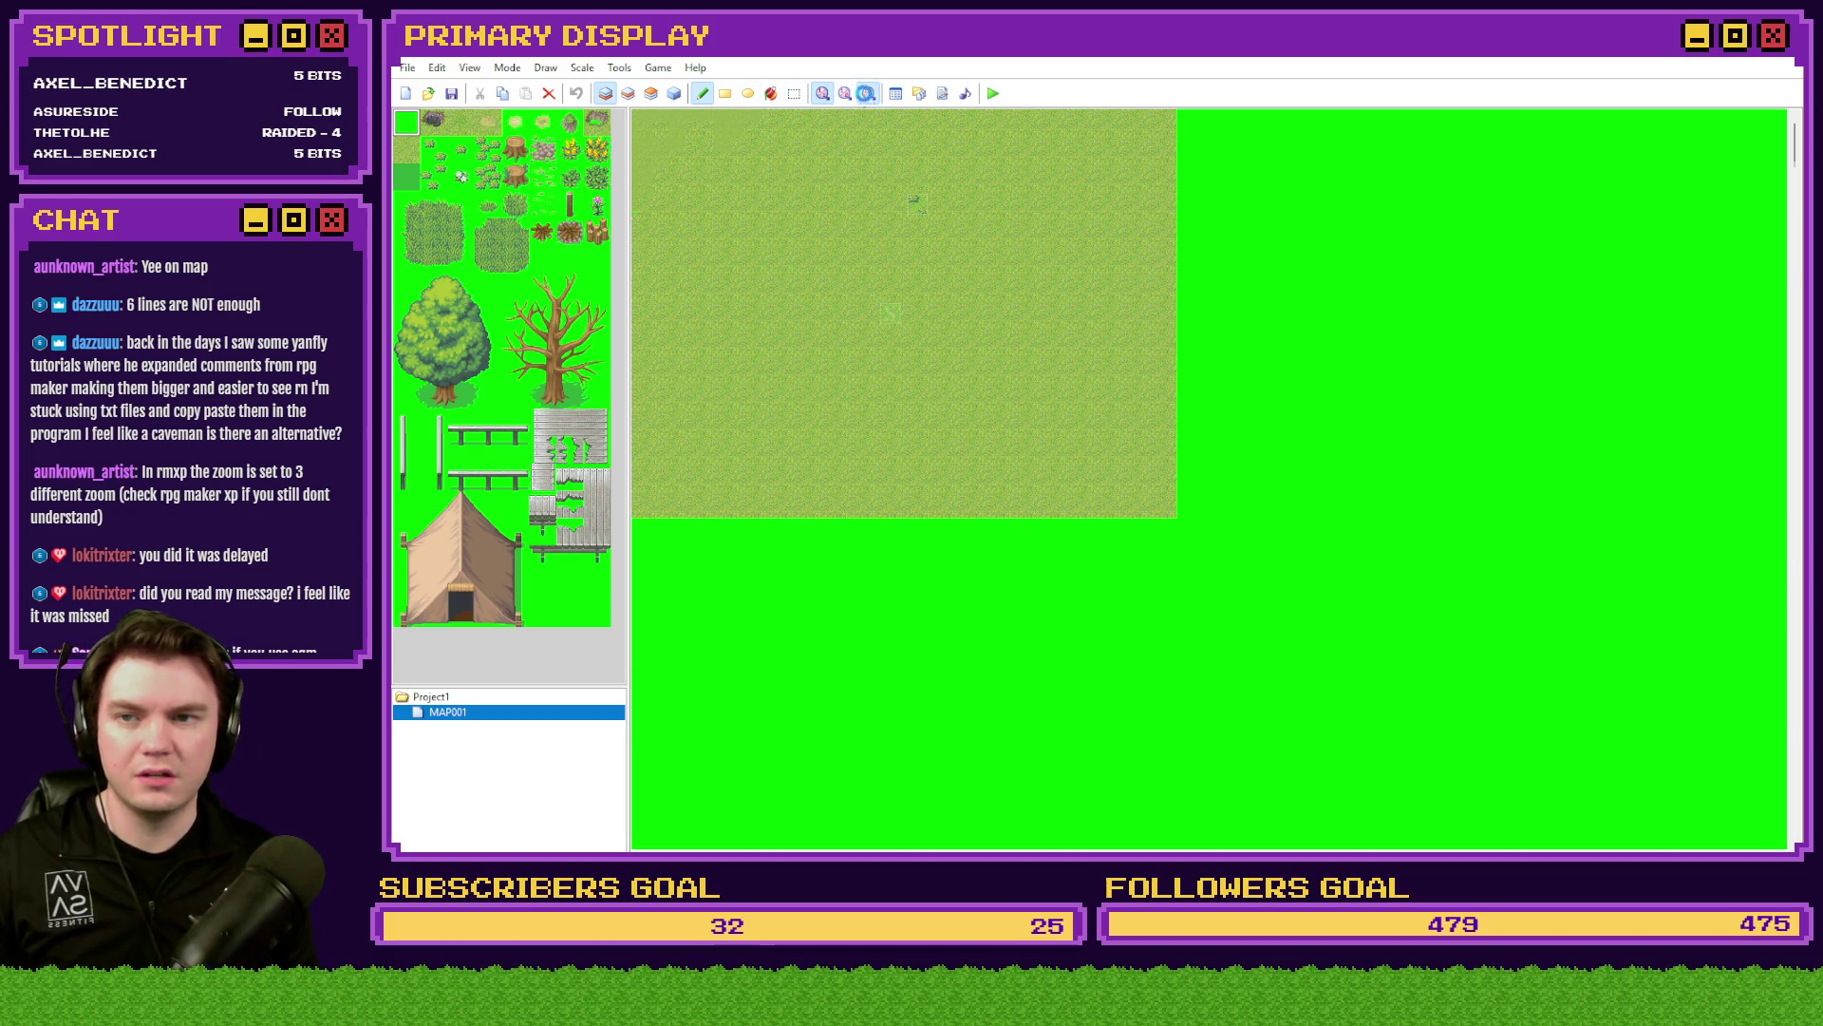
click(868, 93)
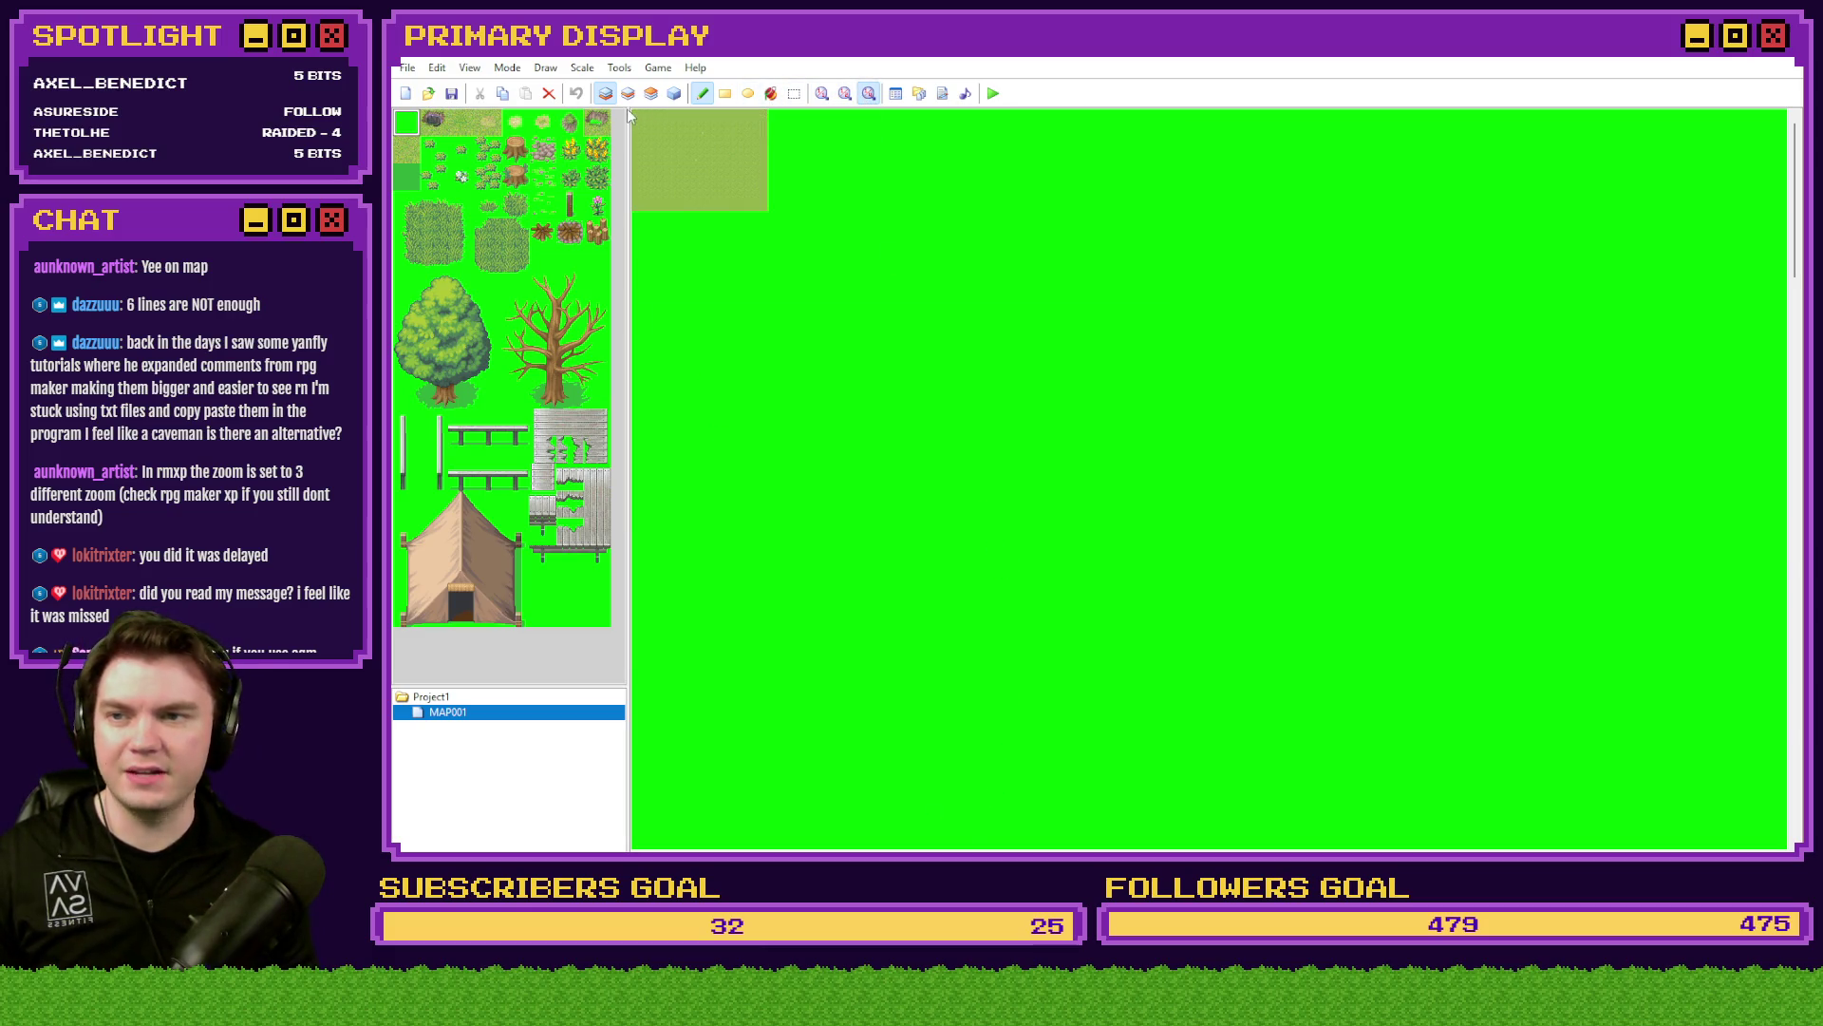
- Flood-fill the whole map with the grass tile, then try and undo a tree stamp
click(406, 149)
click(770, 93)
click(797, 133)
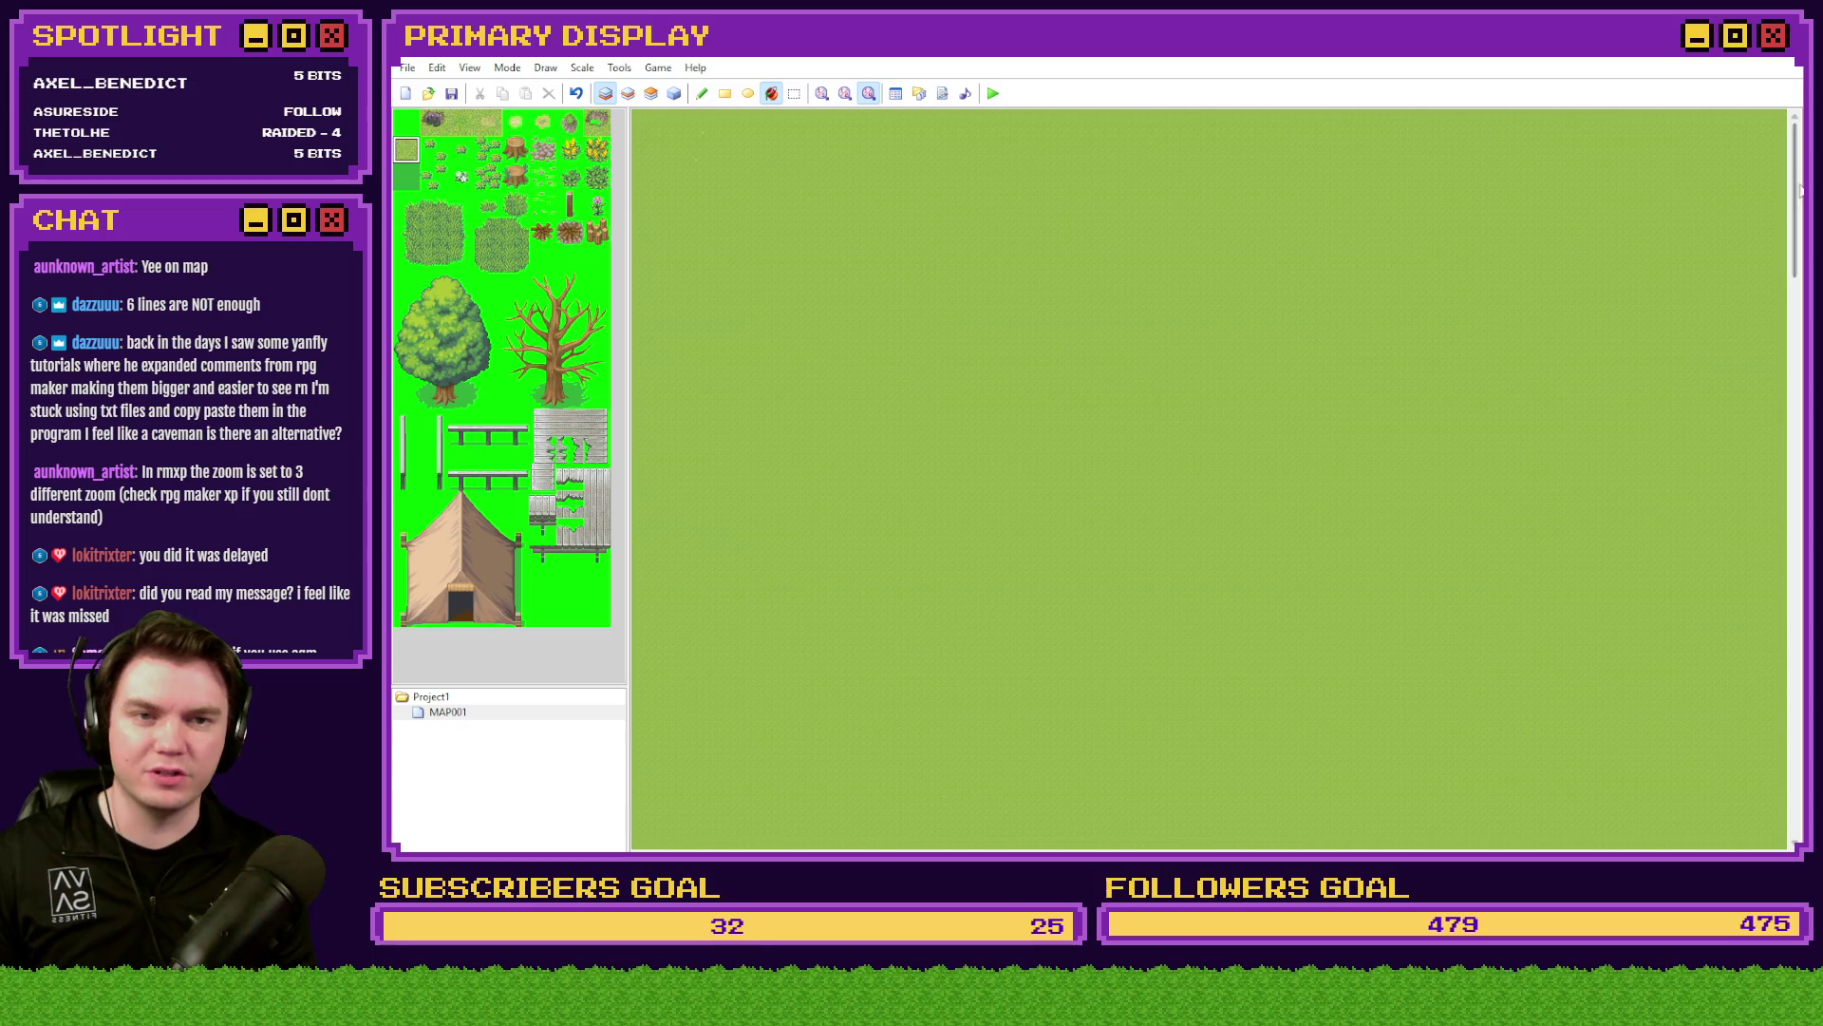
mouse_move(1796, 193)
mouse_down()
mouse_move(1798, 753)
mouse_move(1798, 601)
mouse_up()
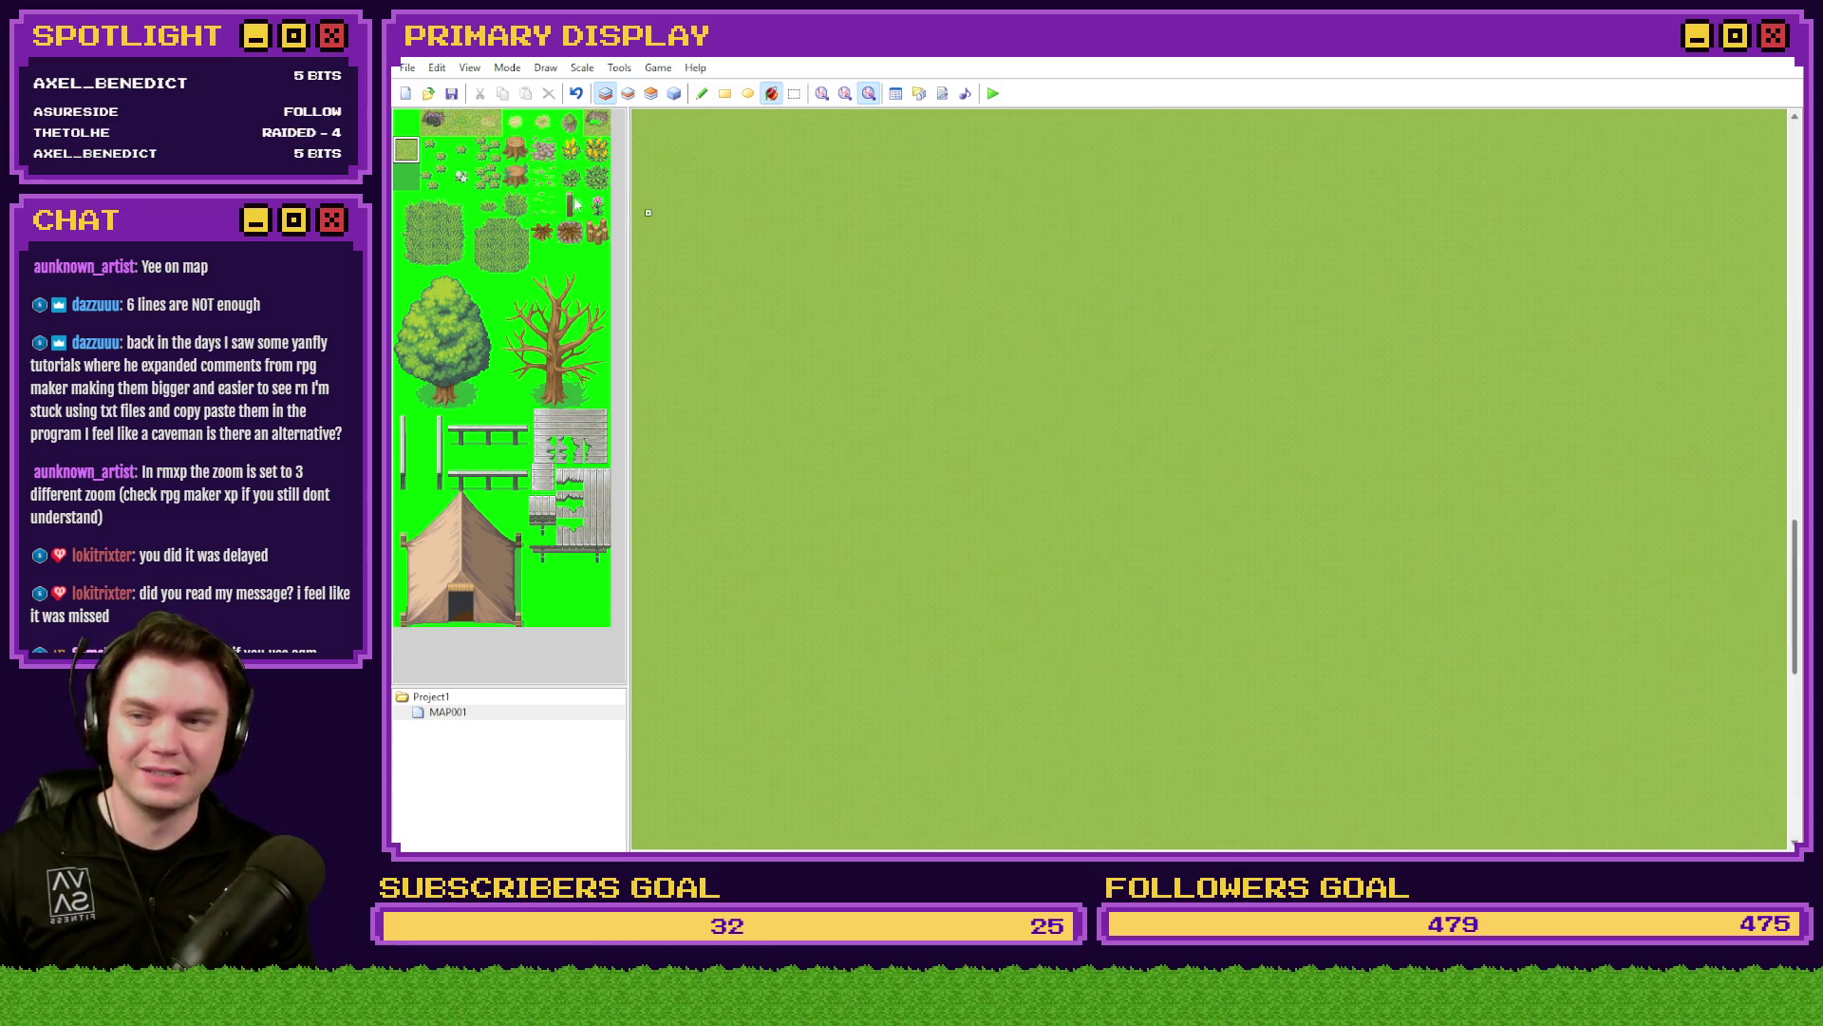
click(702, 93)
drag(489, 285, 404, 399)
click(1019, 411)
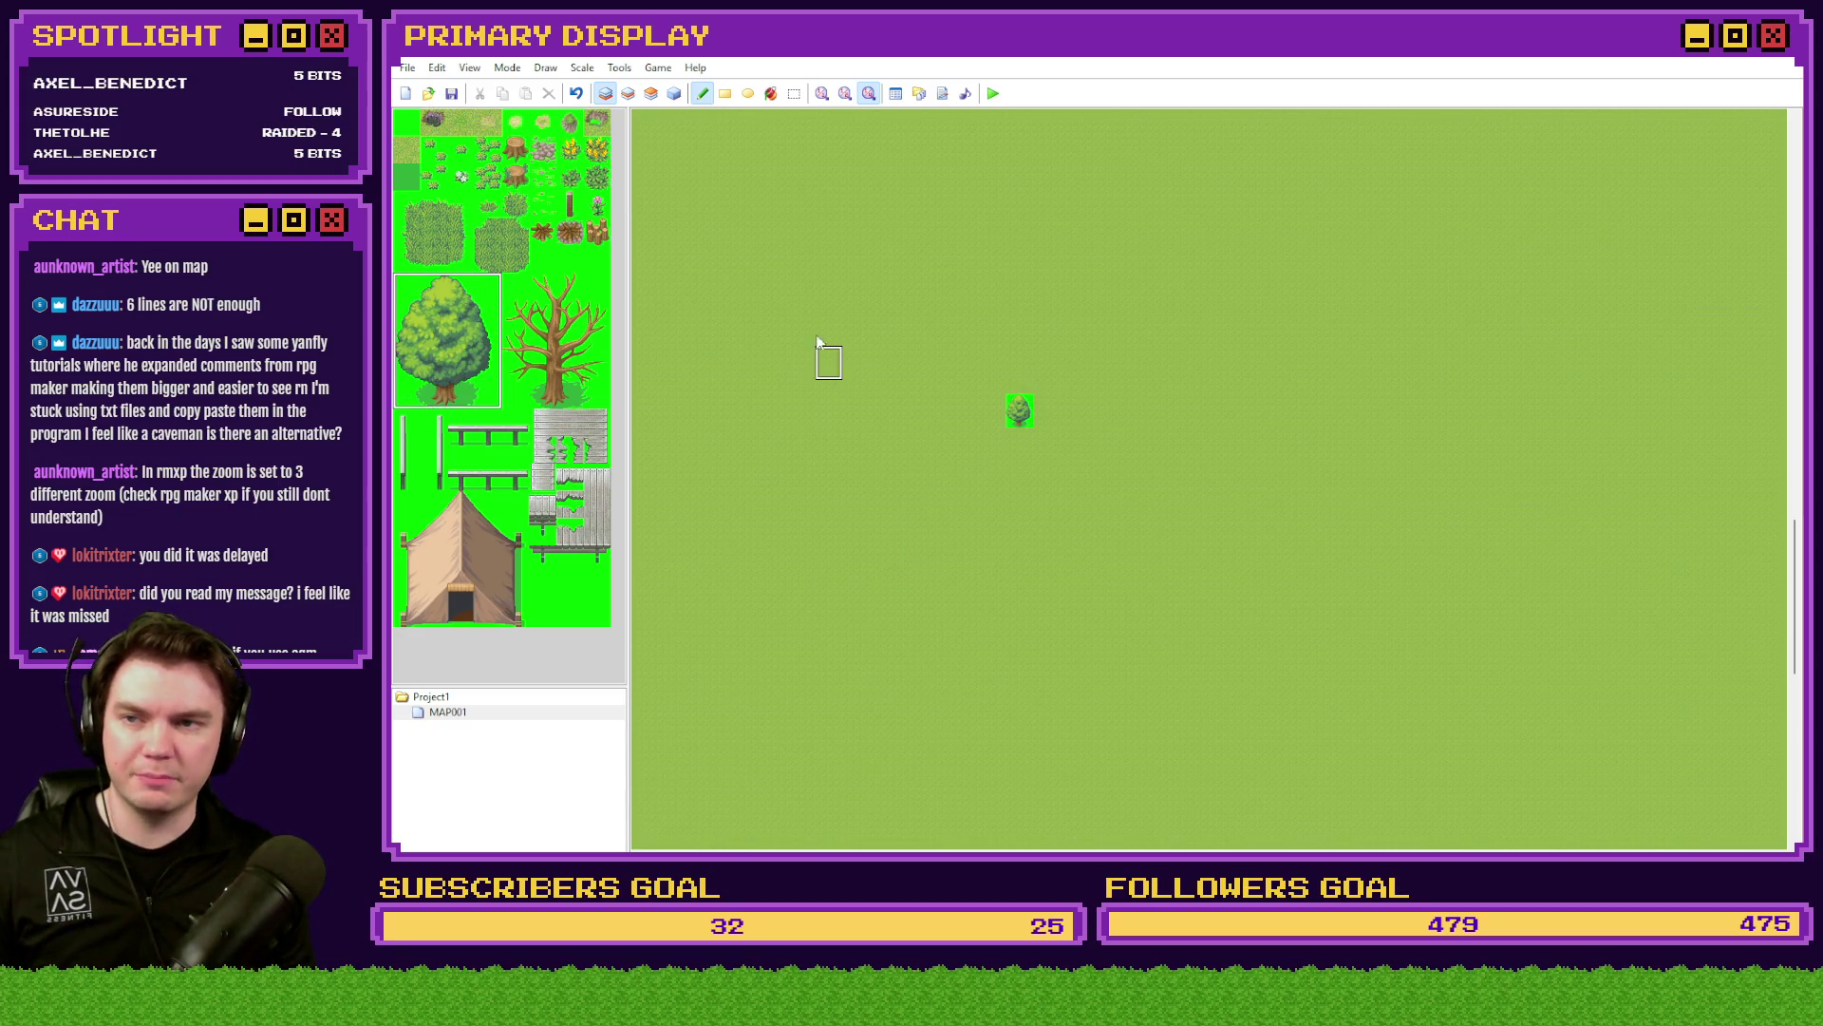
key(ctrl+z)
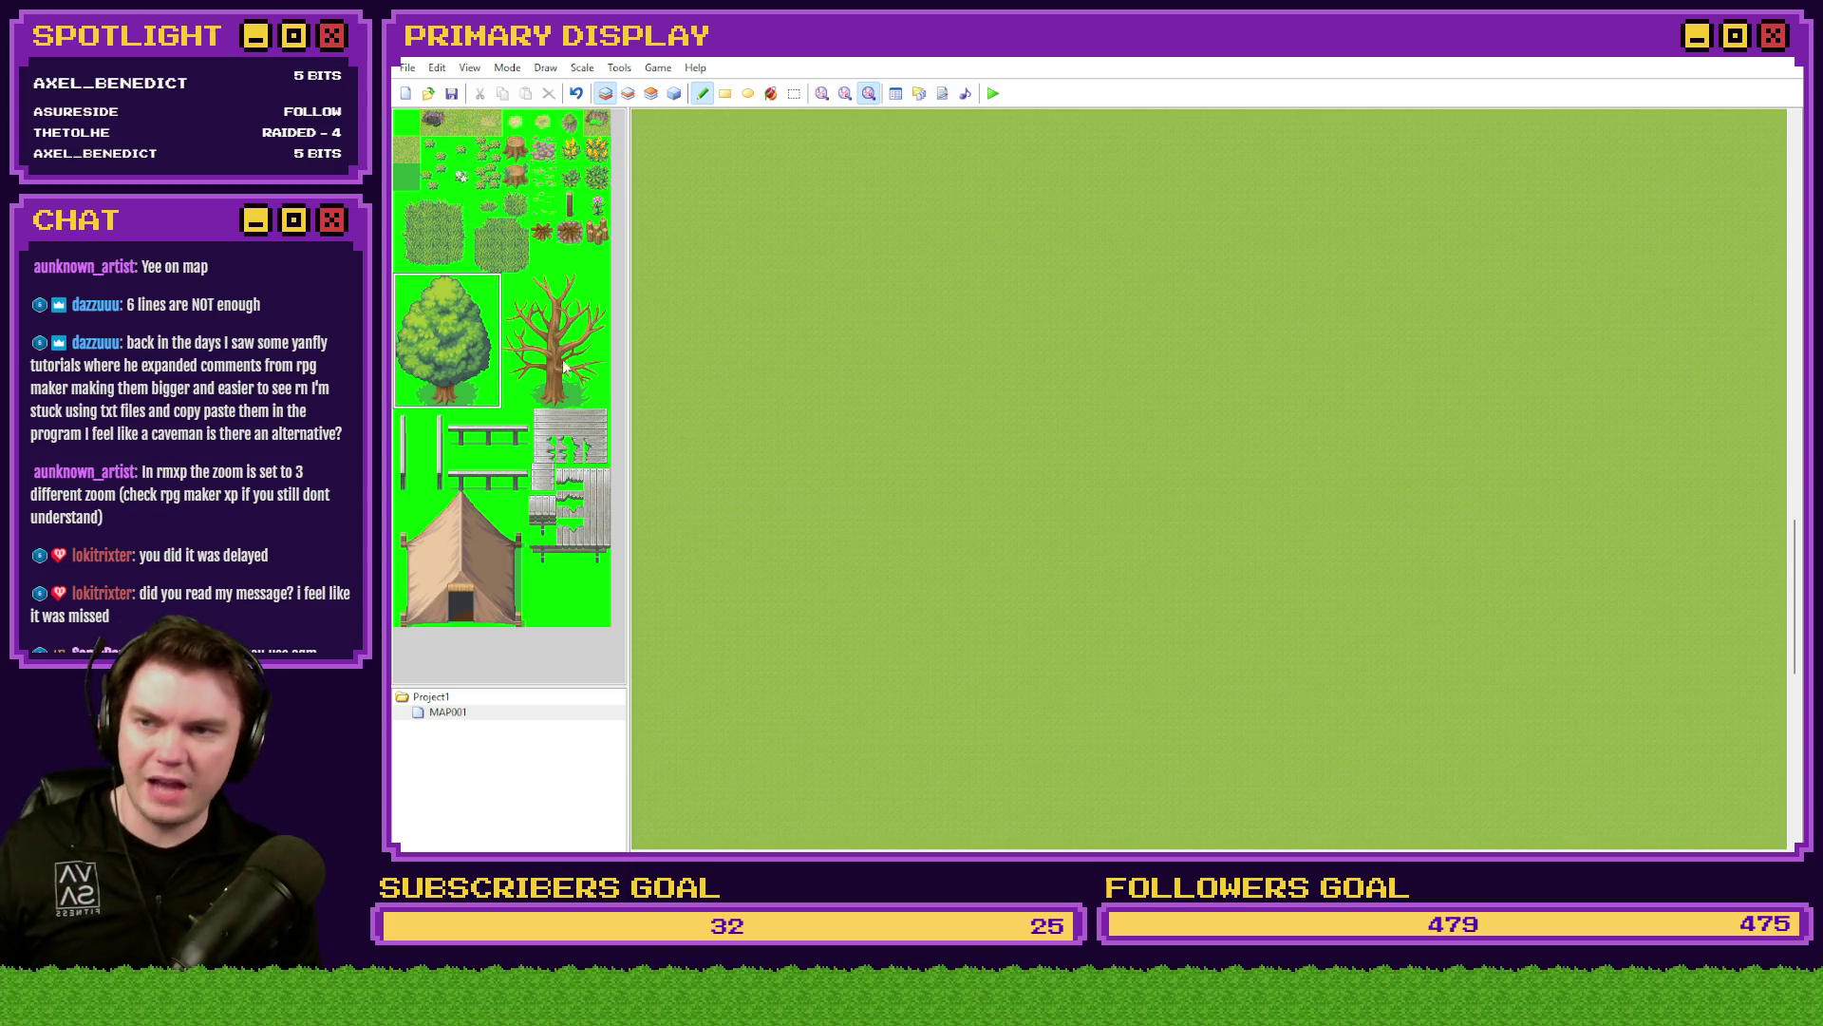
- Set the Transparent Color option in Tools > Options to Standard
click(584, 68)
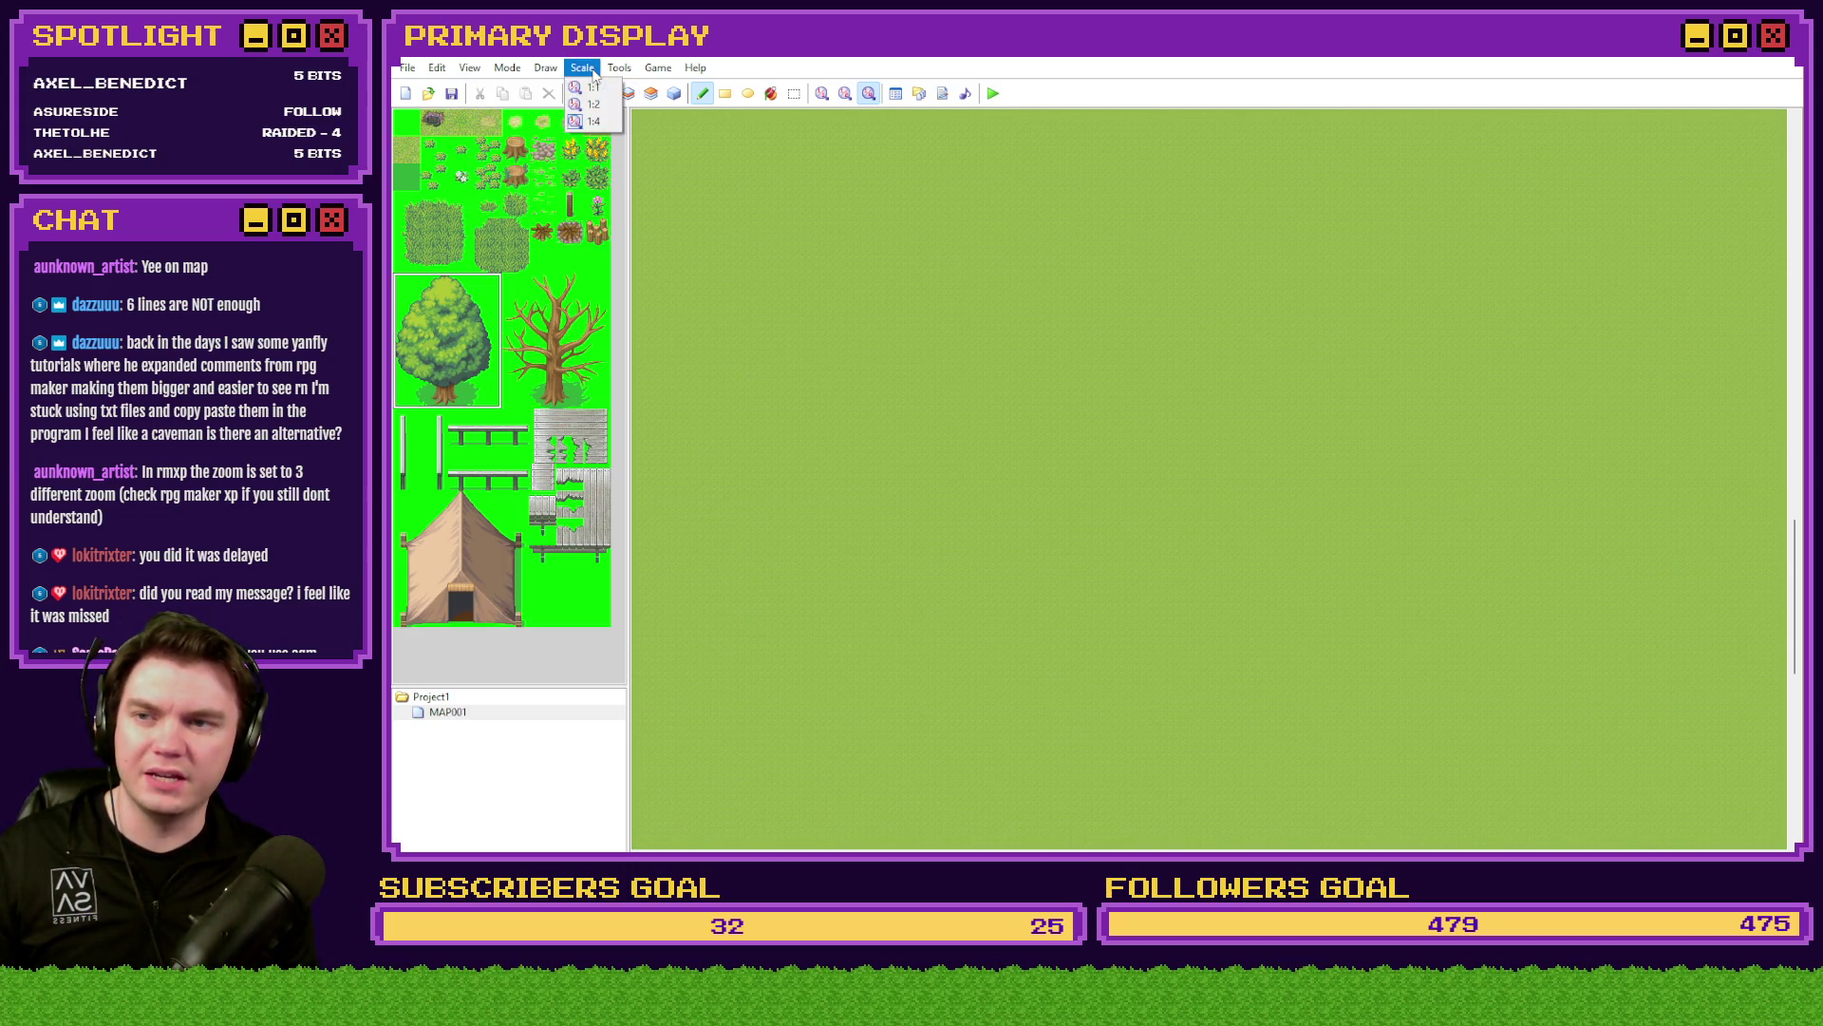
mouse_move(619, 67)
click(629, 165)
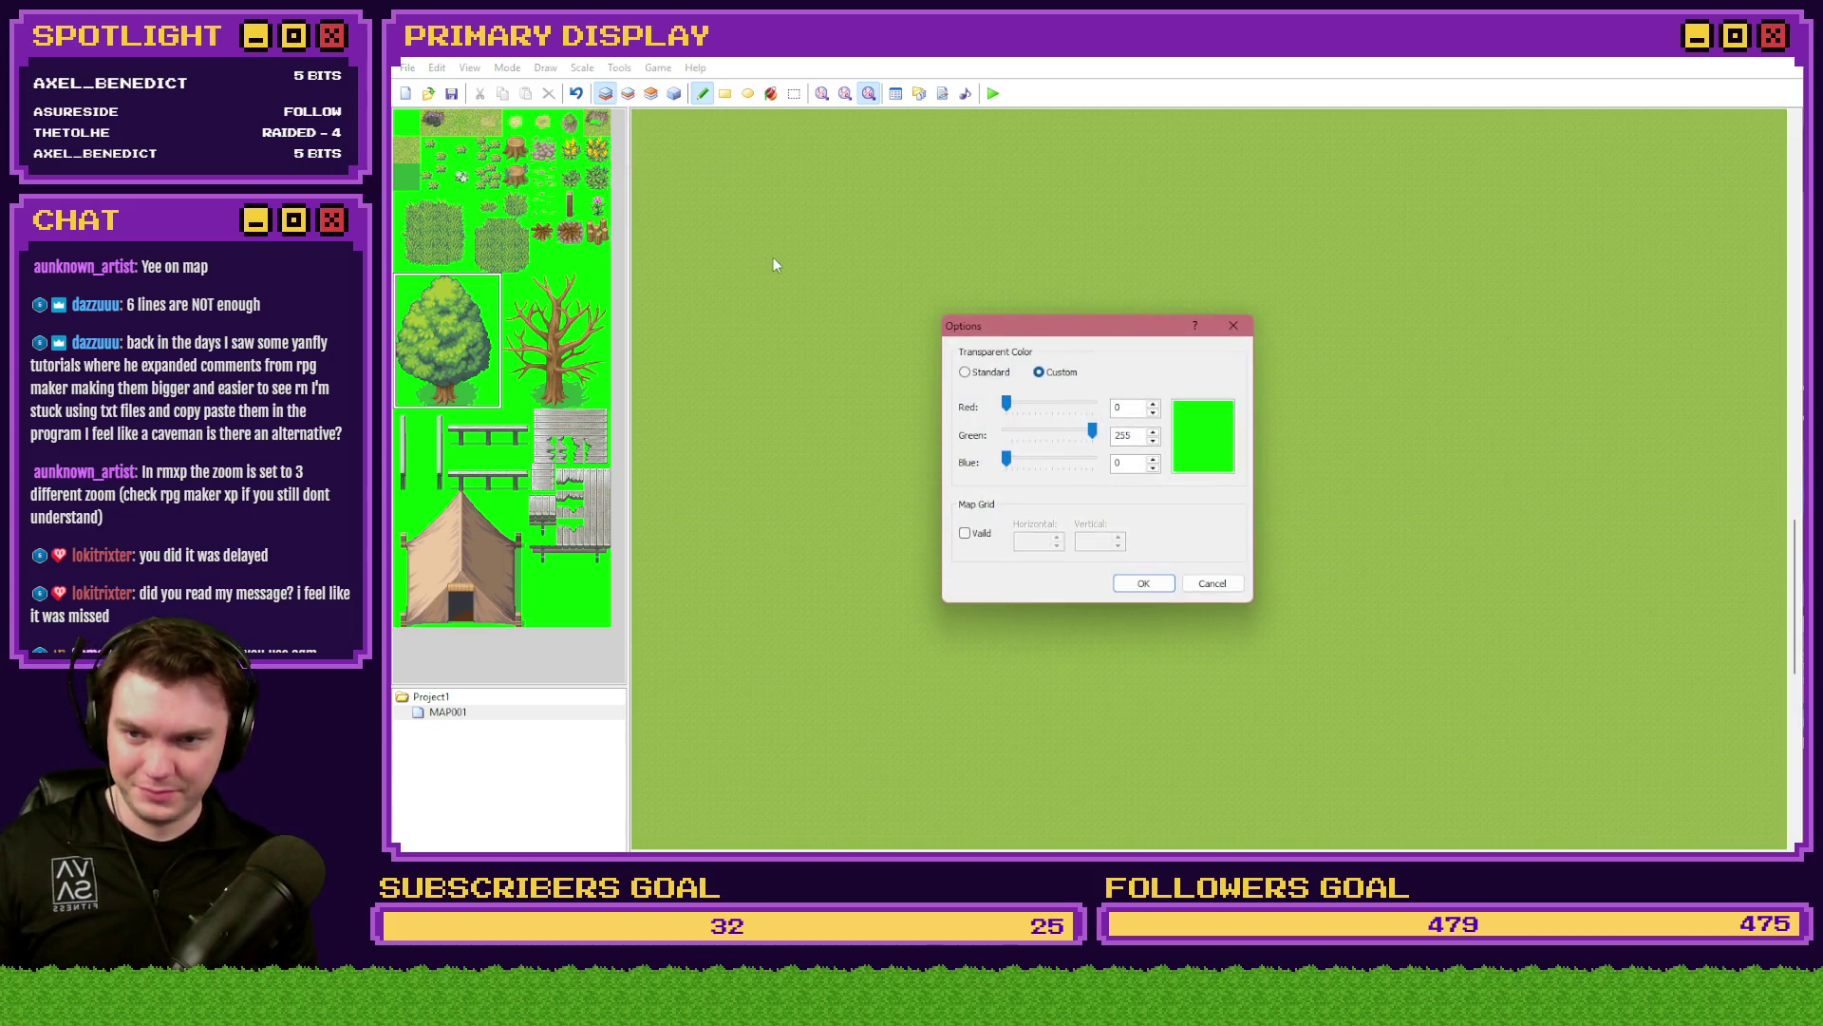
click(993, 372)
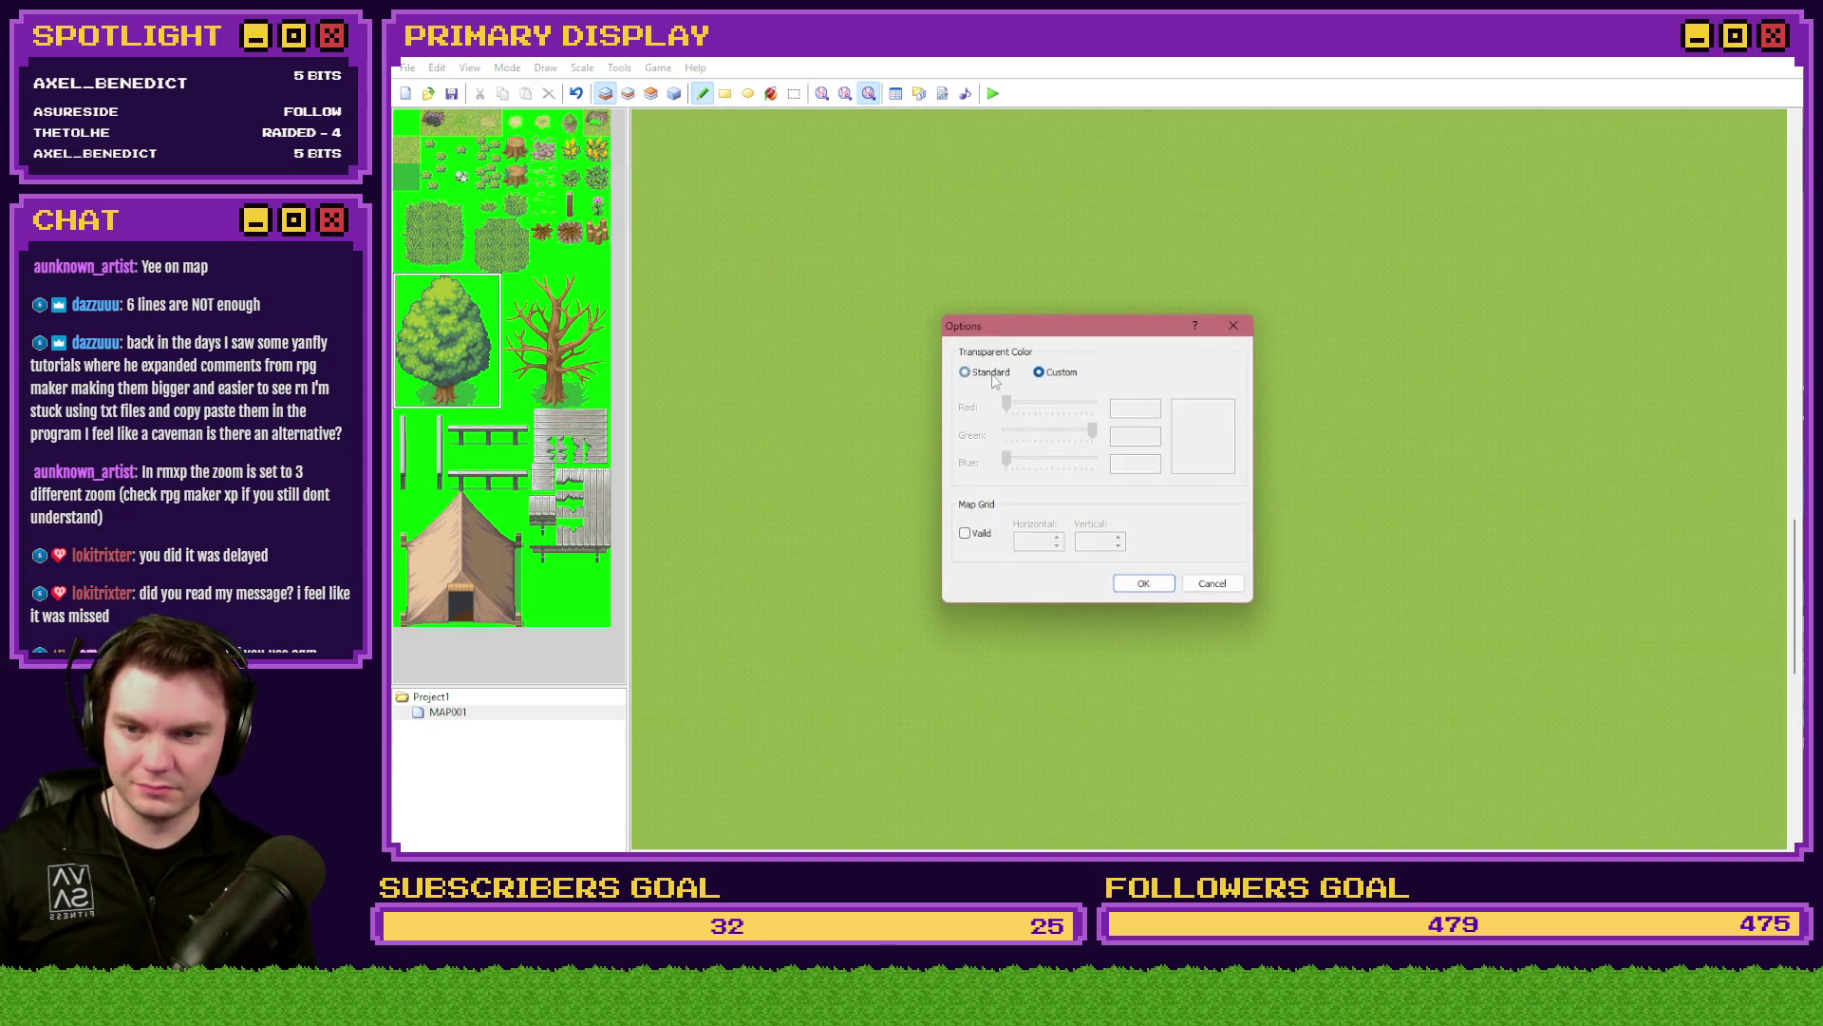
click(1143, 583)
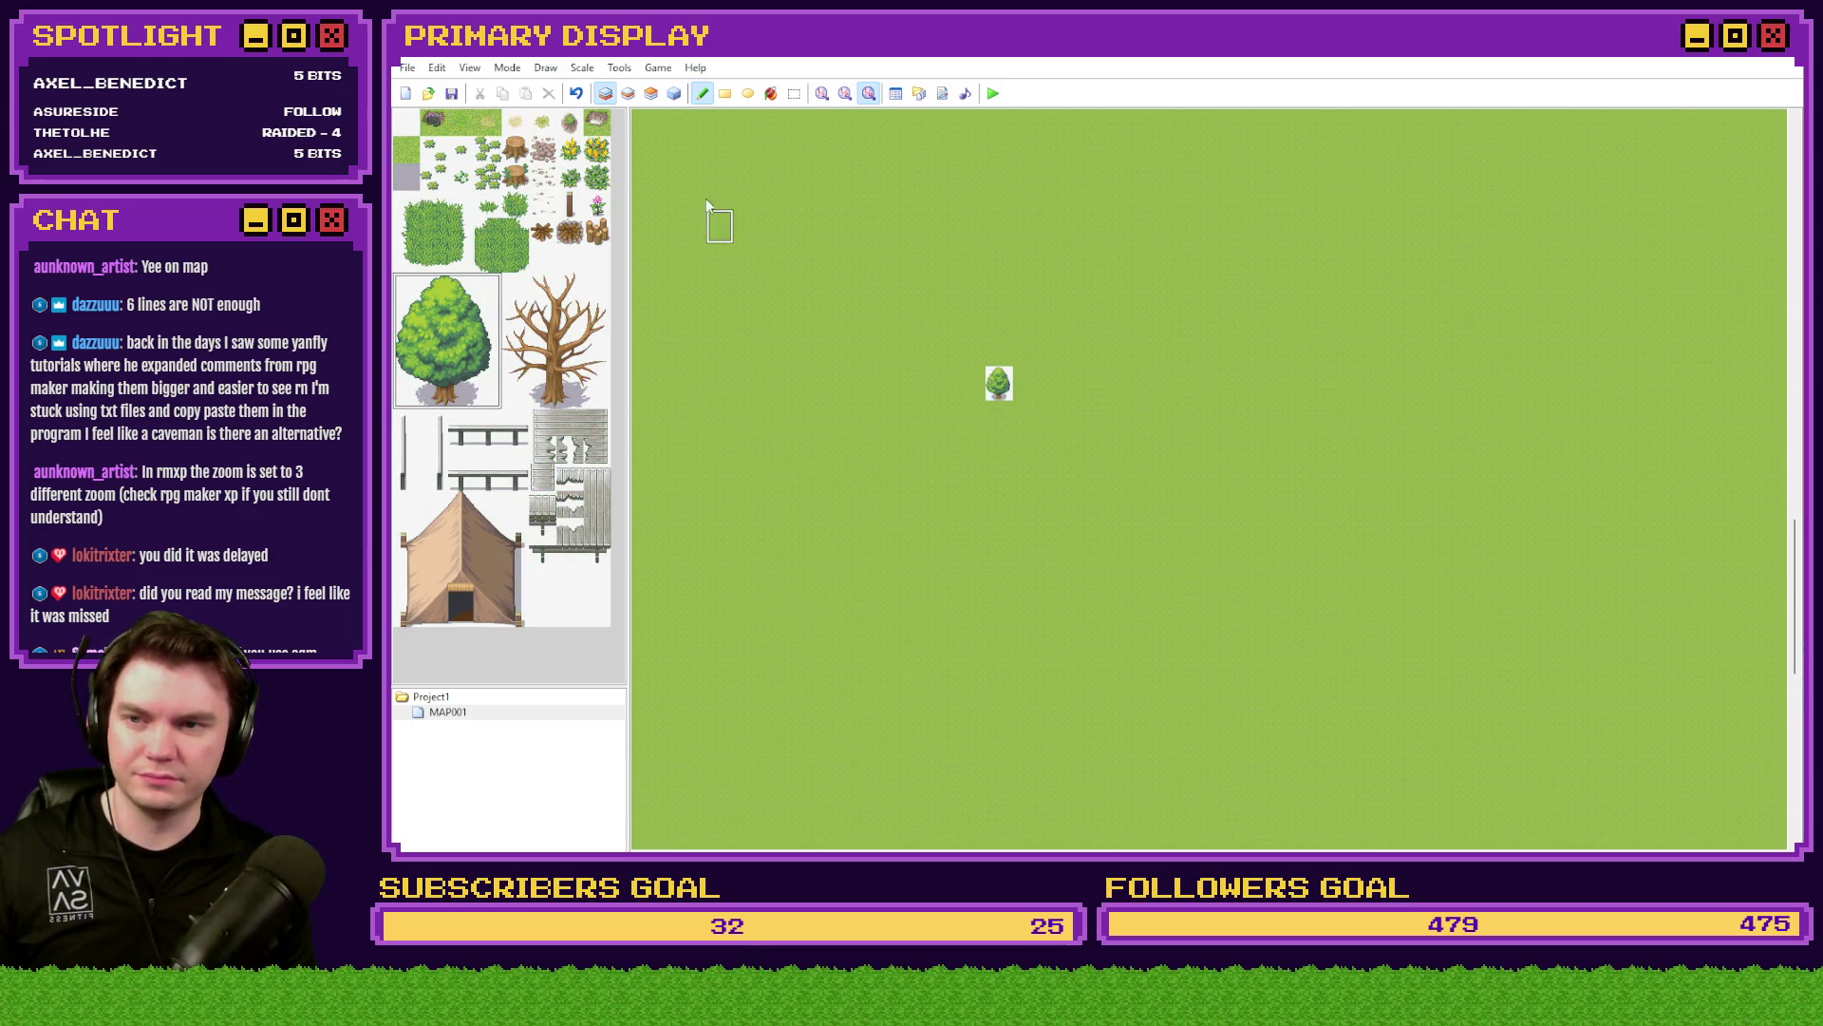
- Switch to layer 2, undo the last placed tile, and show the map at full scale
click(628, 93)
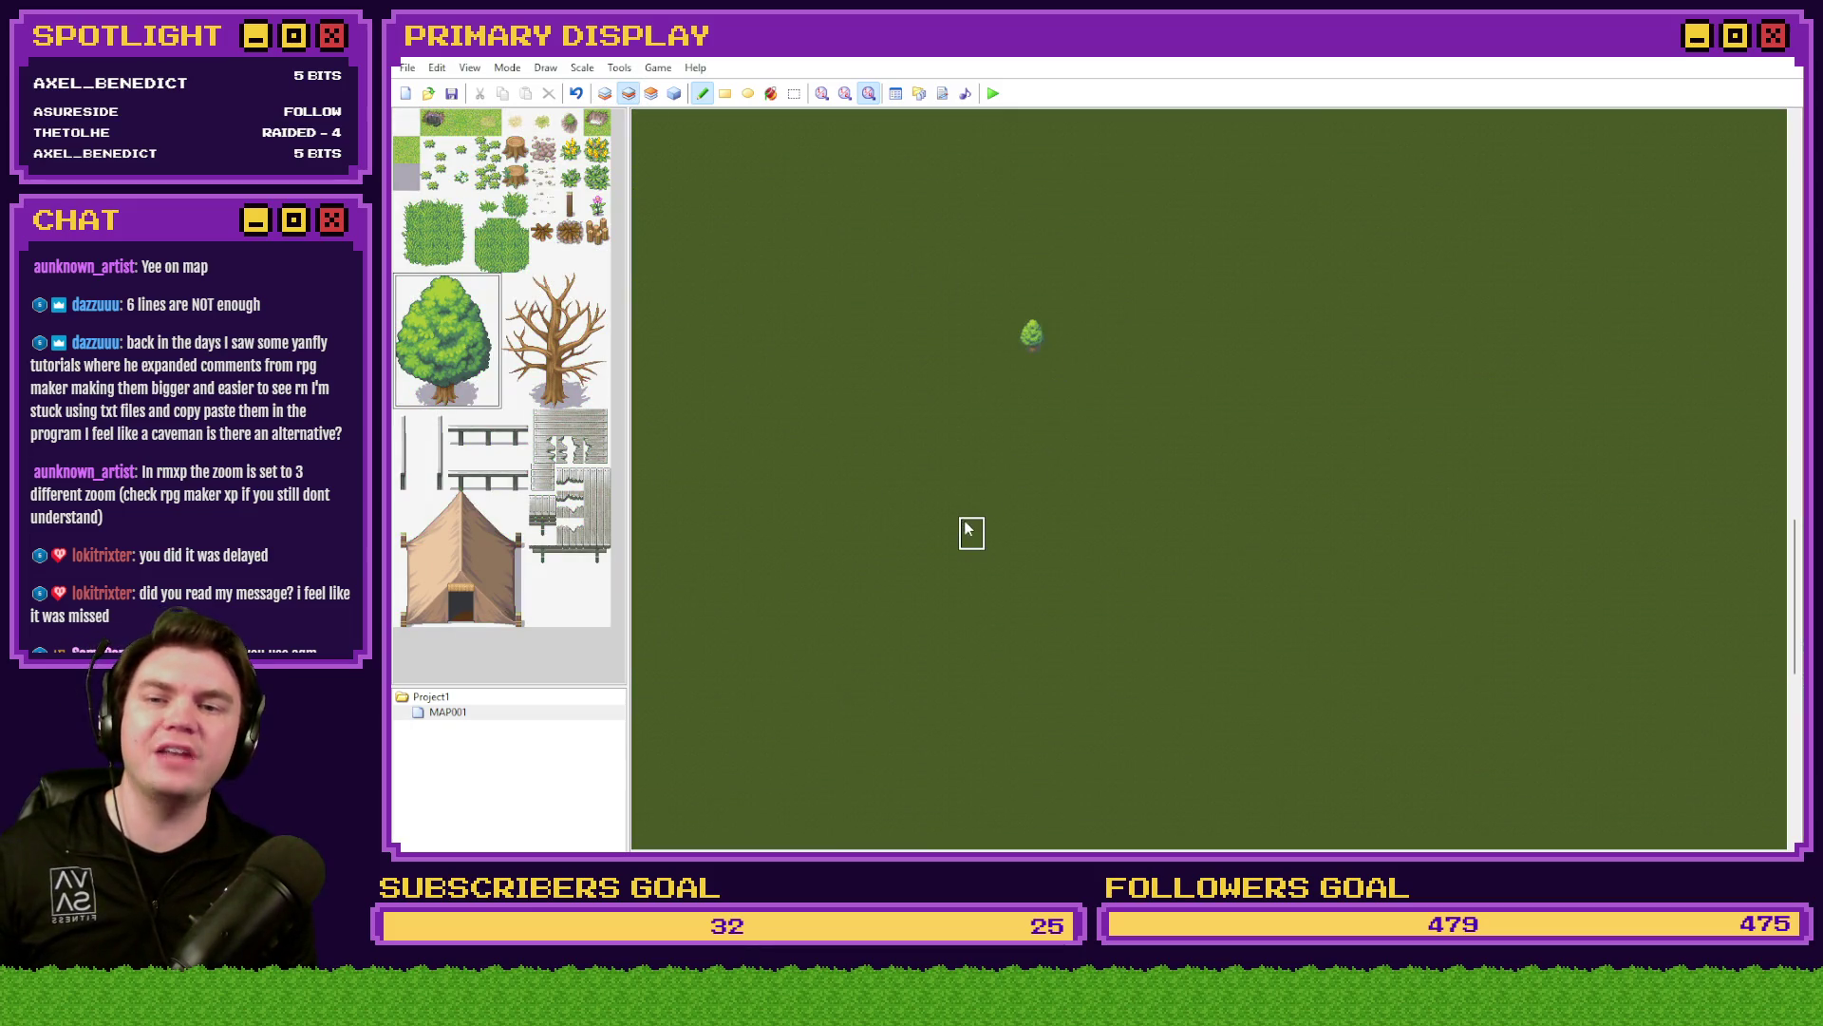
key(ctrl+z)
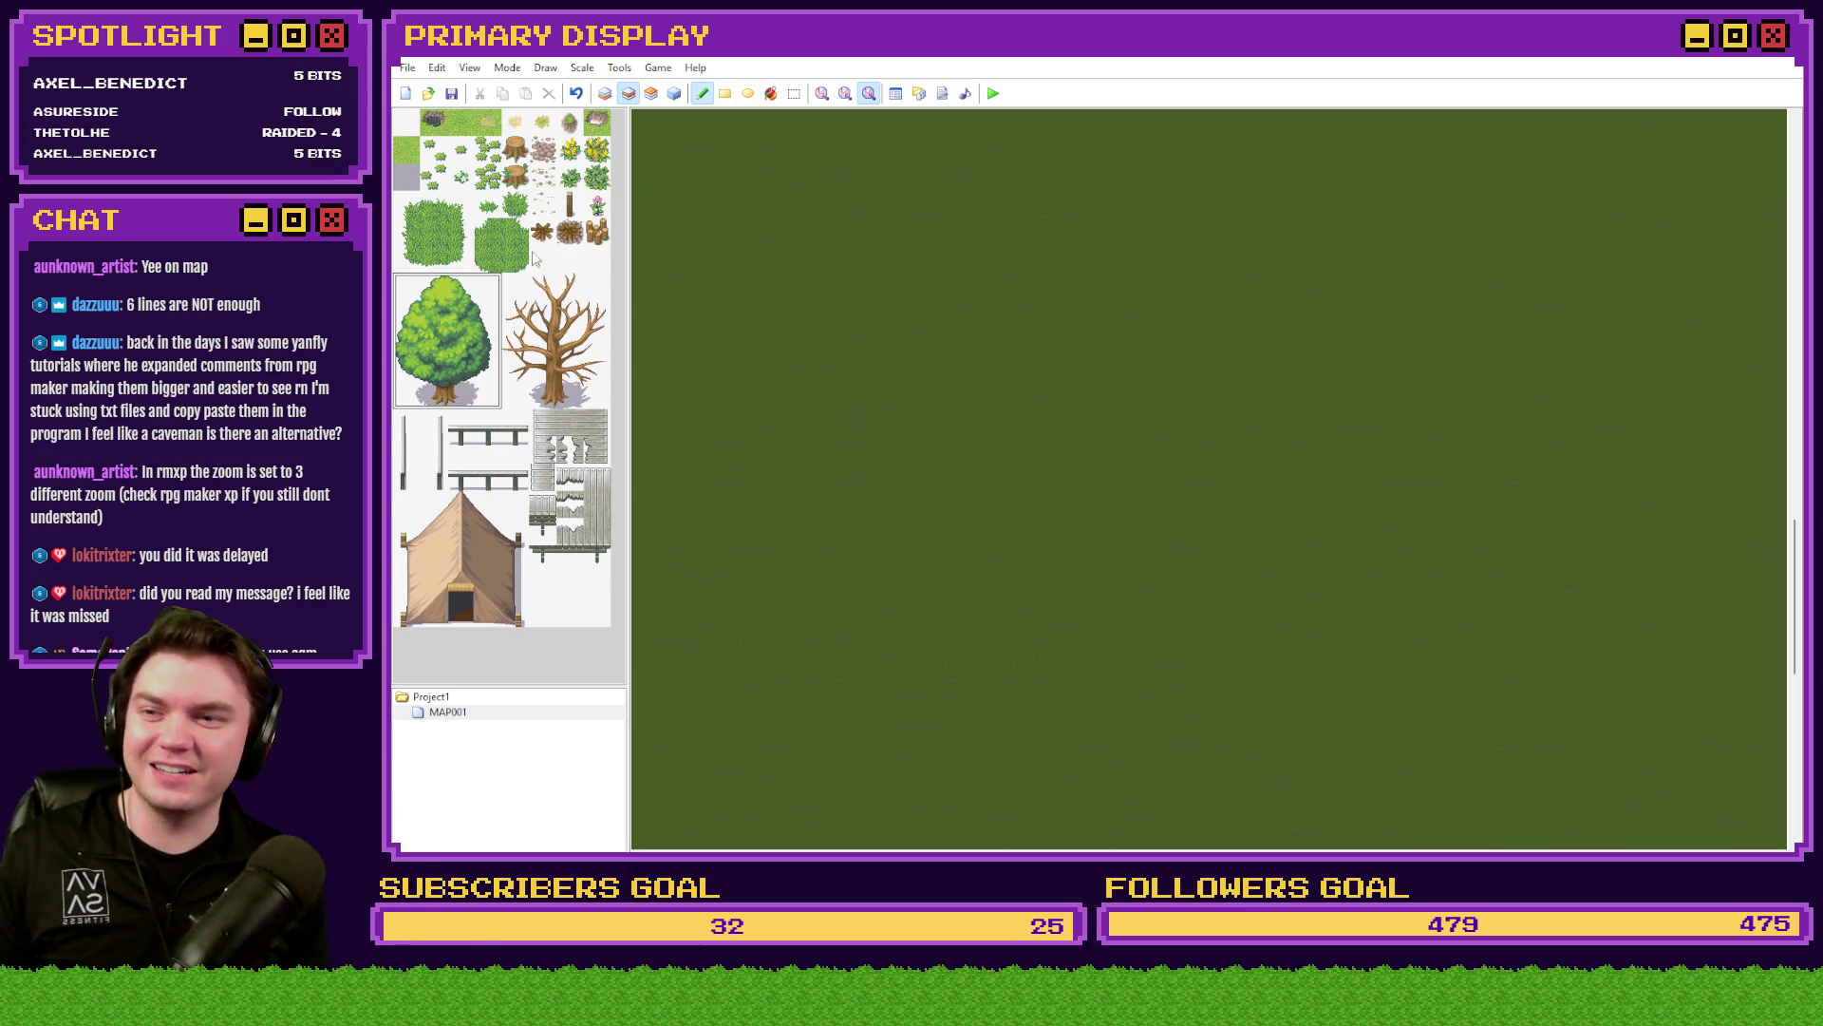
click(822, 93)
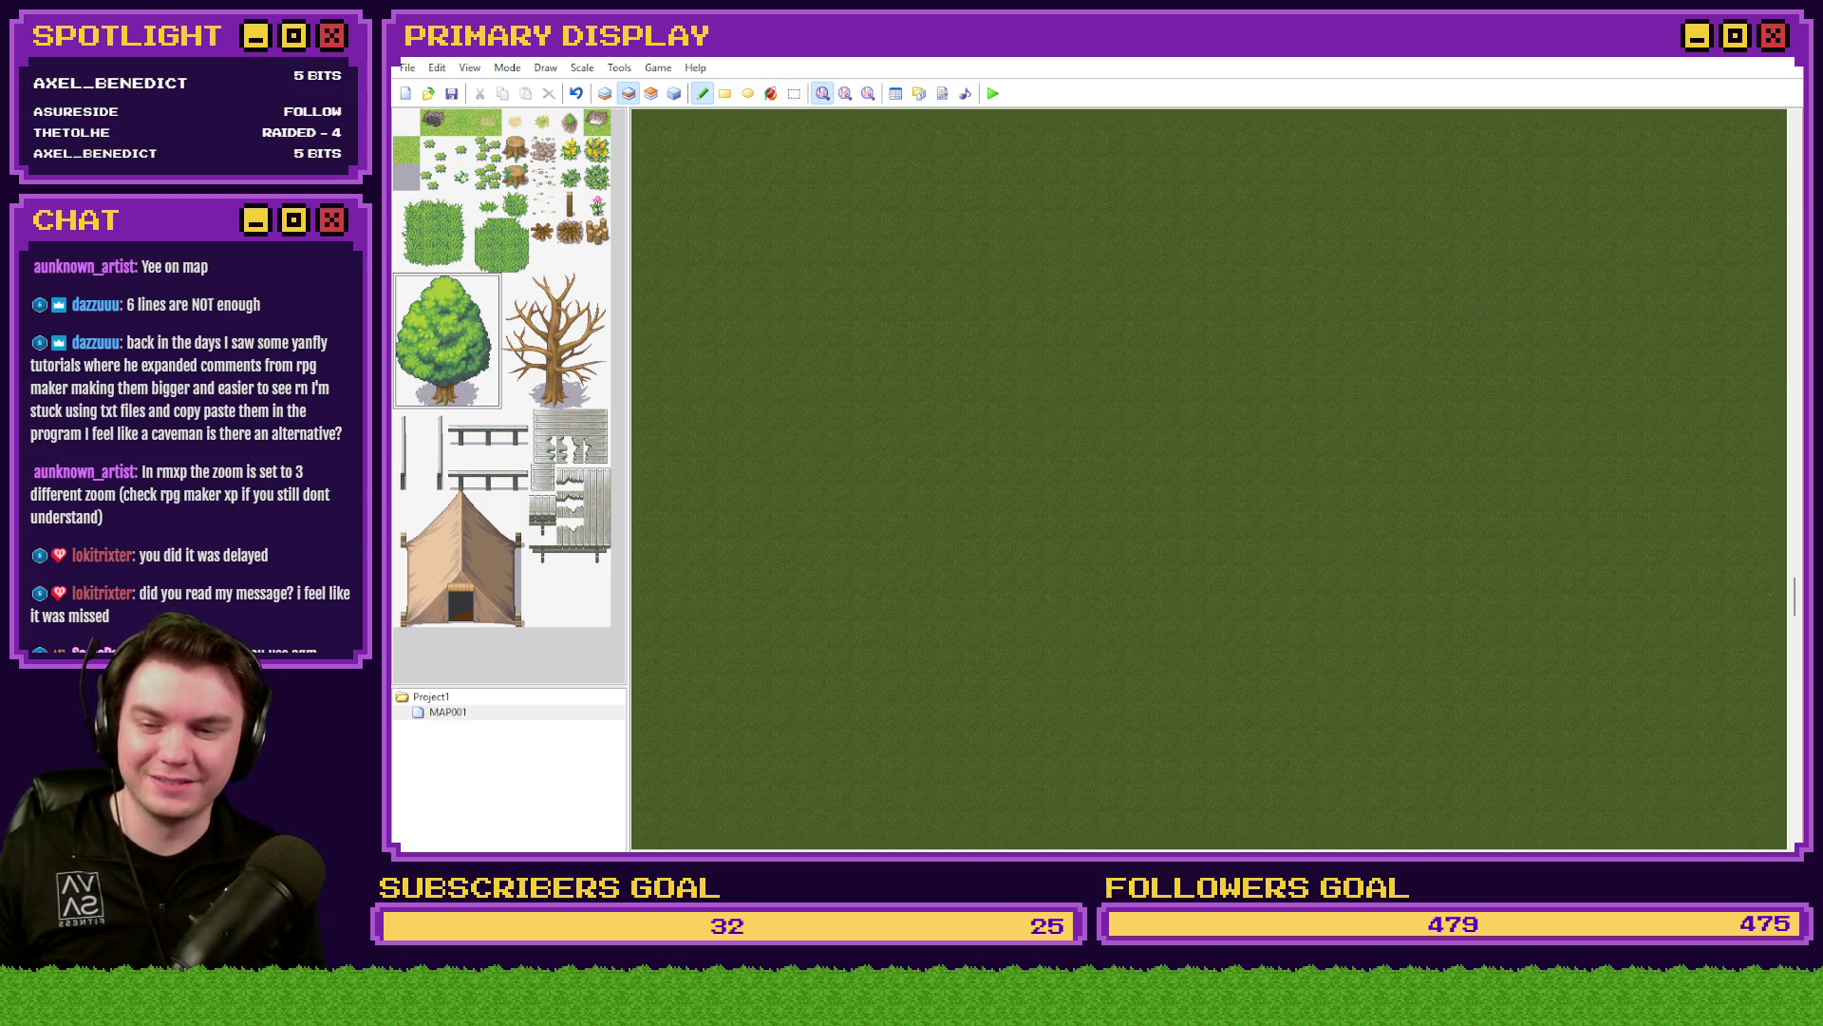
- Stamp the first overlapping trees on layers 2 and 3, undoing the misplaced ones
click(1343, 266)
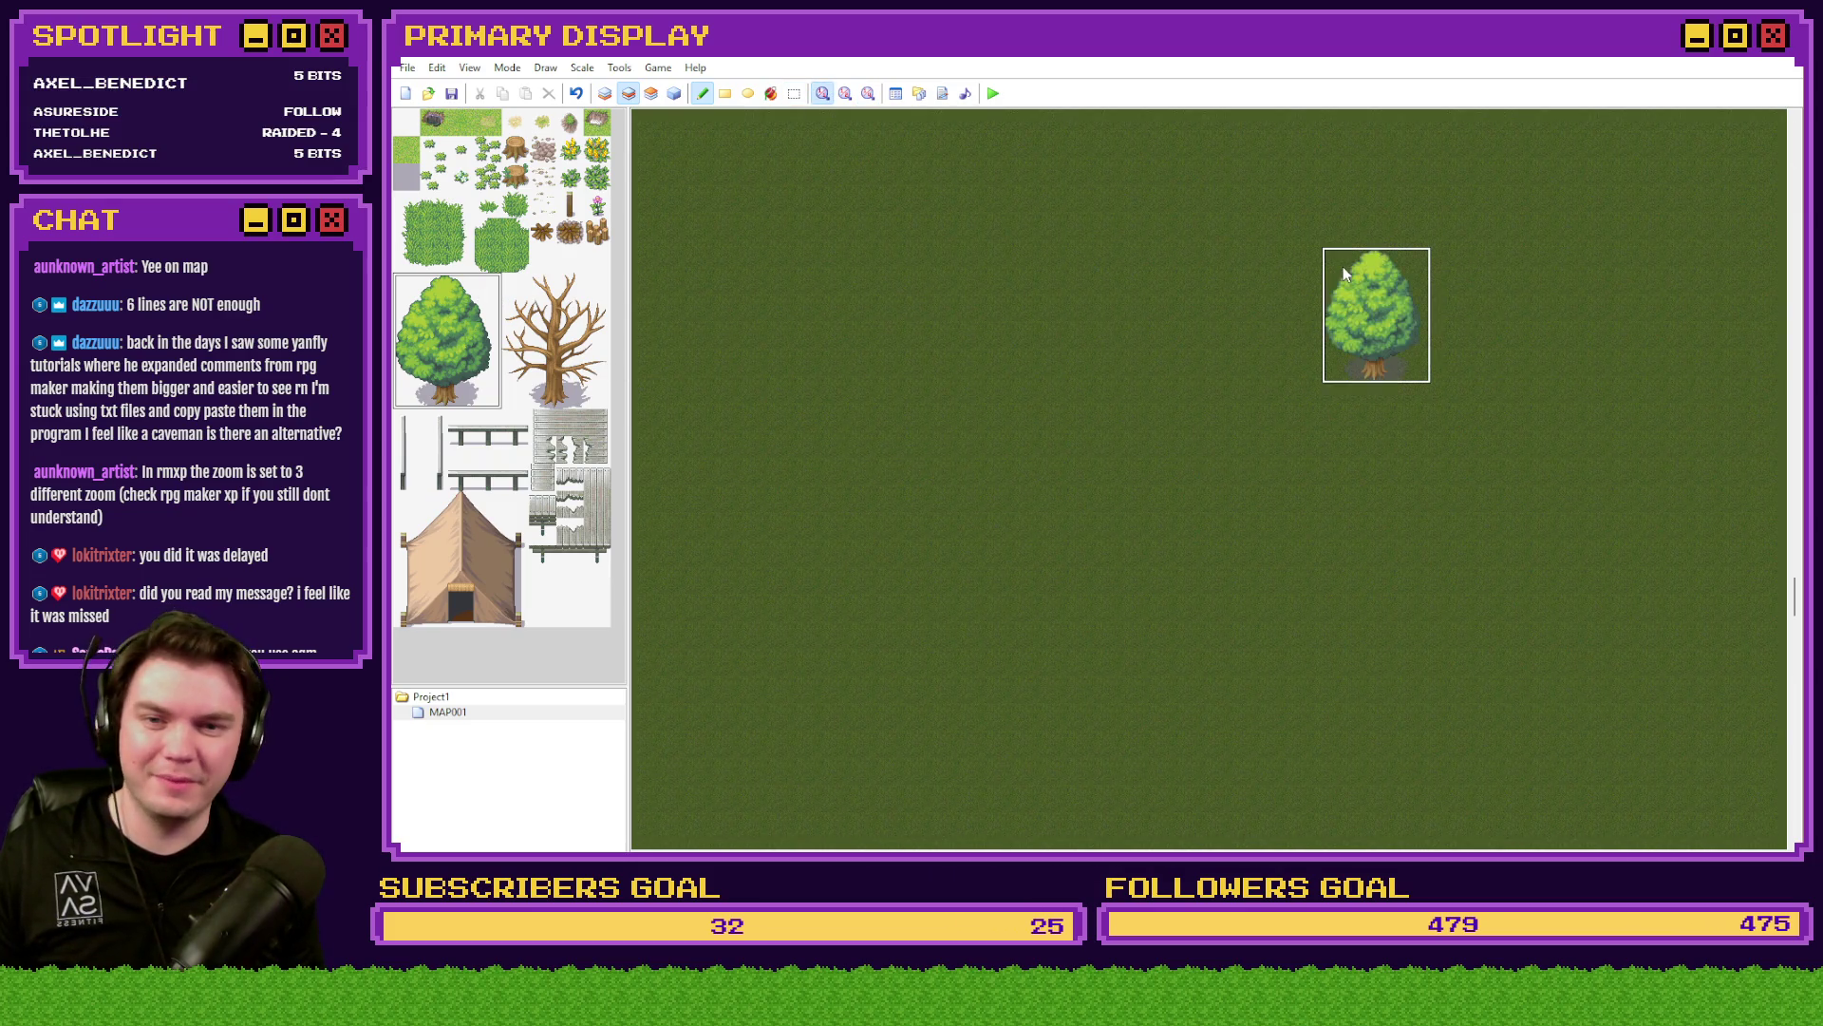
click(1290, 323)
key(ctrl+z)
click(652, 93)
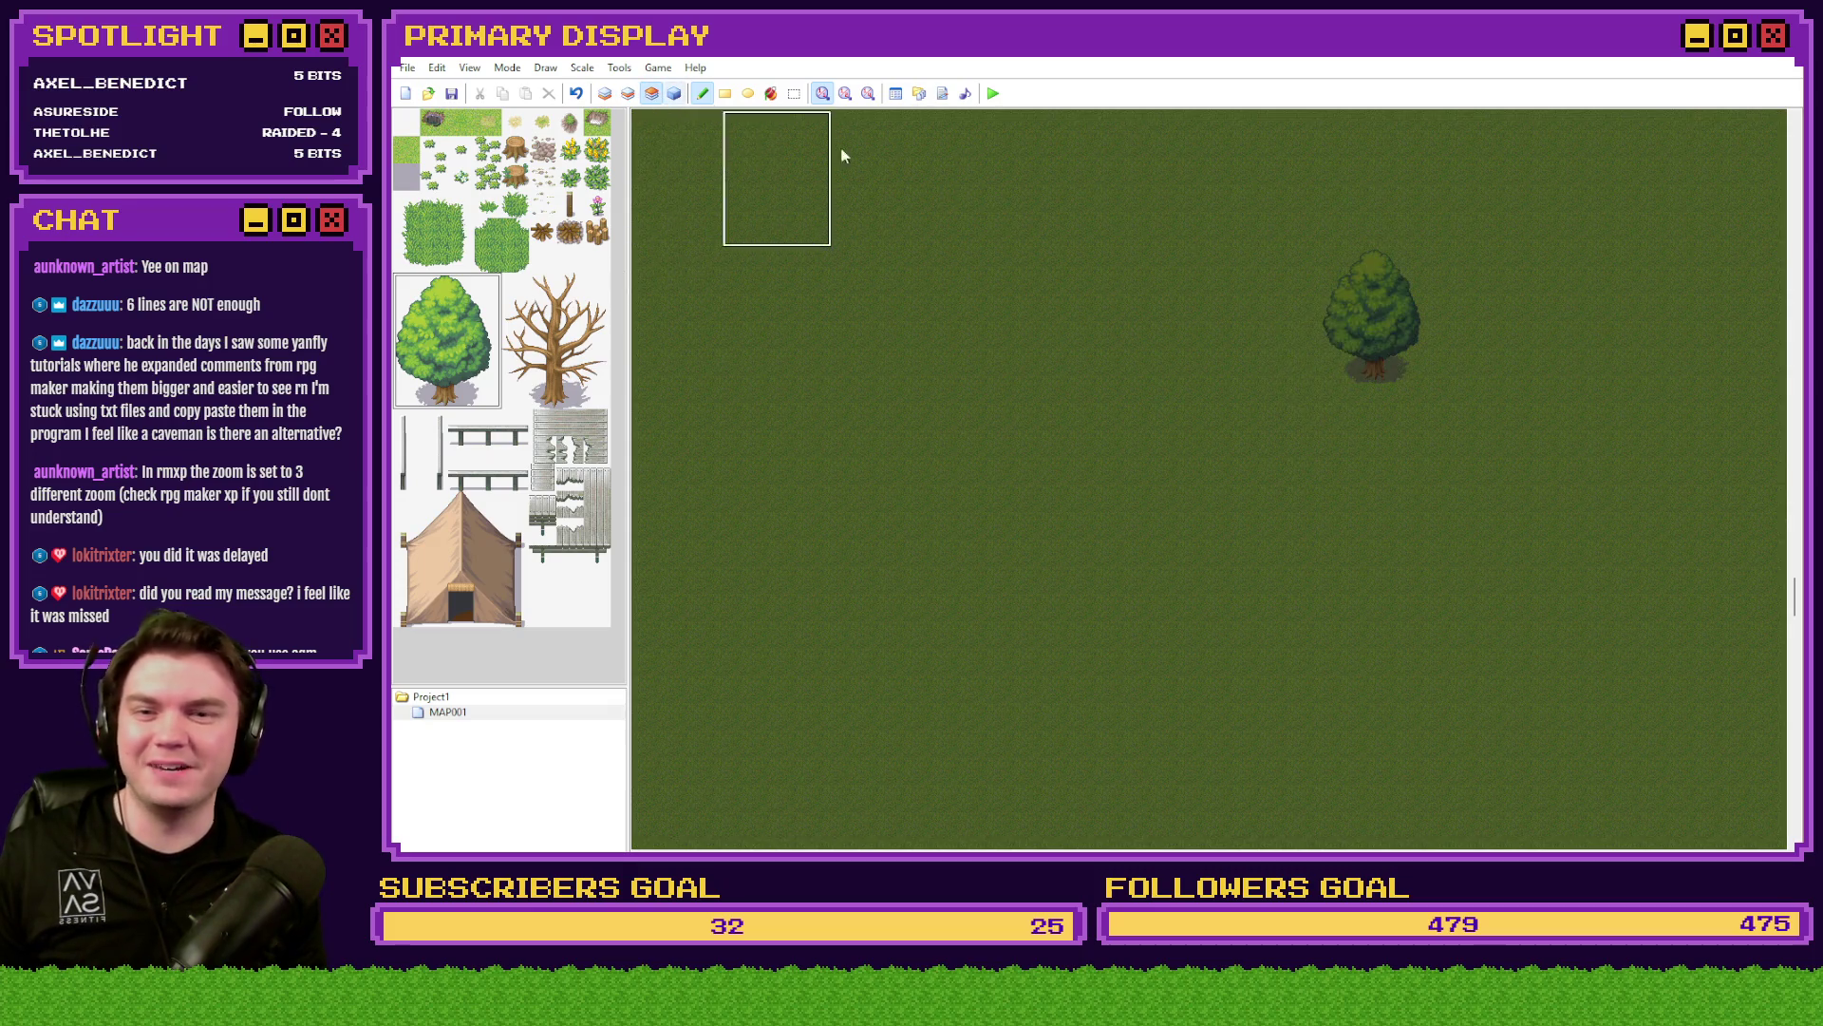
click(1287, 336)
key(ctrl+z)
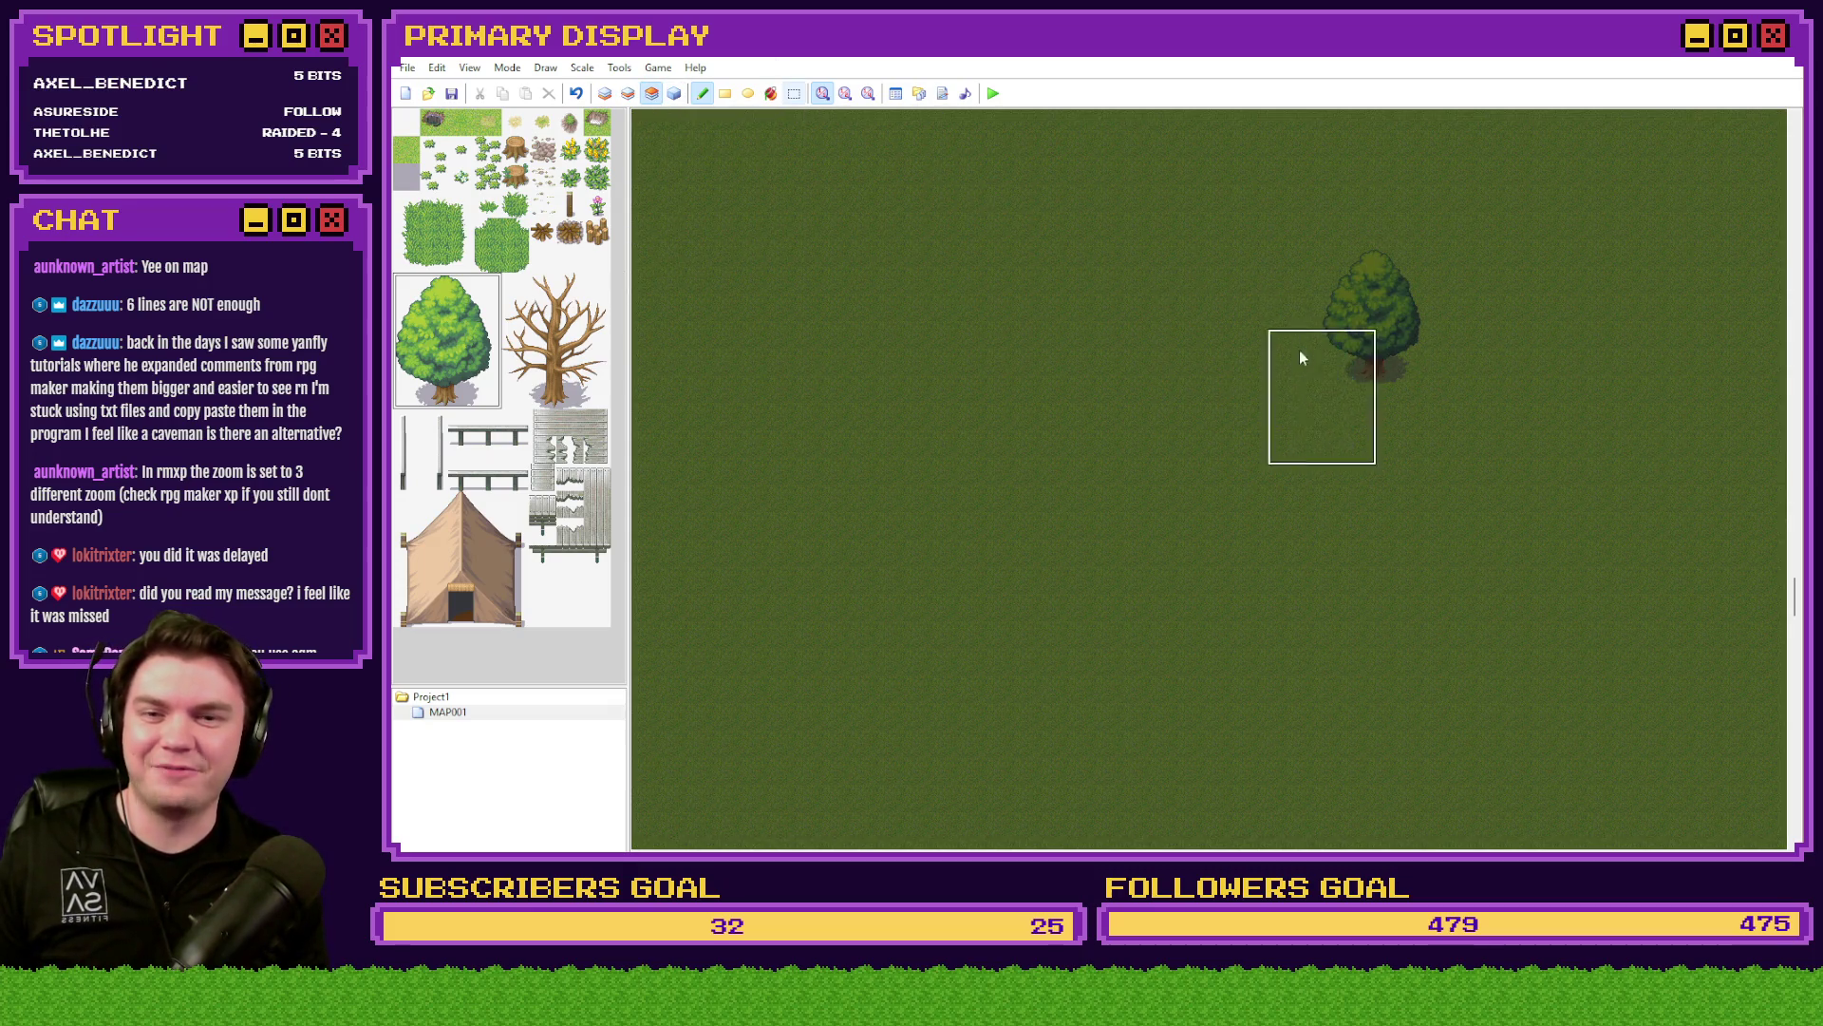
click(1303, 318)
click(1291, 296)
key(ctrl+z)
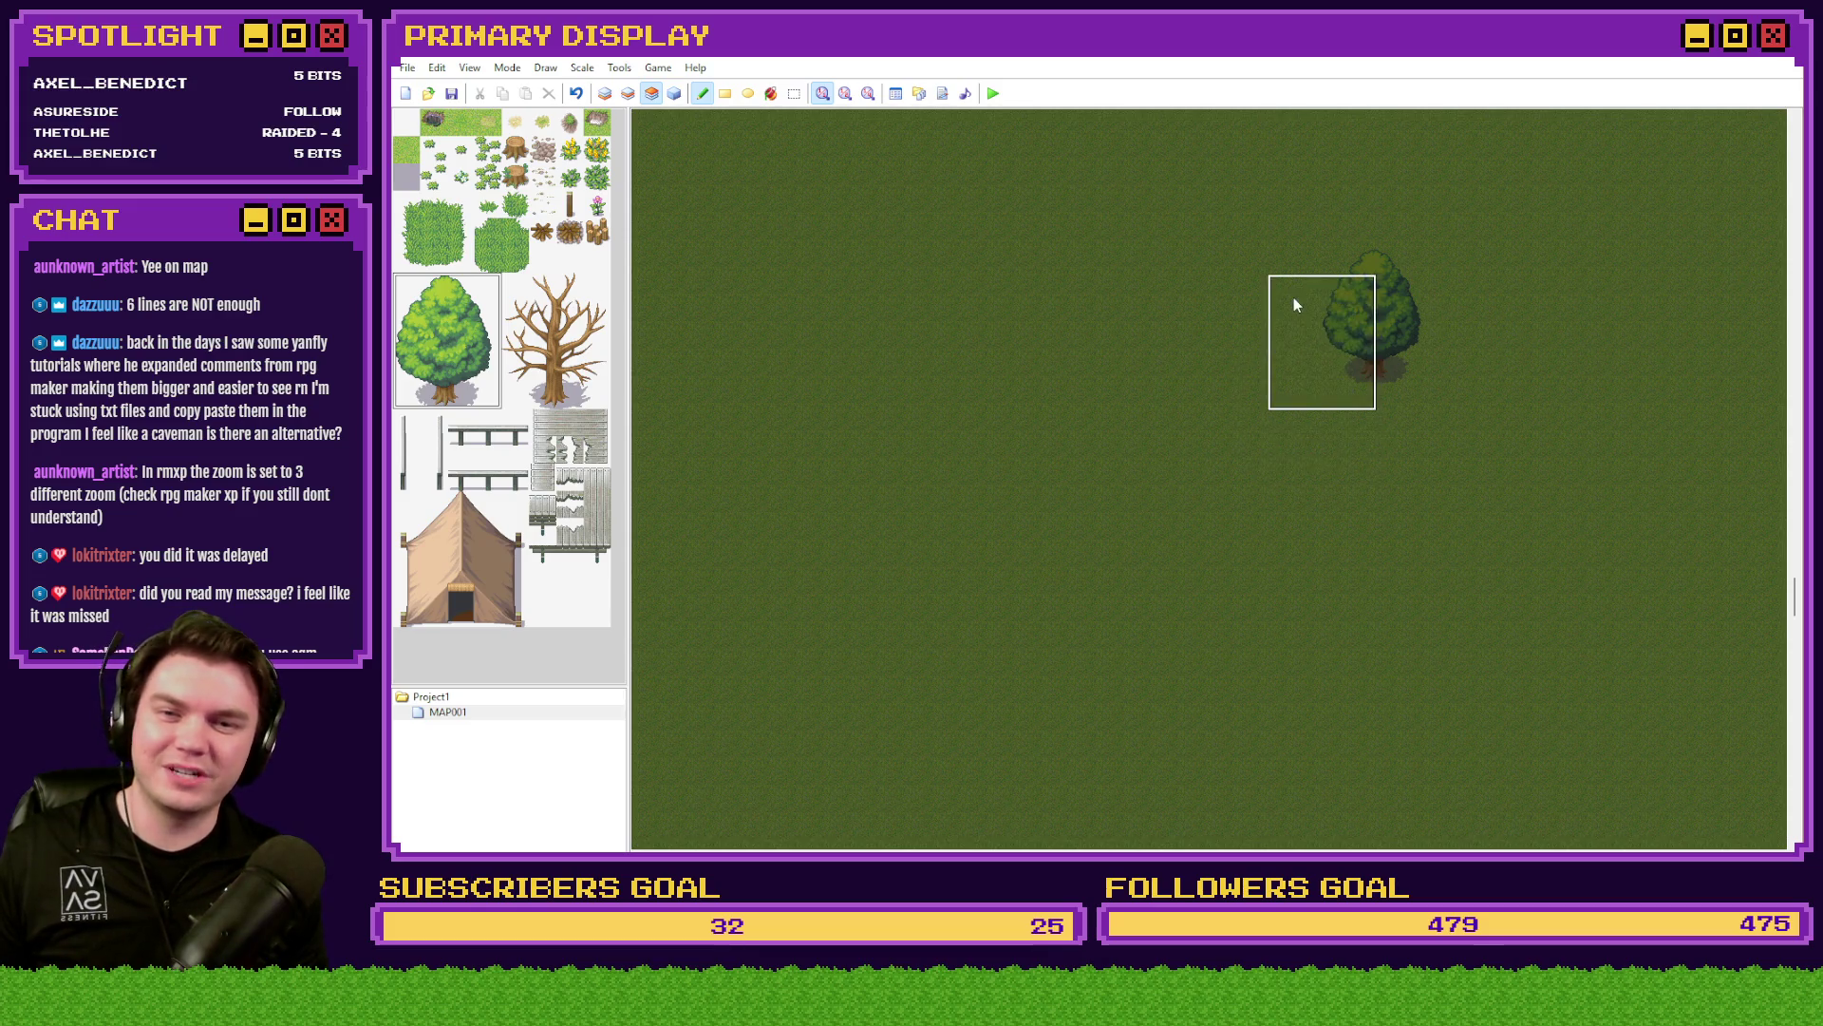
click(1300, 313)
- On layer 2, stamp more trees spread across the grass map
click(628, 93)
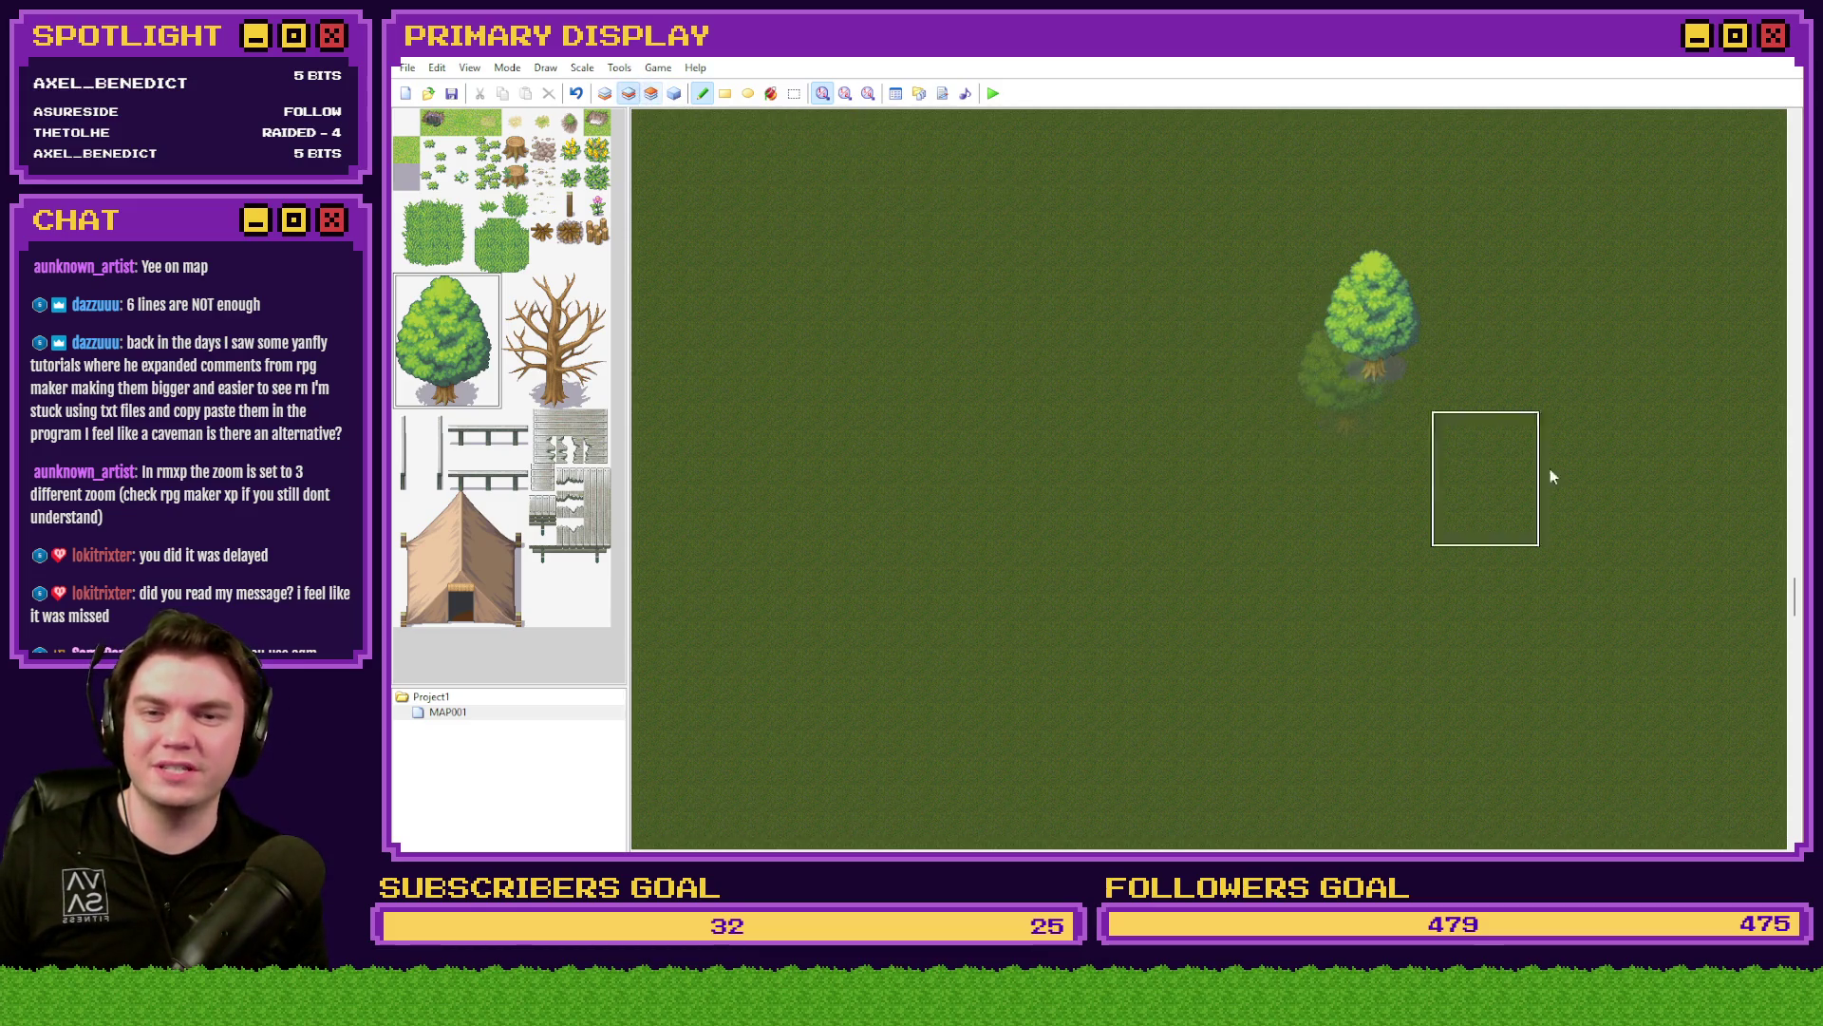
click(1443, 299)
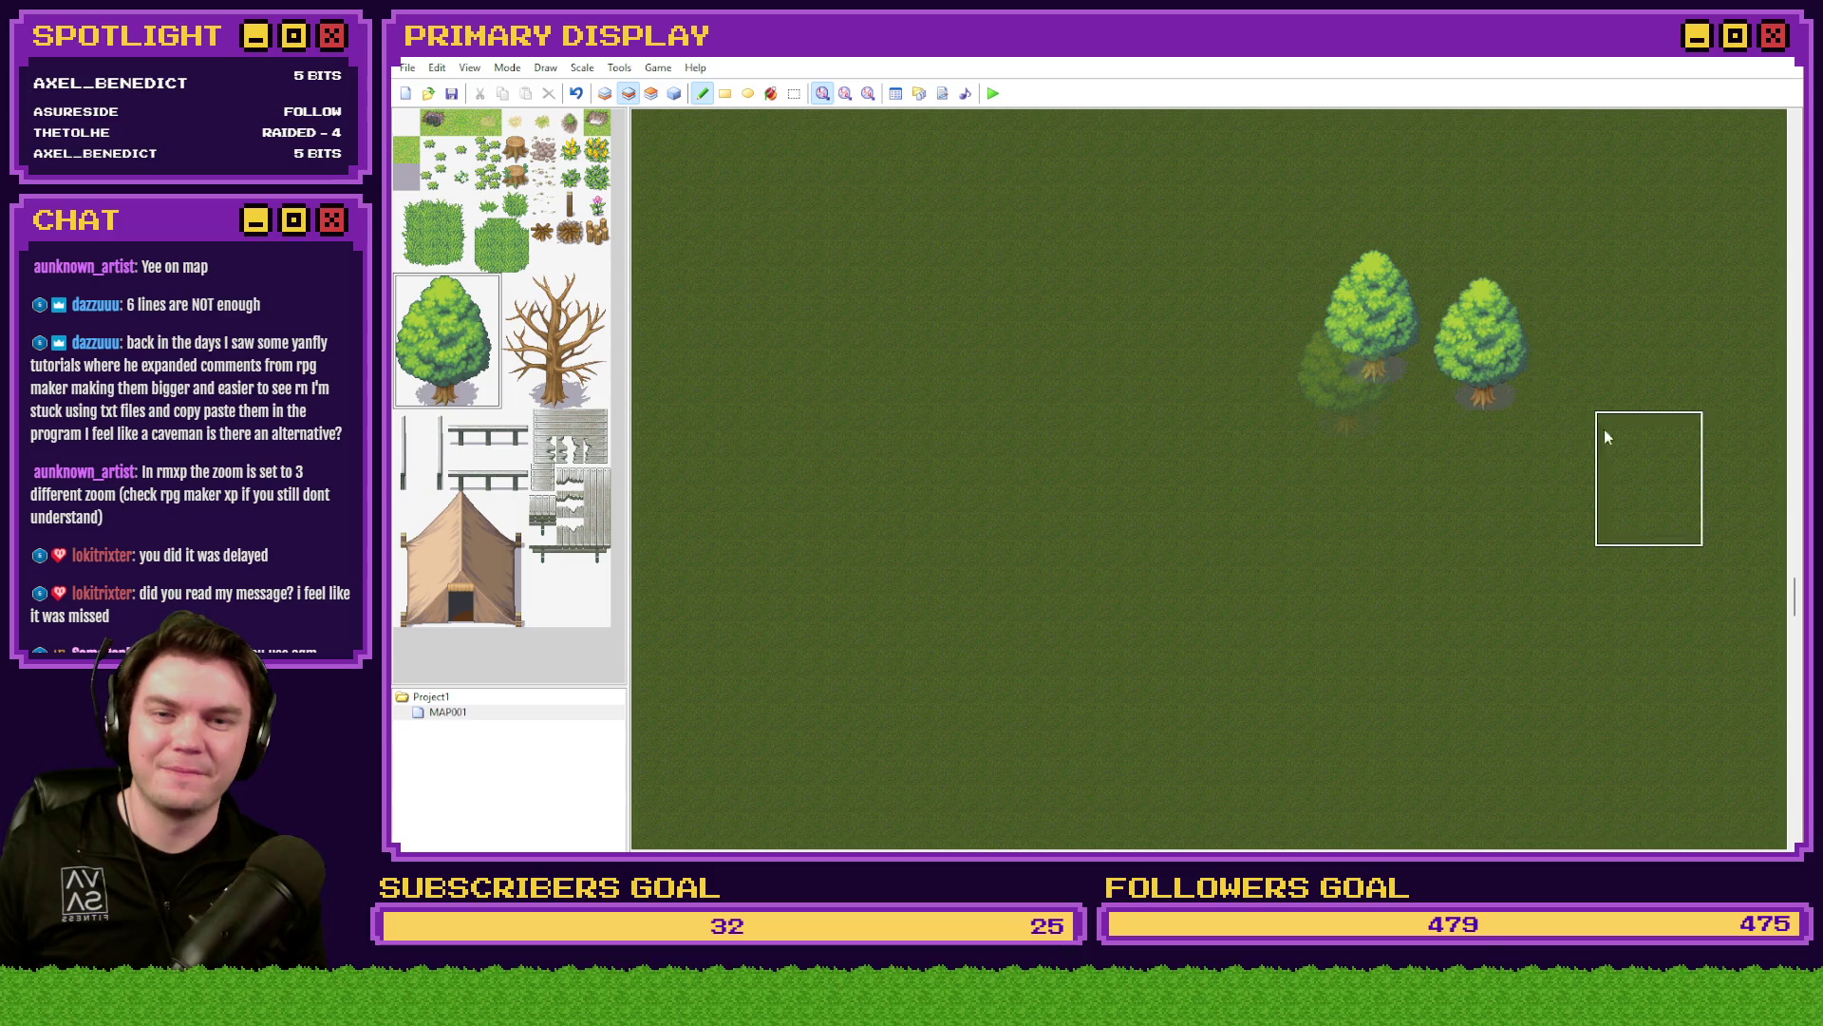
click(1660, 202)
click(1083, 480)
click(910, 228)
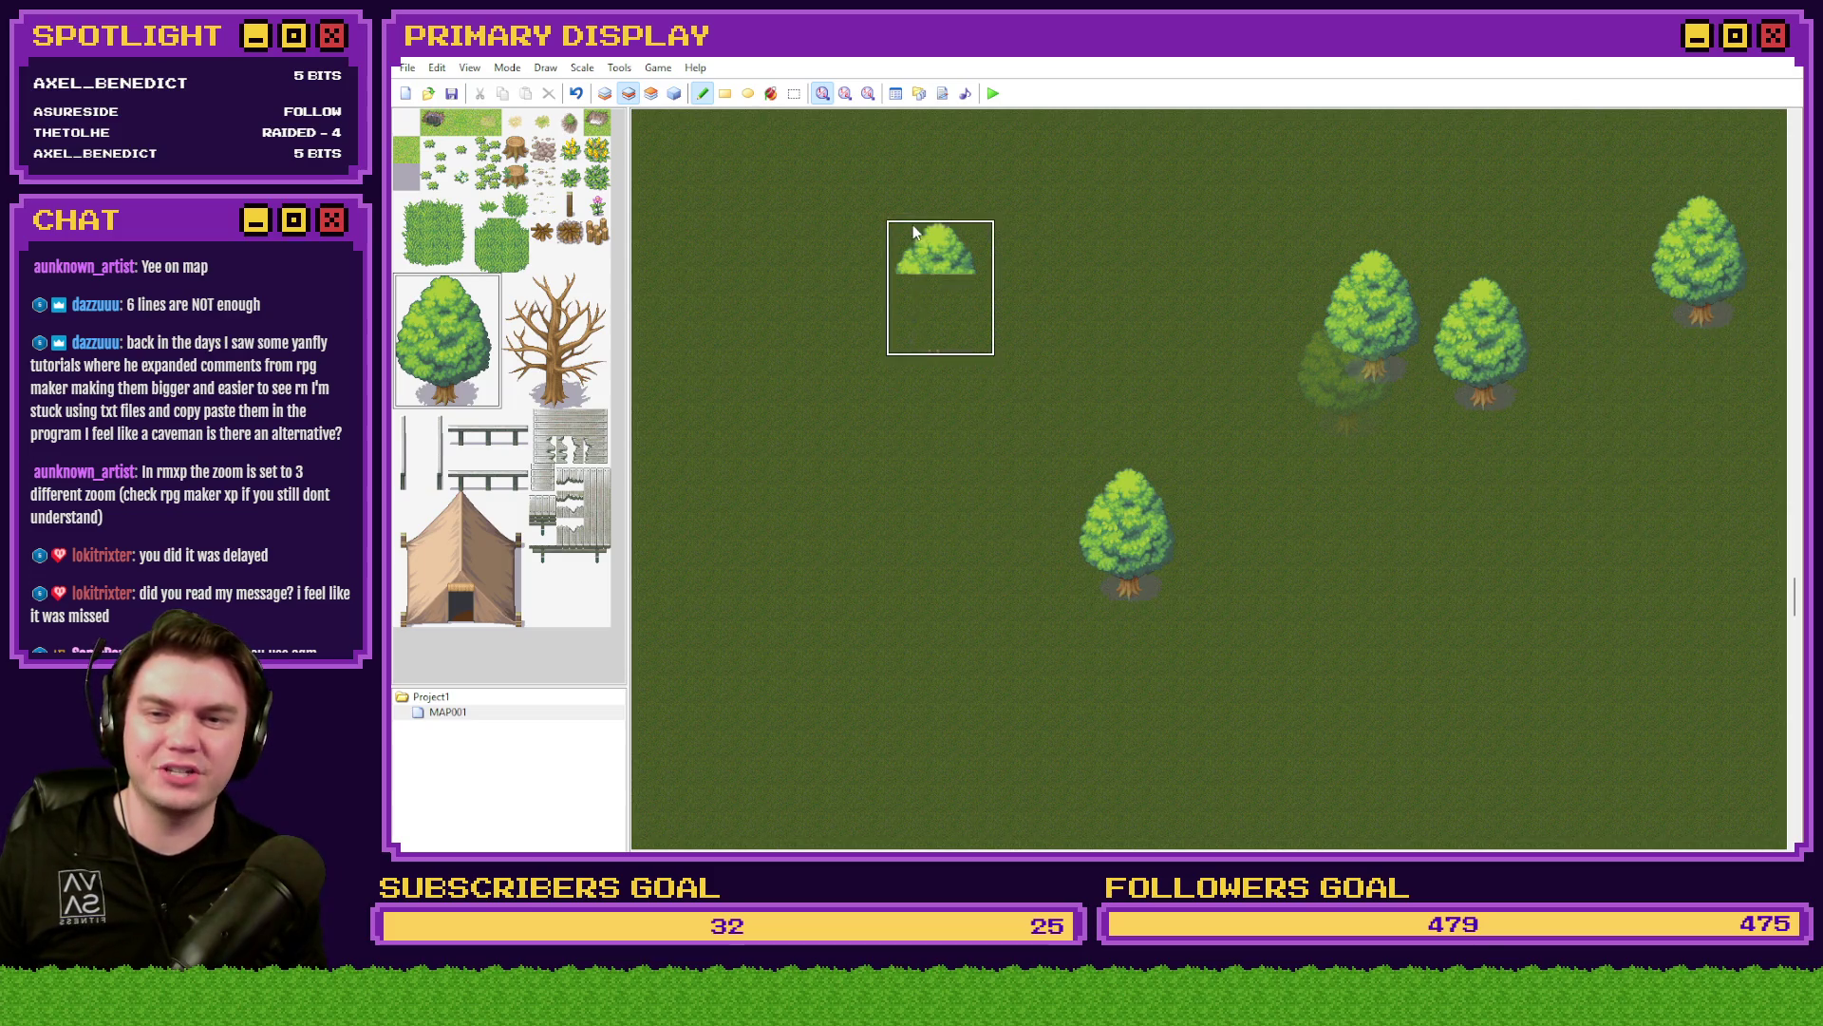
click(769, 322)
click(997, 278)
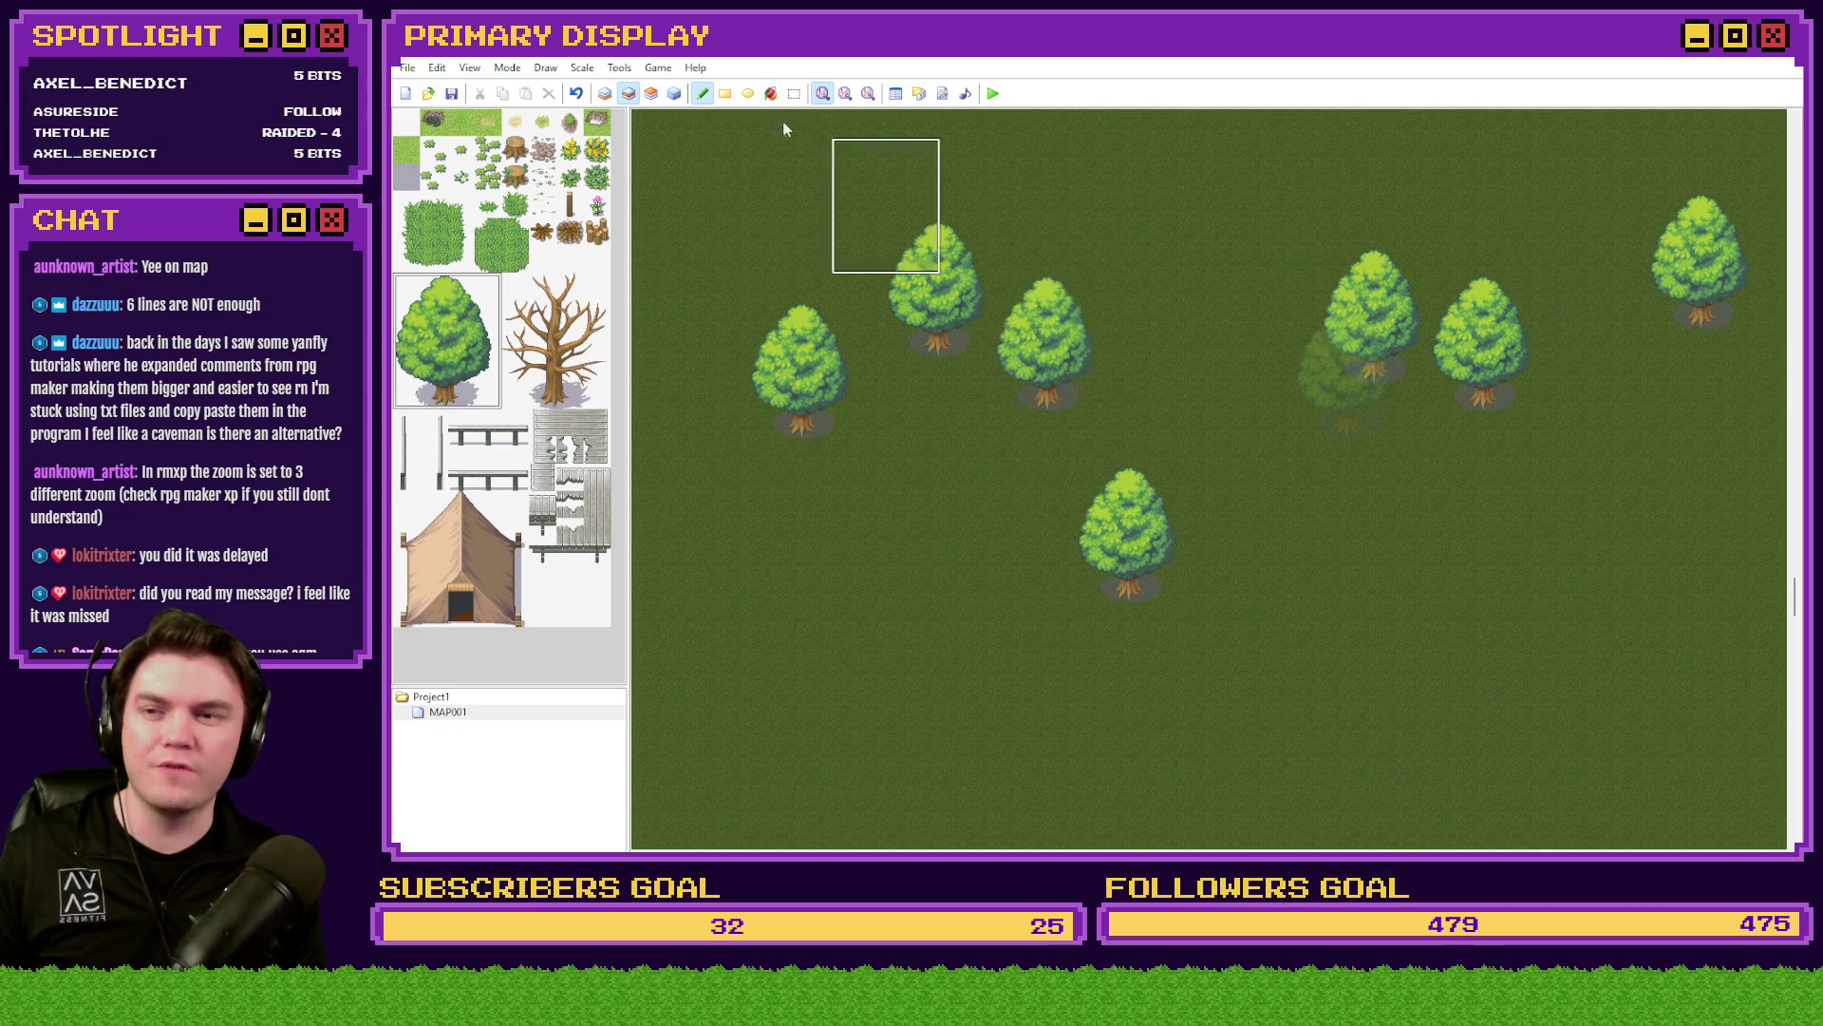
- Layer lighter trees over the forest on layer 3, mostly toward the right, plus one more on layer 2
click(651, 93)
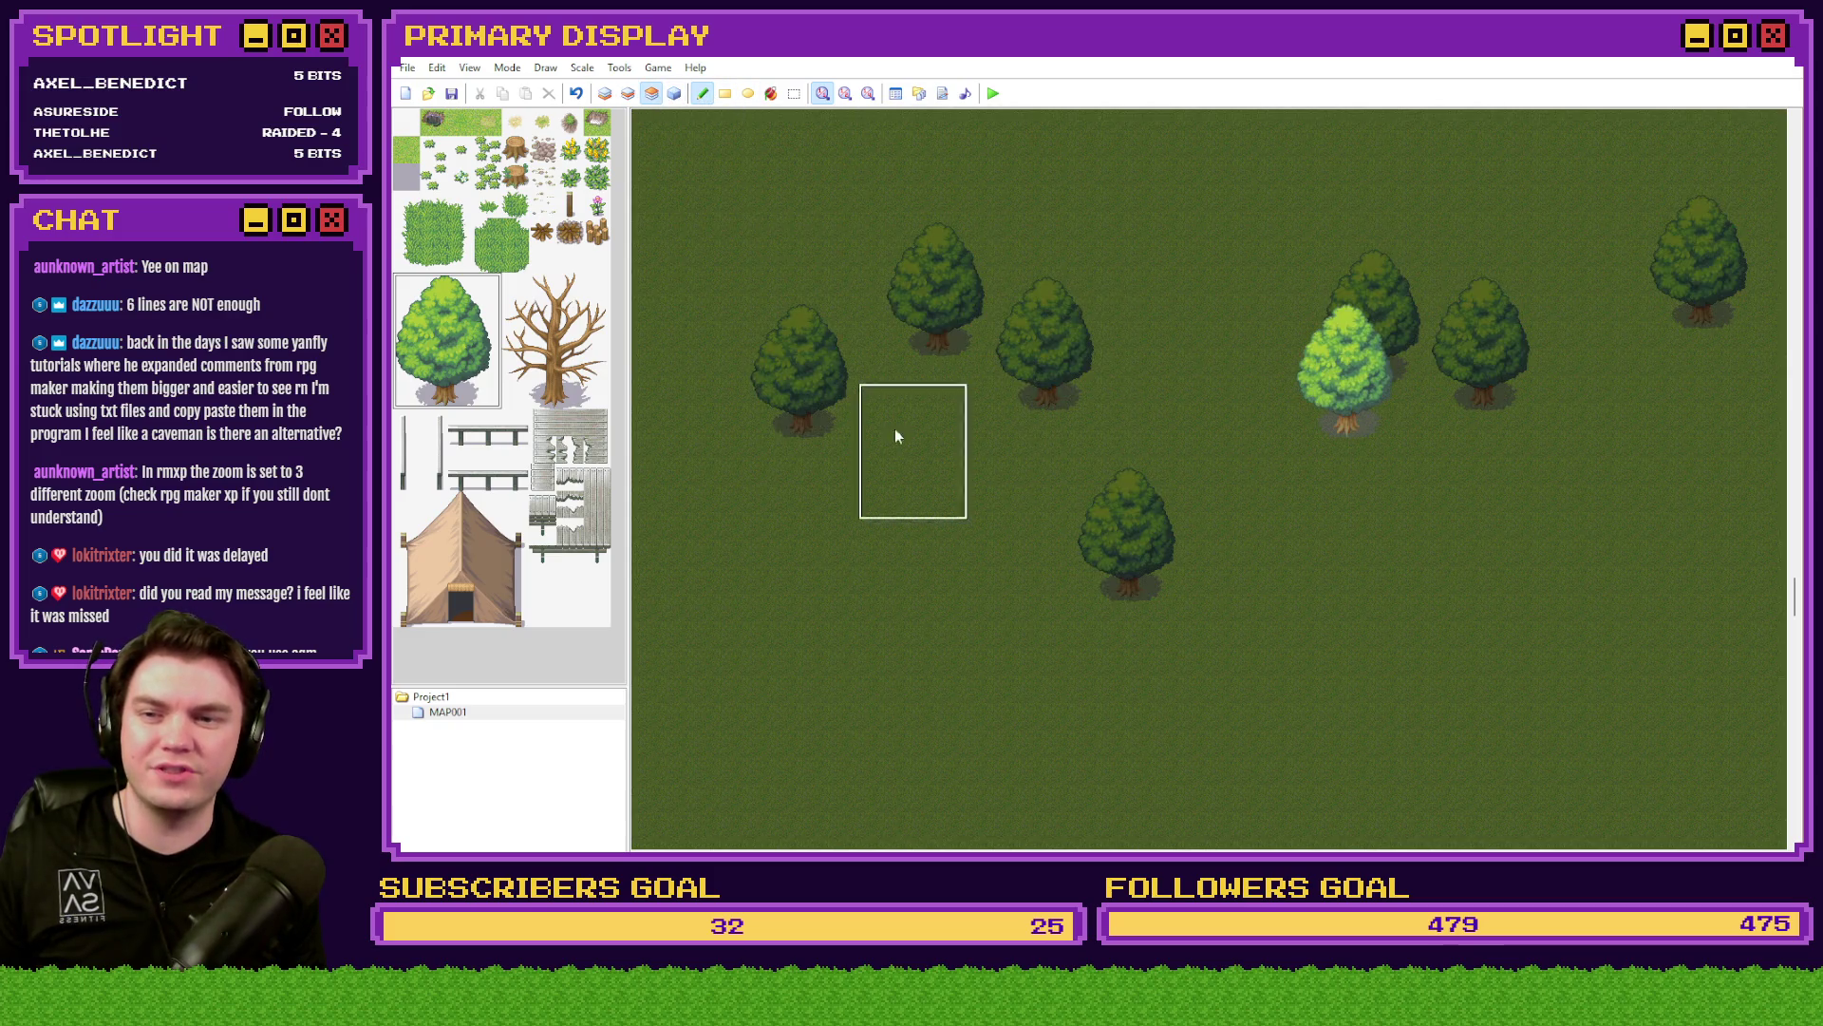
click(815, 380)
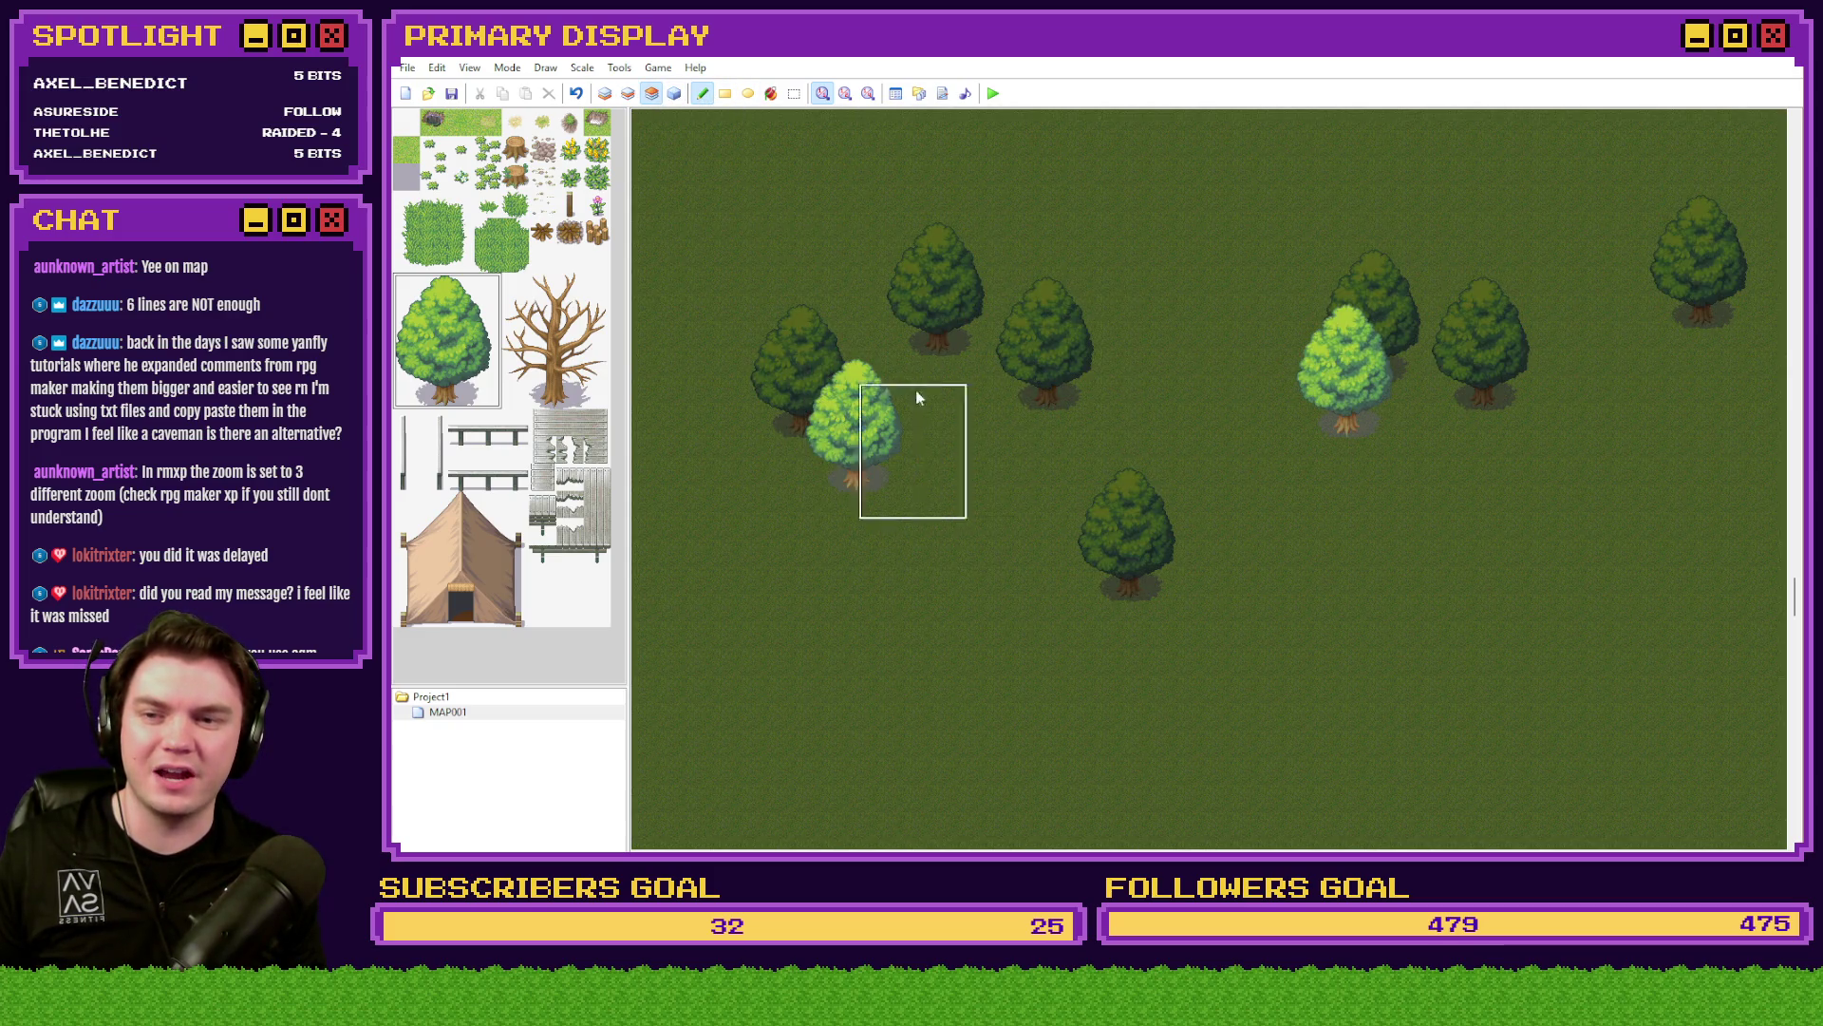
click(947, 346)
click(1033, 532)
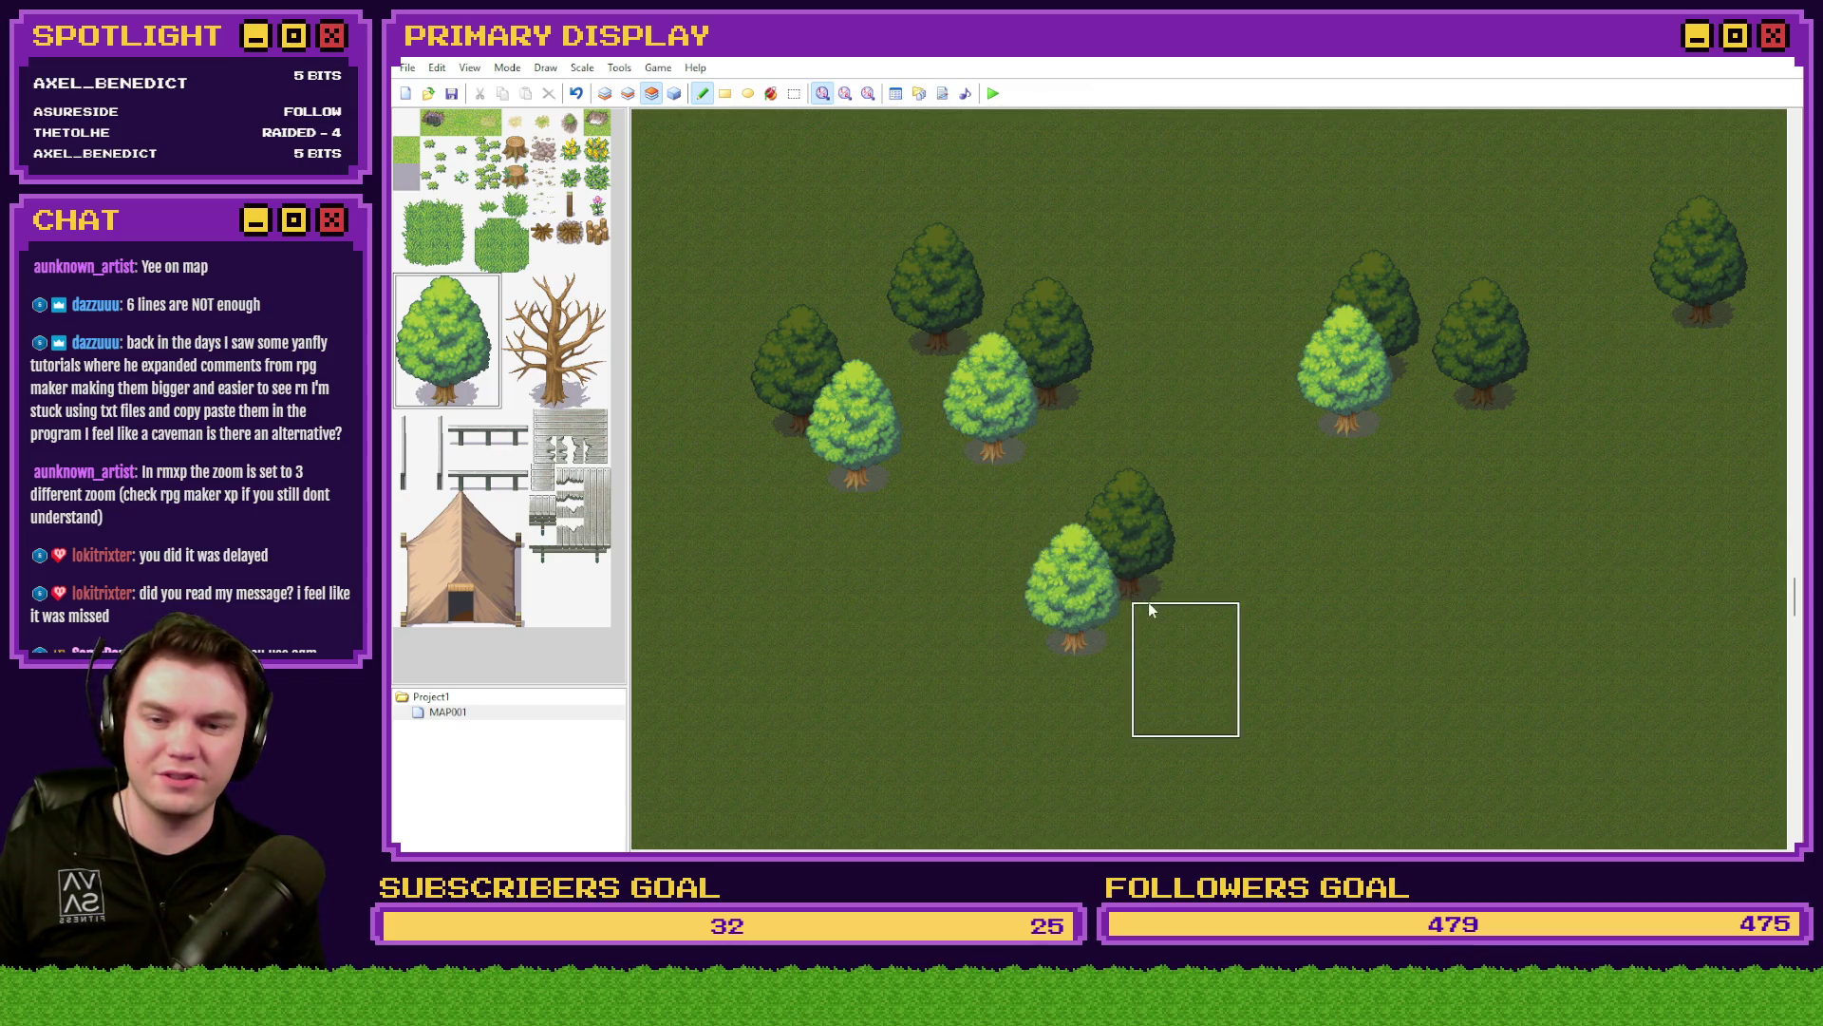
click(1151, 557)
click(1419, 365)
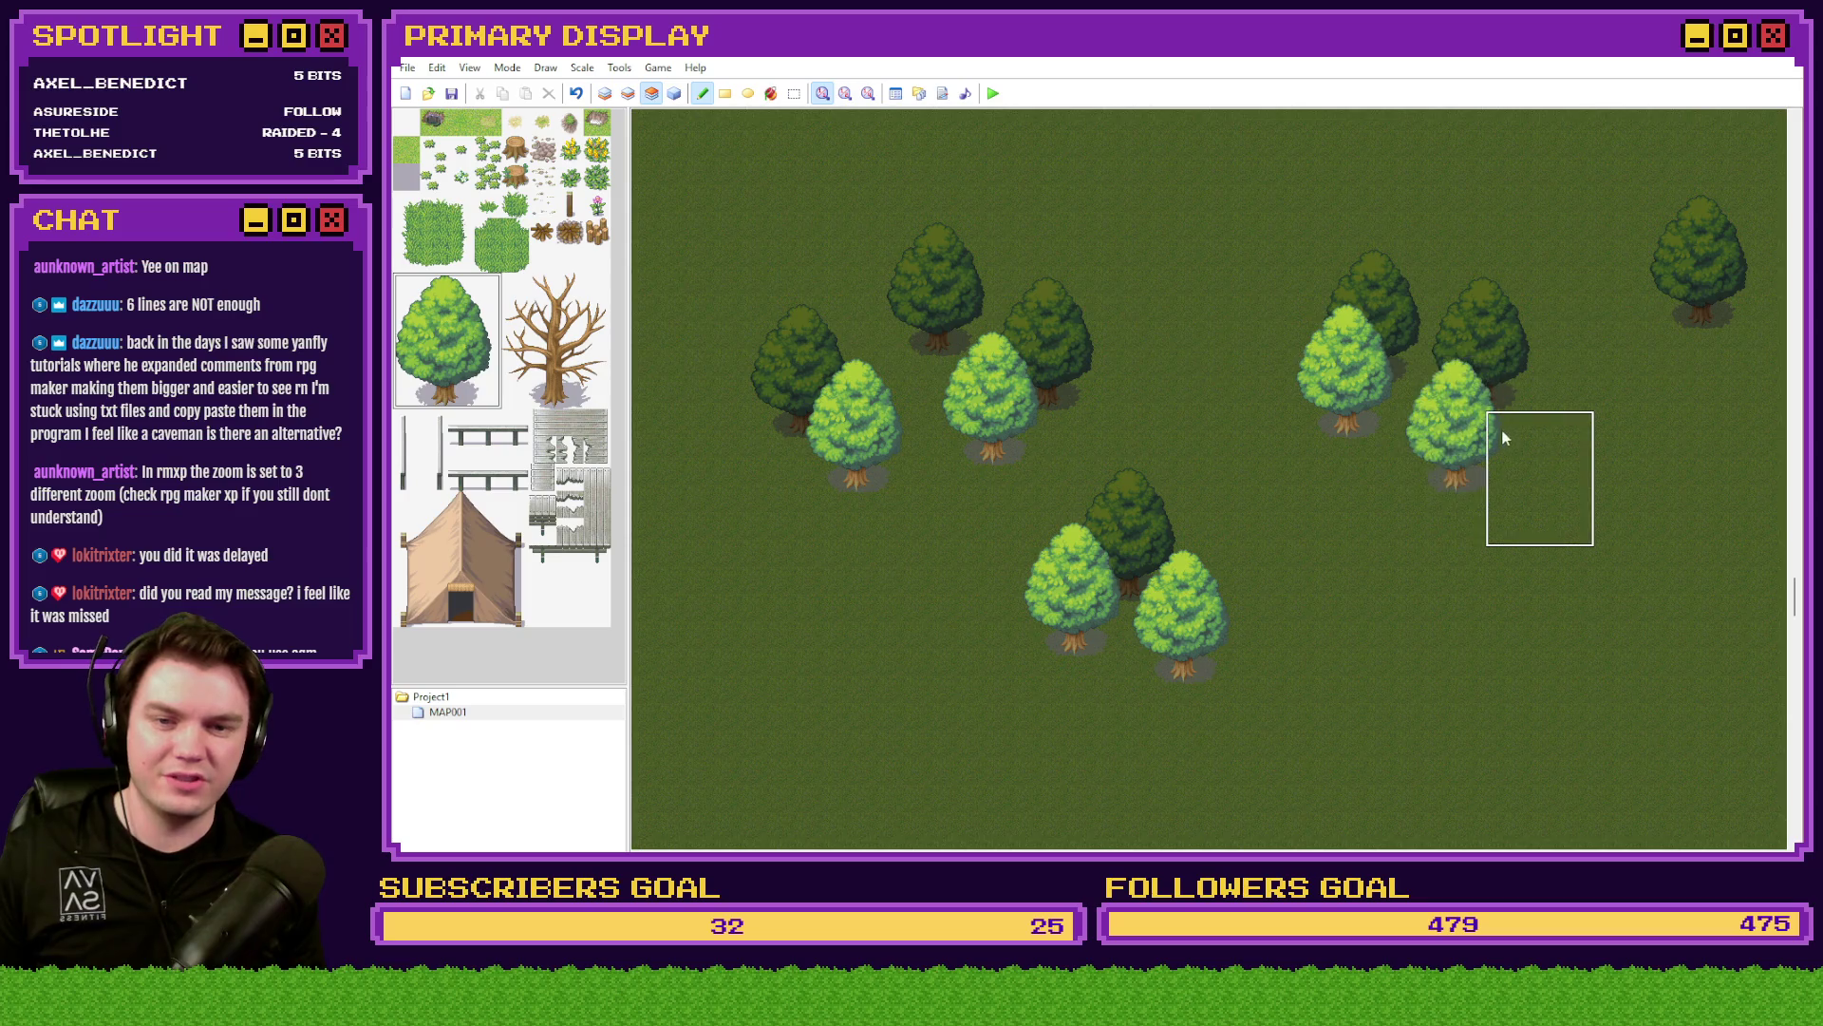
click(1527, 435)
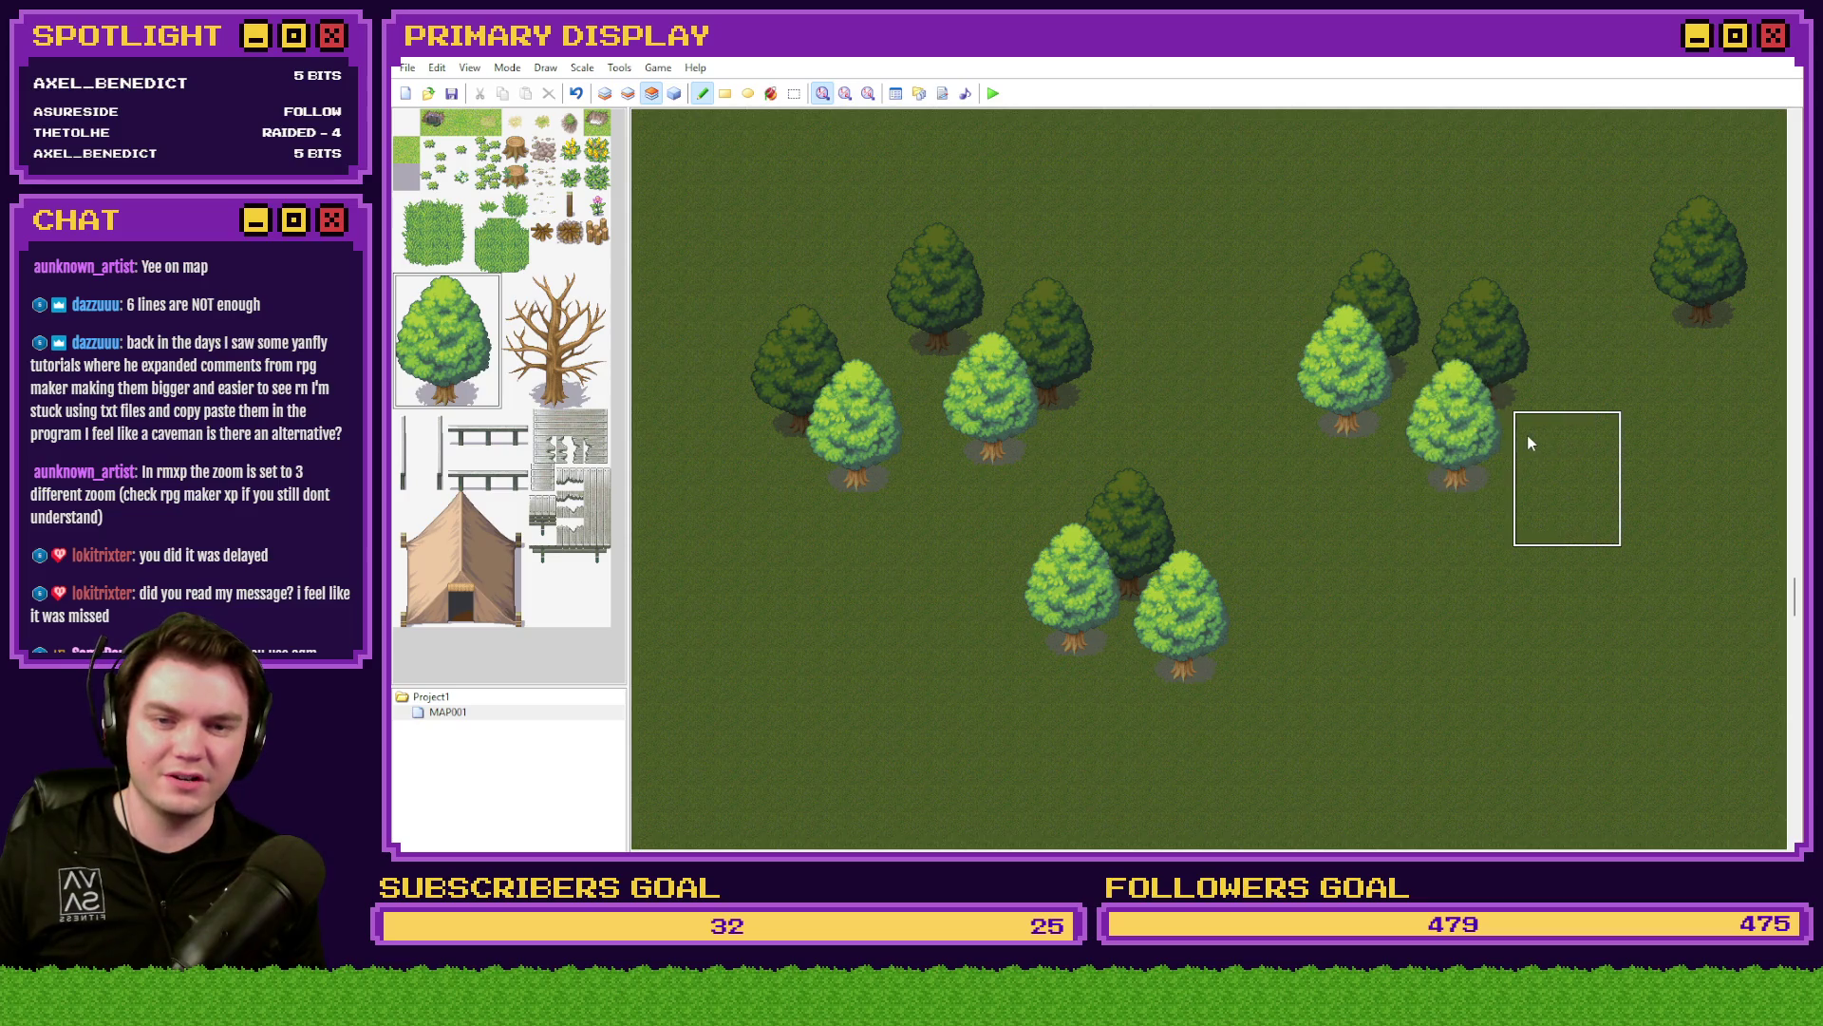
click(1421, 528)
click(1641, 282)
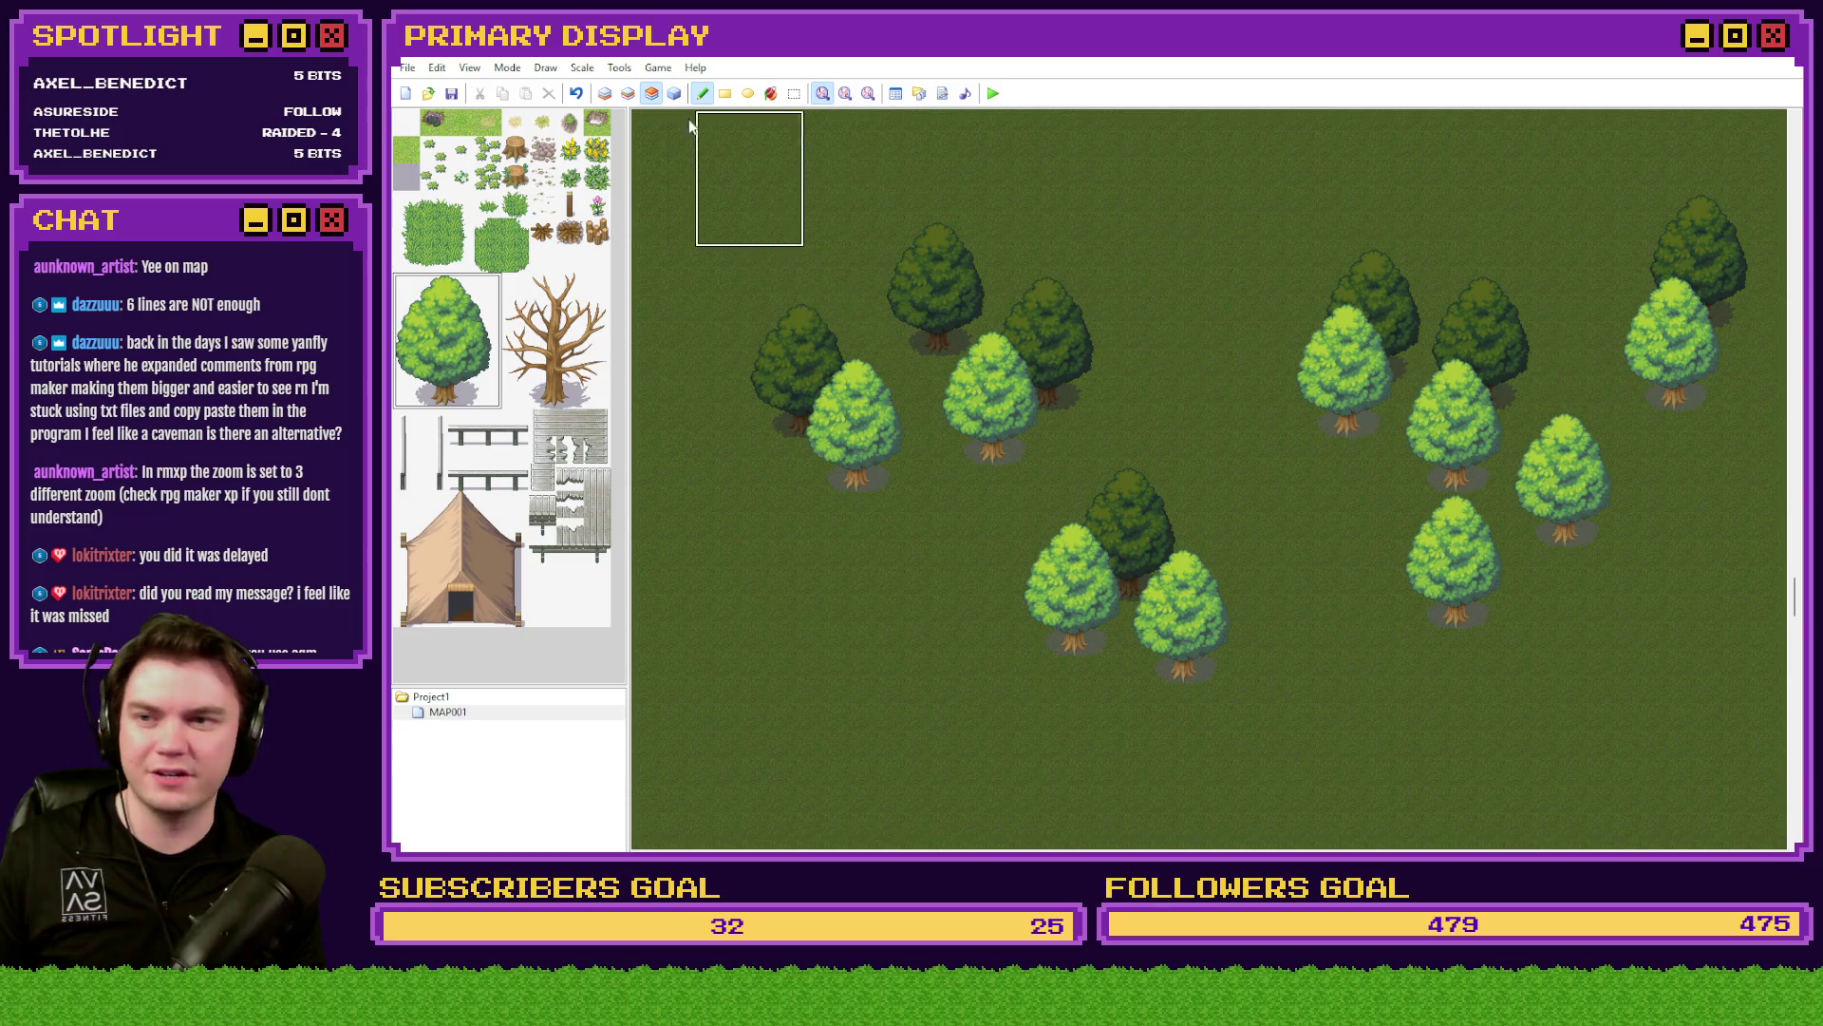
click(628, 93)
click(1572, 501)
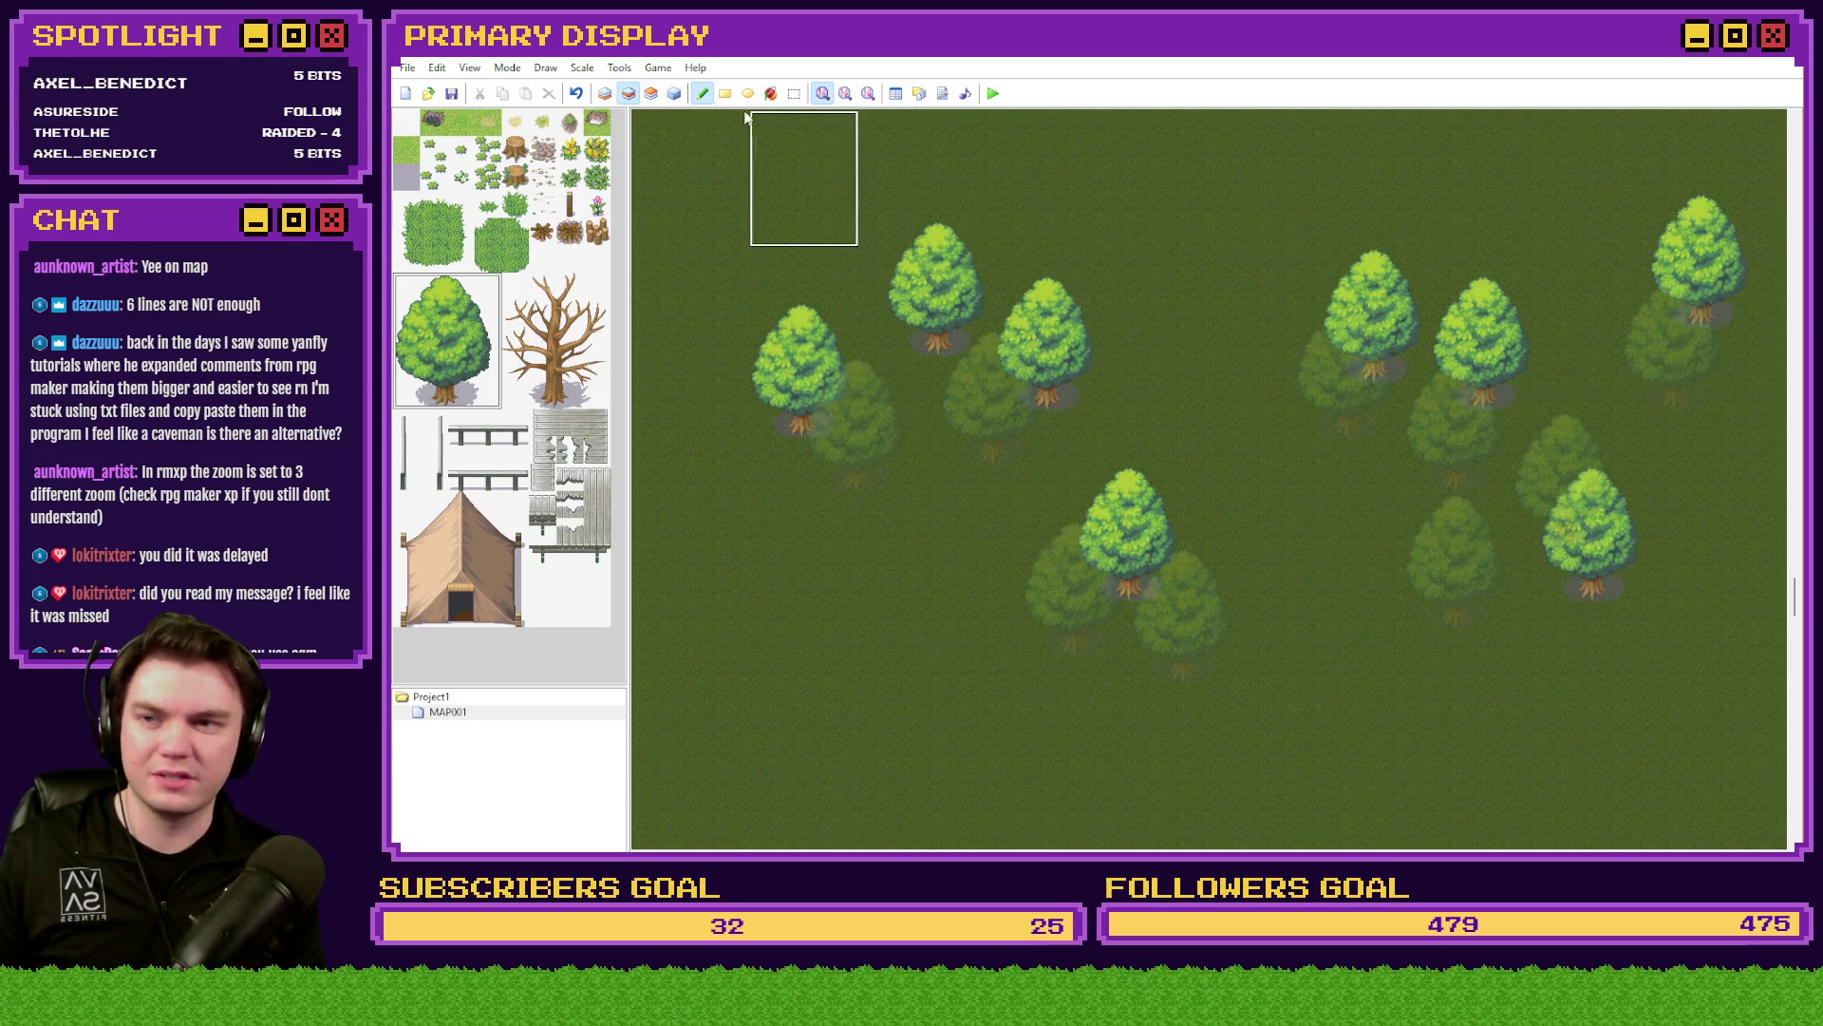
click(652, 95)
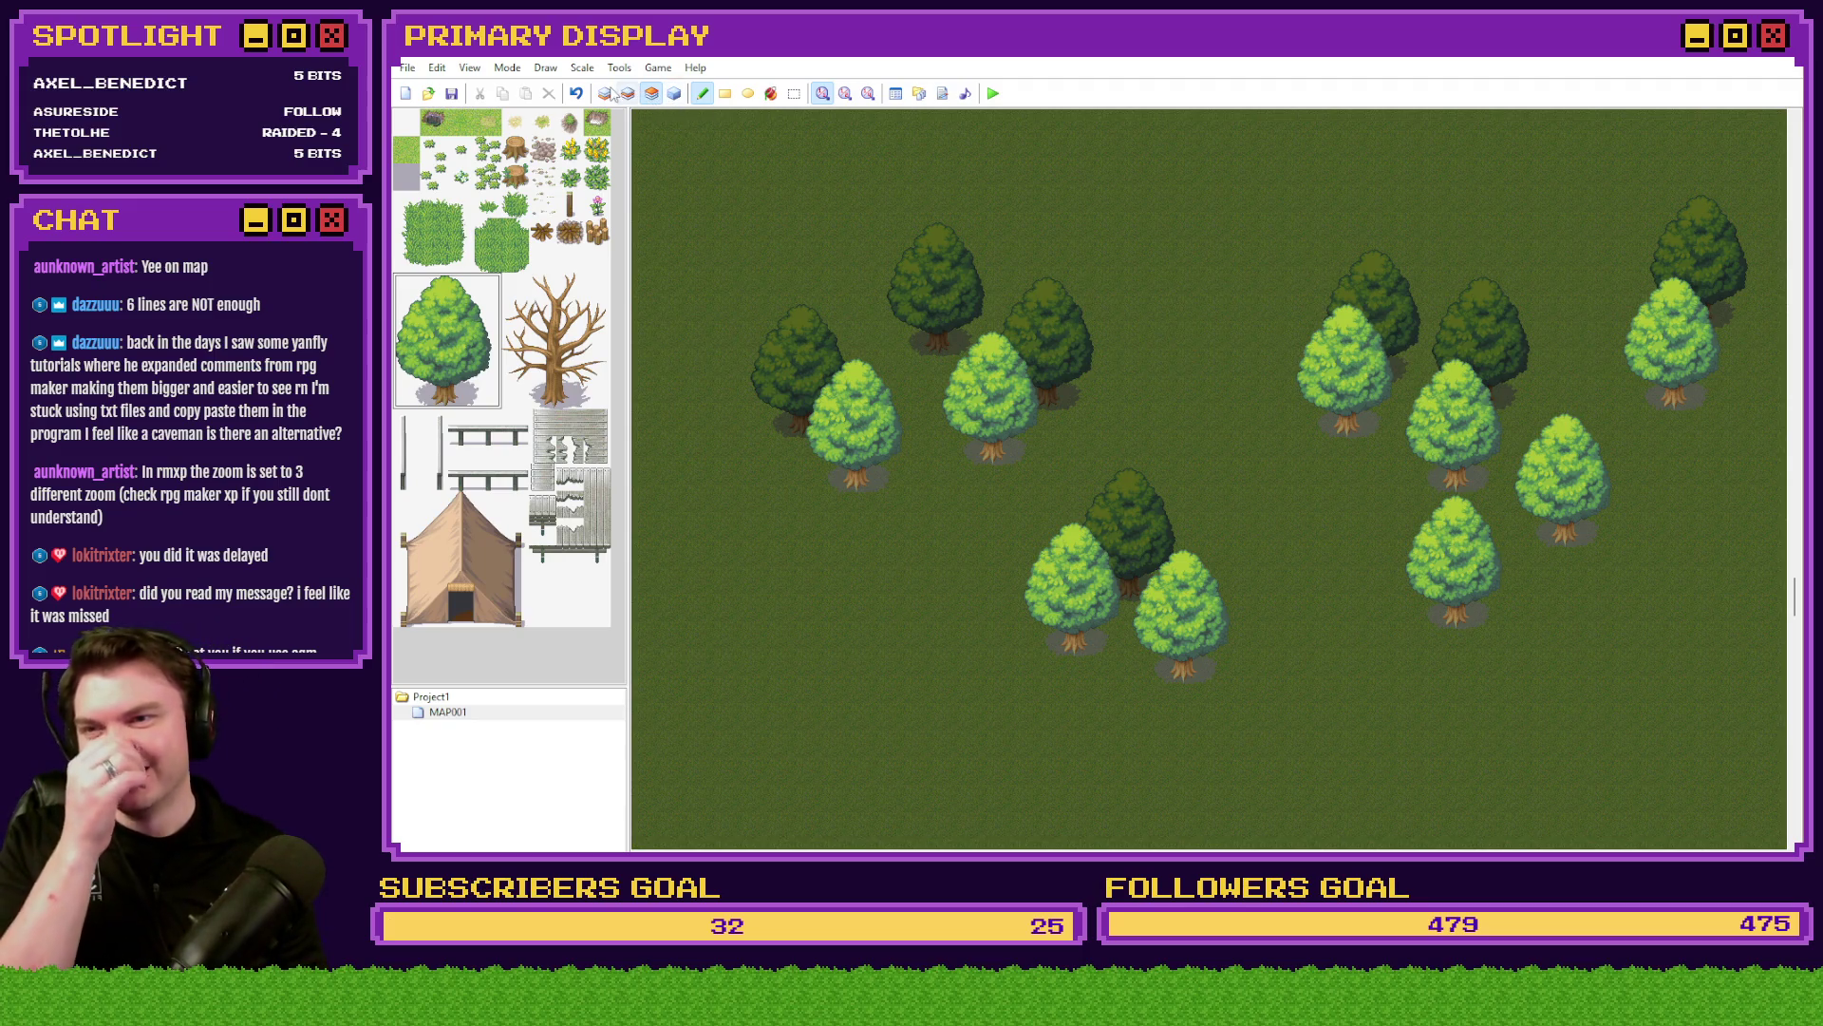
- Pick the plain grass tile on layer 1 and the raised grass tile on layer 2 with the Rectangle tool
click(608, 95)
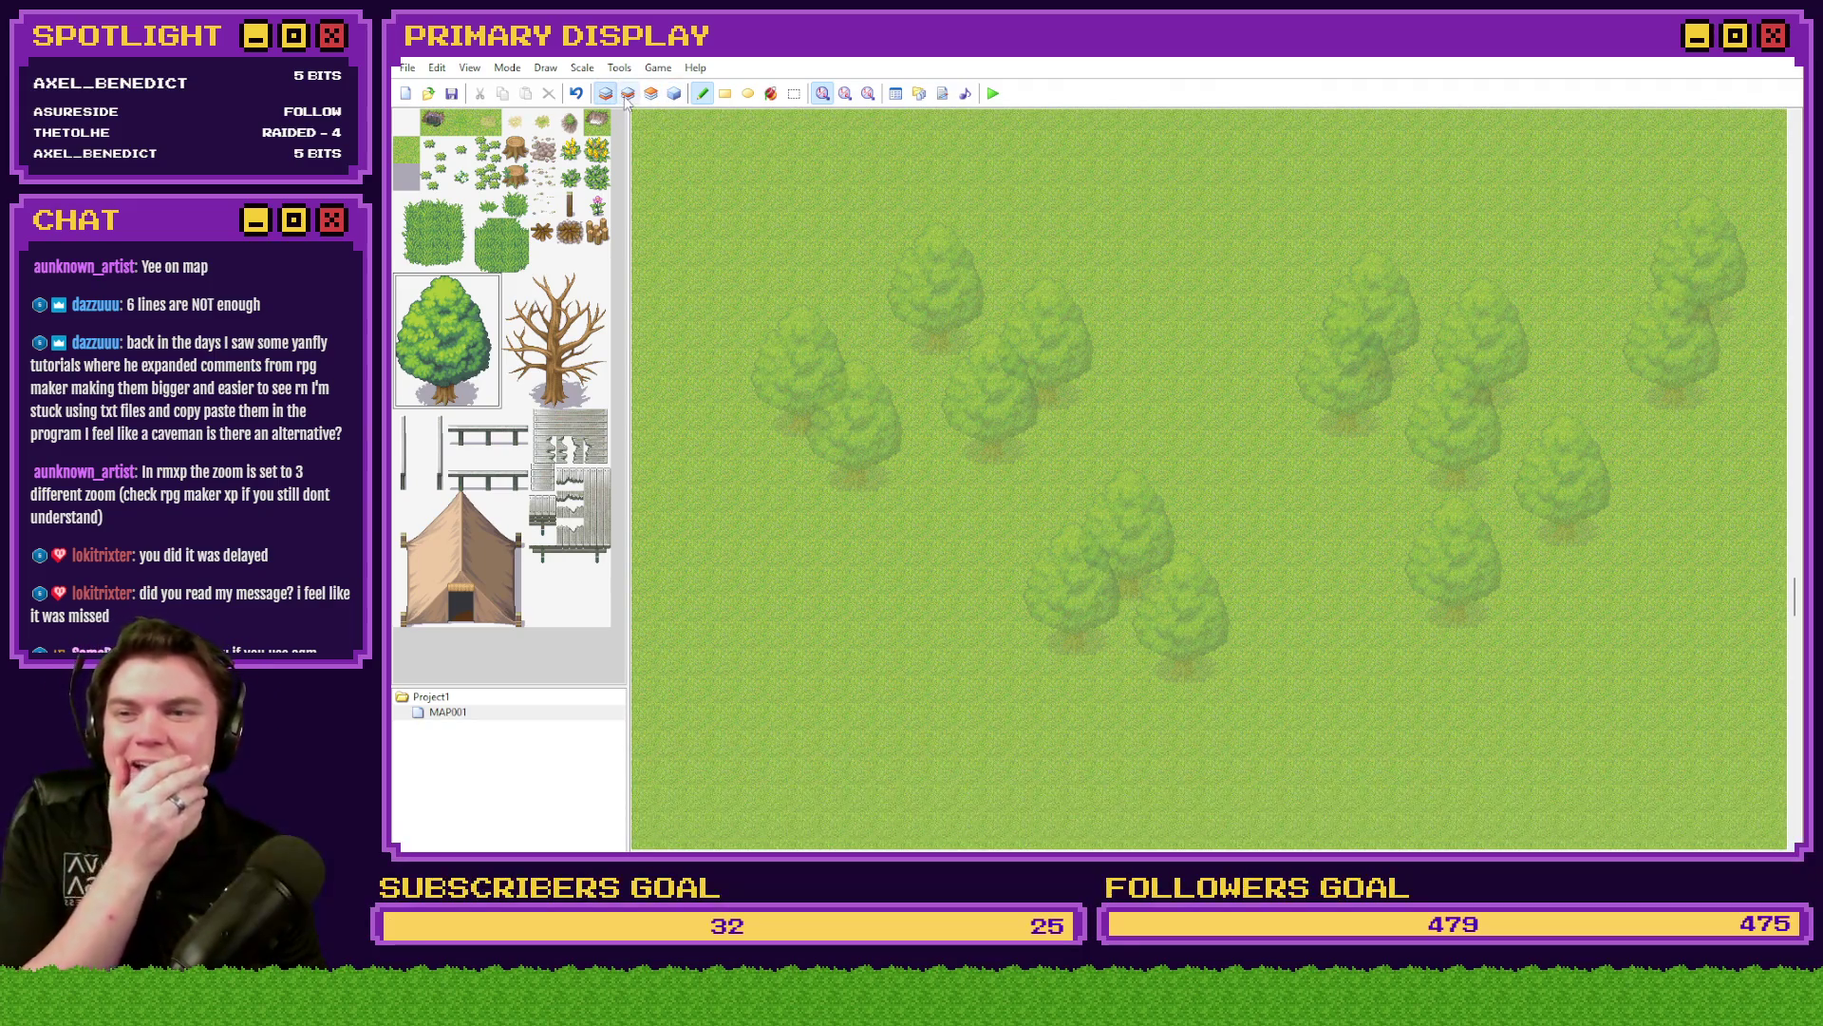
click(408, 150)
click(627, 93)
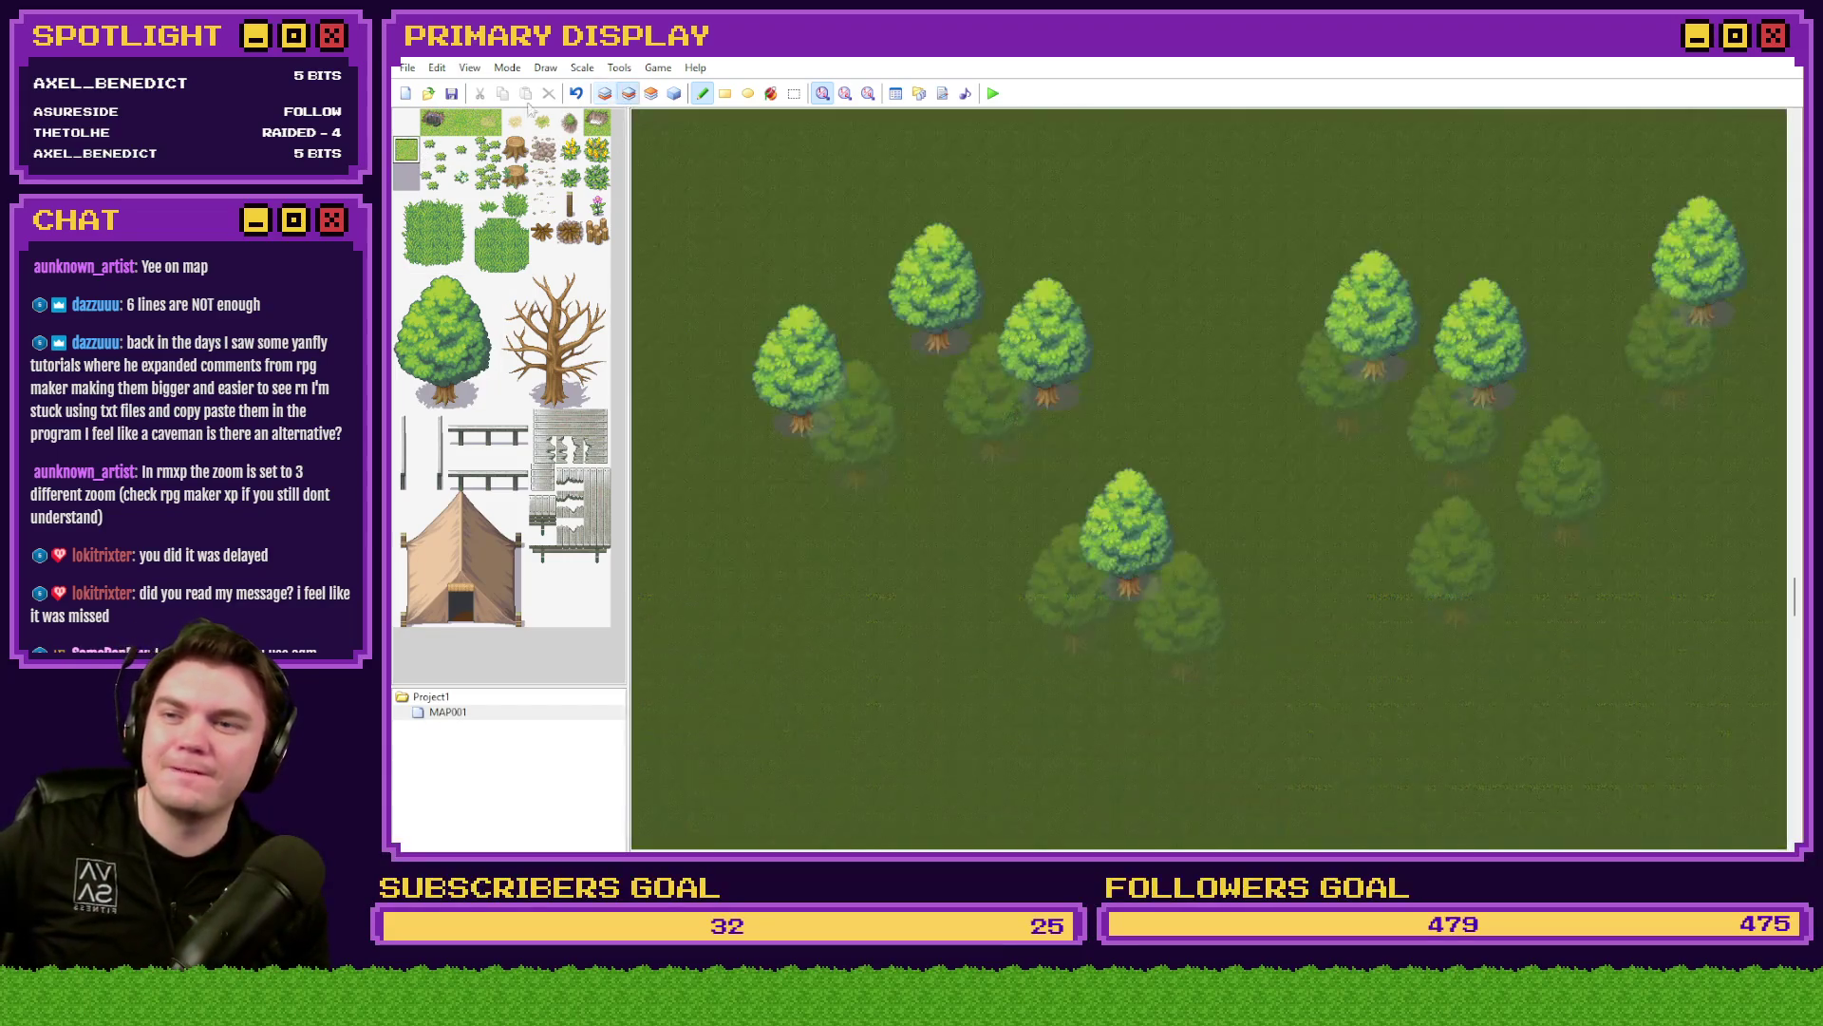
click(570, 122)
click(725, 93)
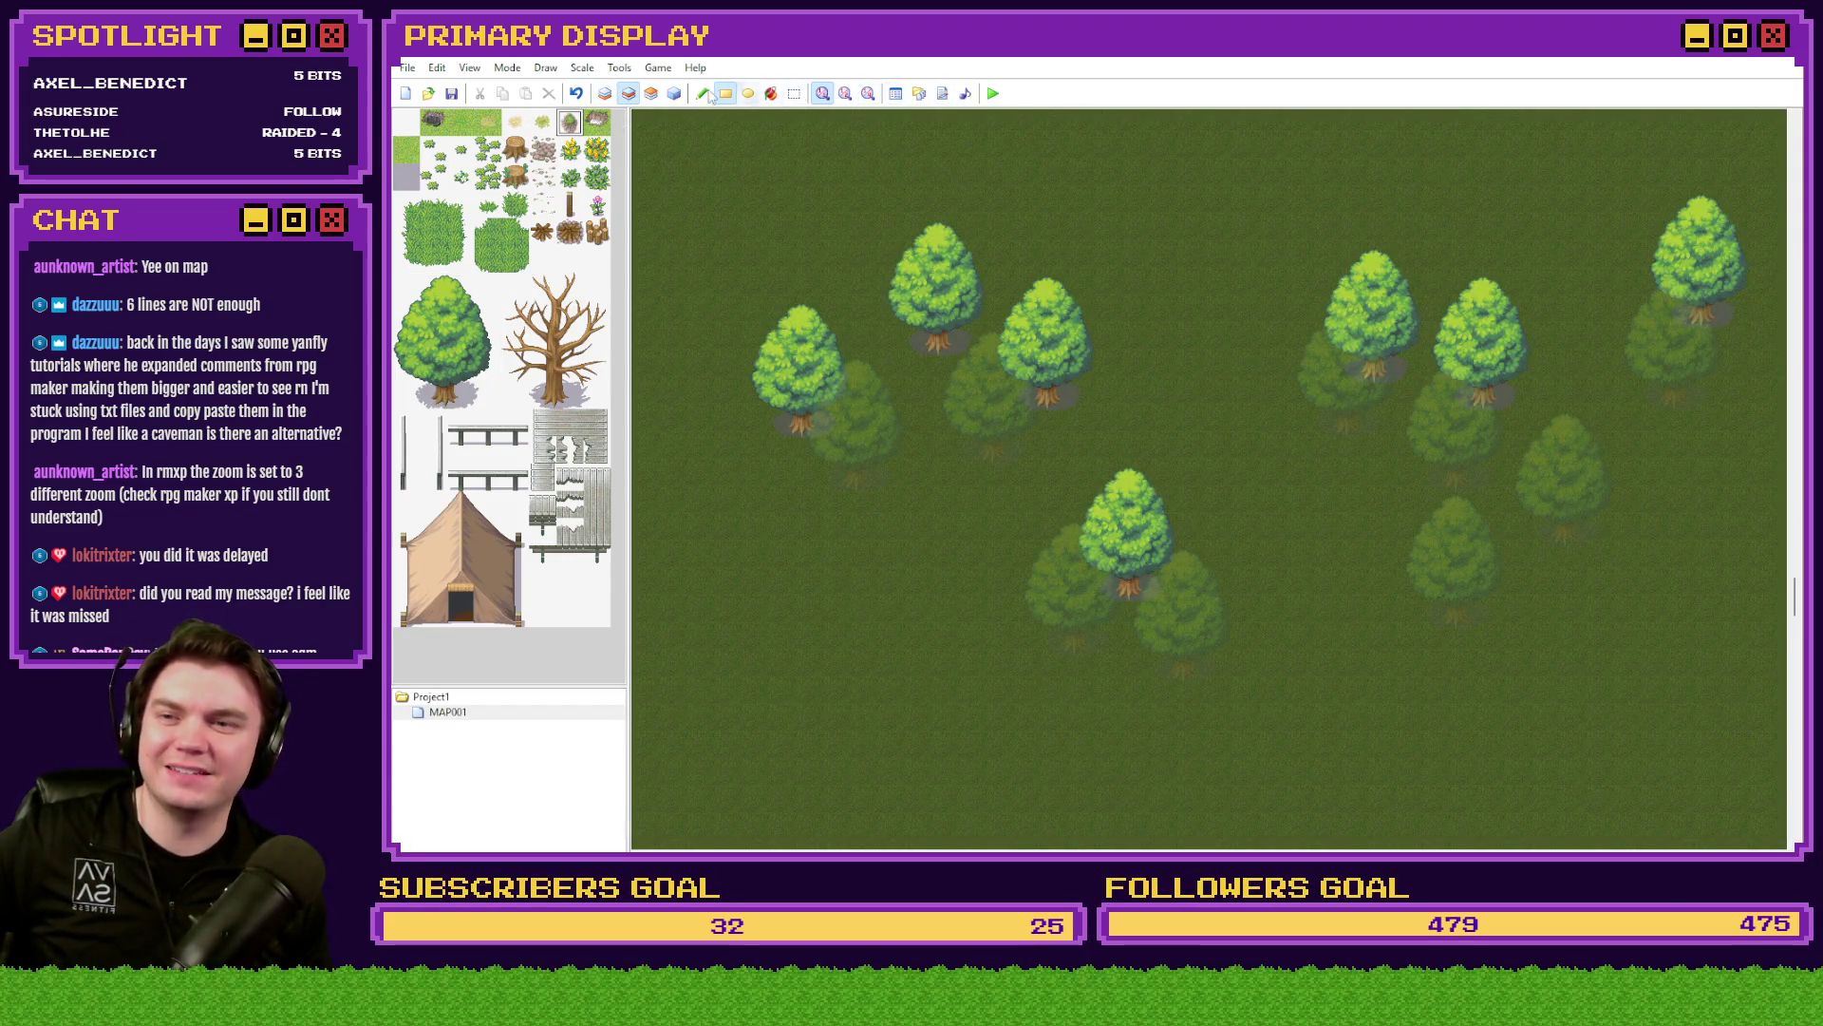
- Paint raised rock-edged grass plateaus across the upper map on layer 2, piece by piece
drag(1231, 154, 1092, 258)
mouse_move(1225, 238)
mouse_down()
mouse_move(1170, 325)
mouse_move(1198, 342)
mouse_up()
drag(1282, 204, 1244, 265)
mouse_move(1377, 147)
mouse_down()
mouse_move(1311, 118)
mouse_move(1202, 232)
mouse_up()
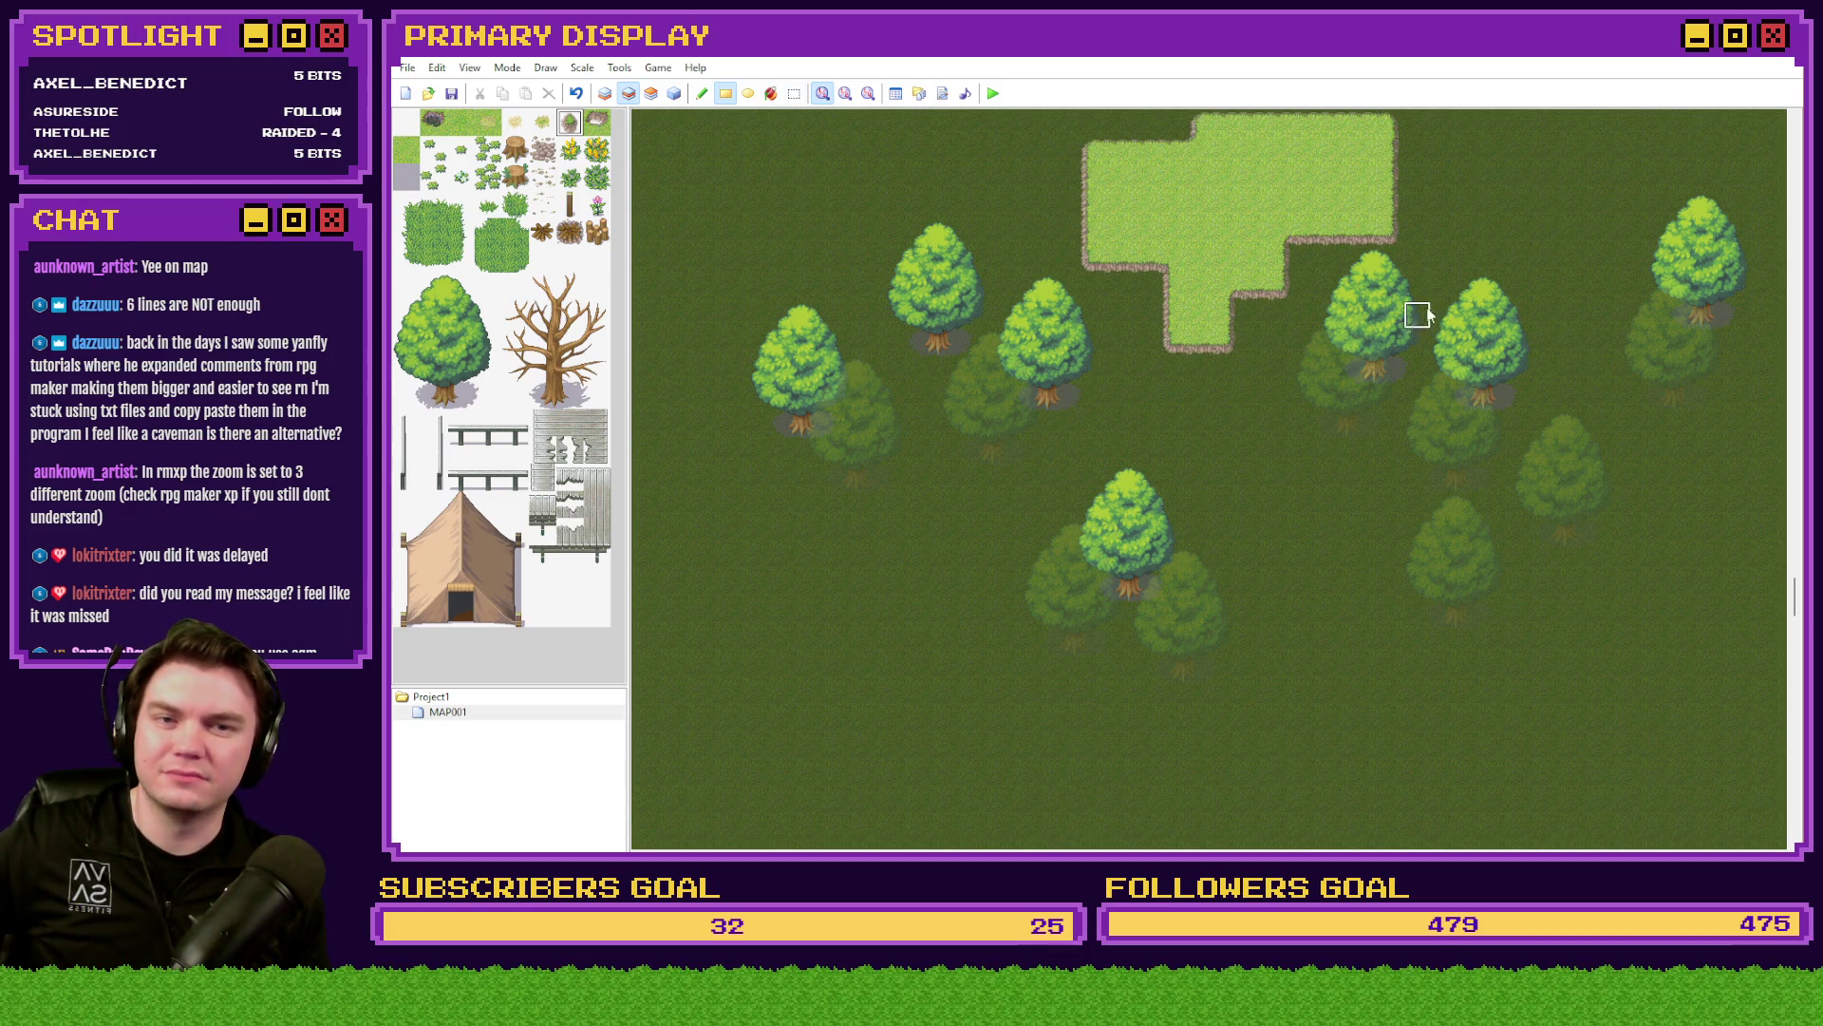
scroll(1797, 600, up, 5)
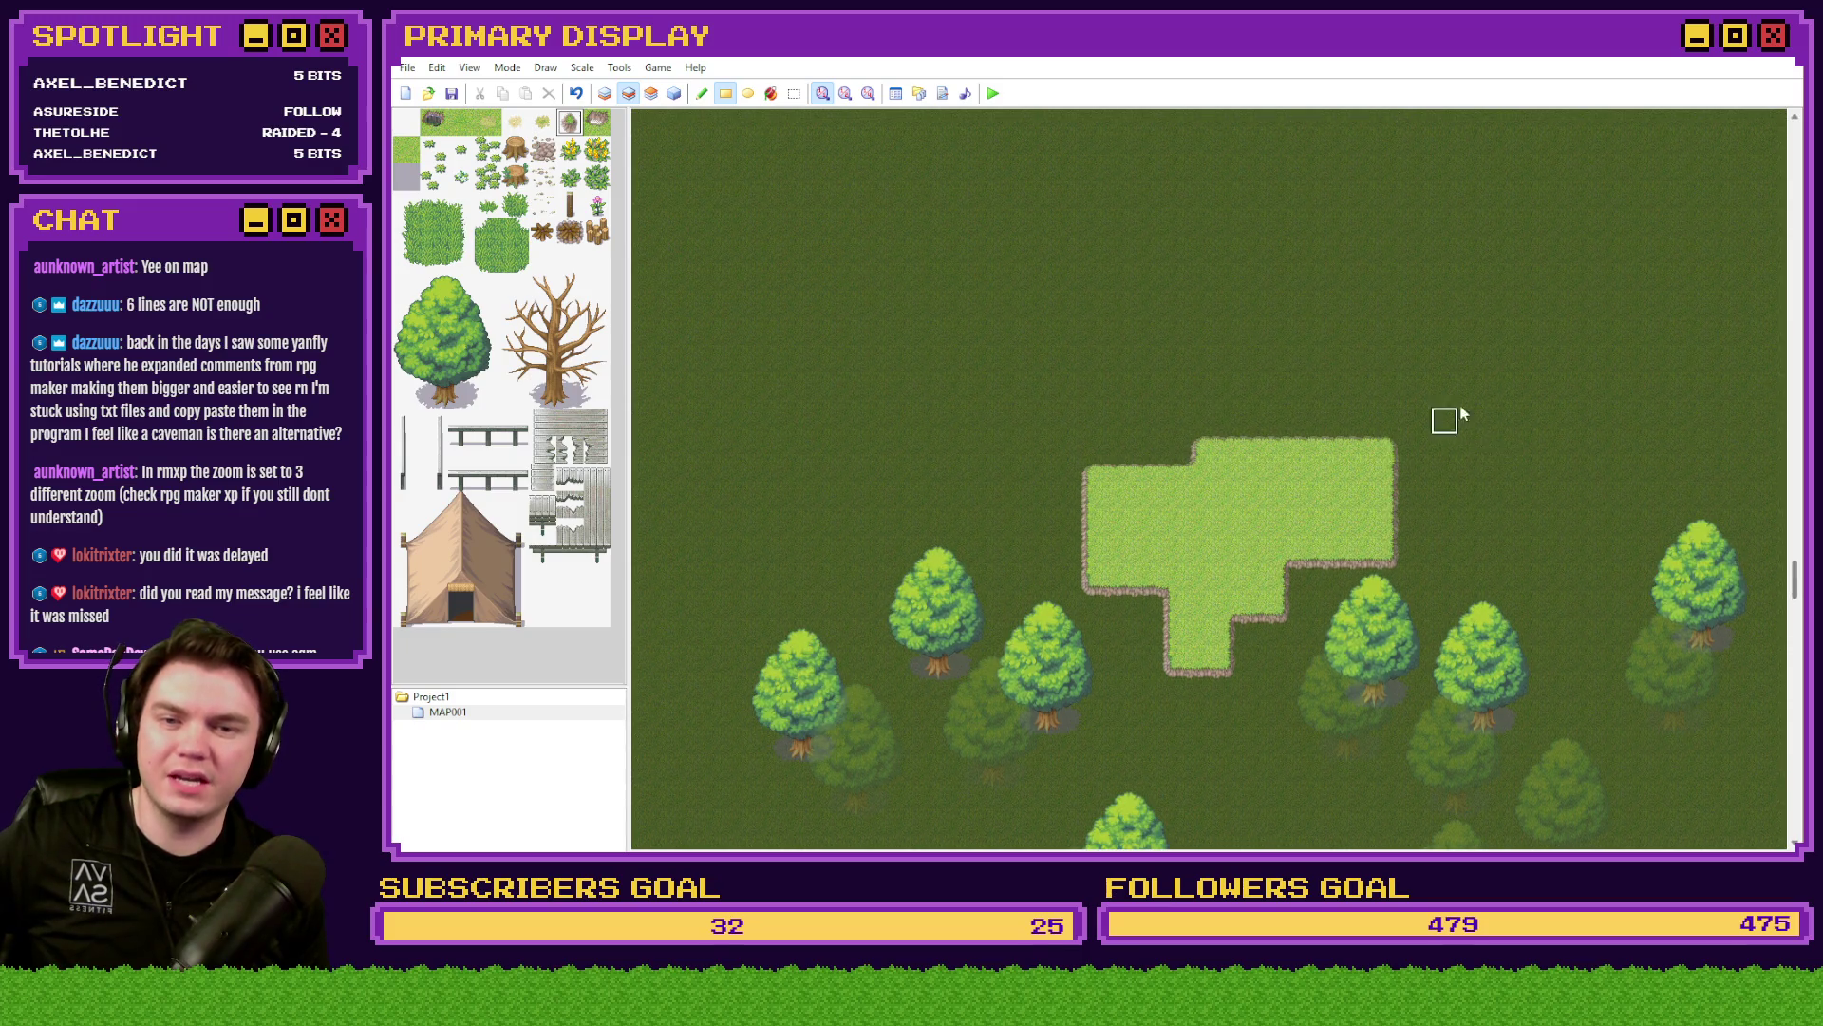
drag(1439, 337, 1311, 470)
drag(1519, 256, 1420, 366)
drag(1717, 284, 1401, 483)
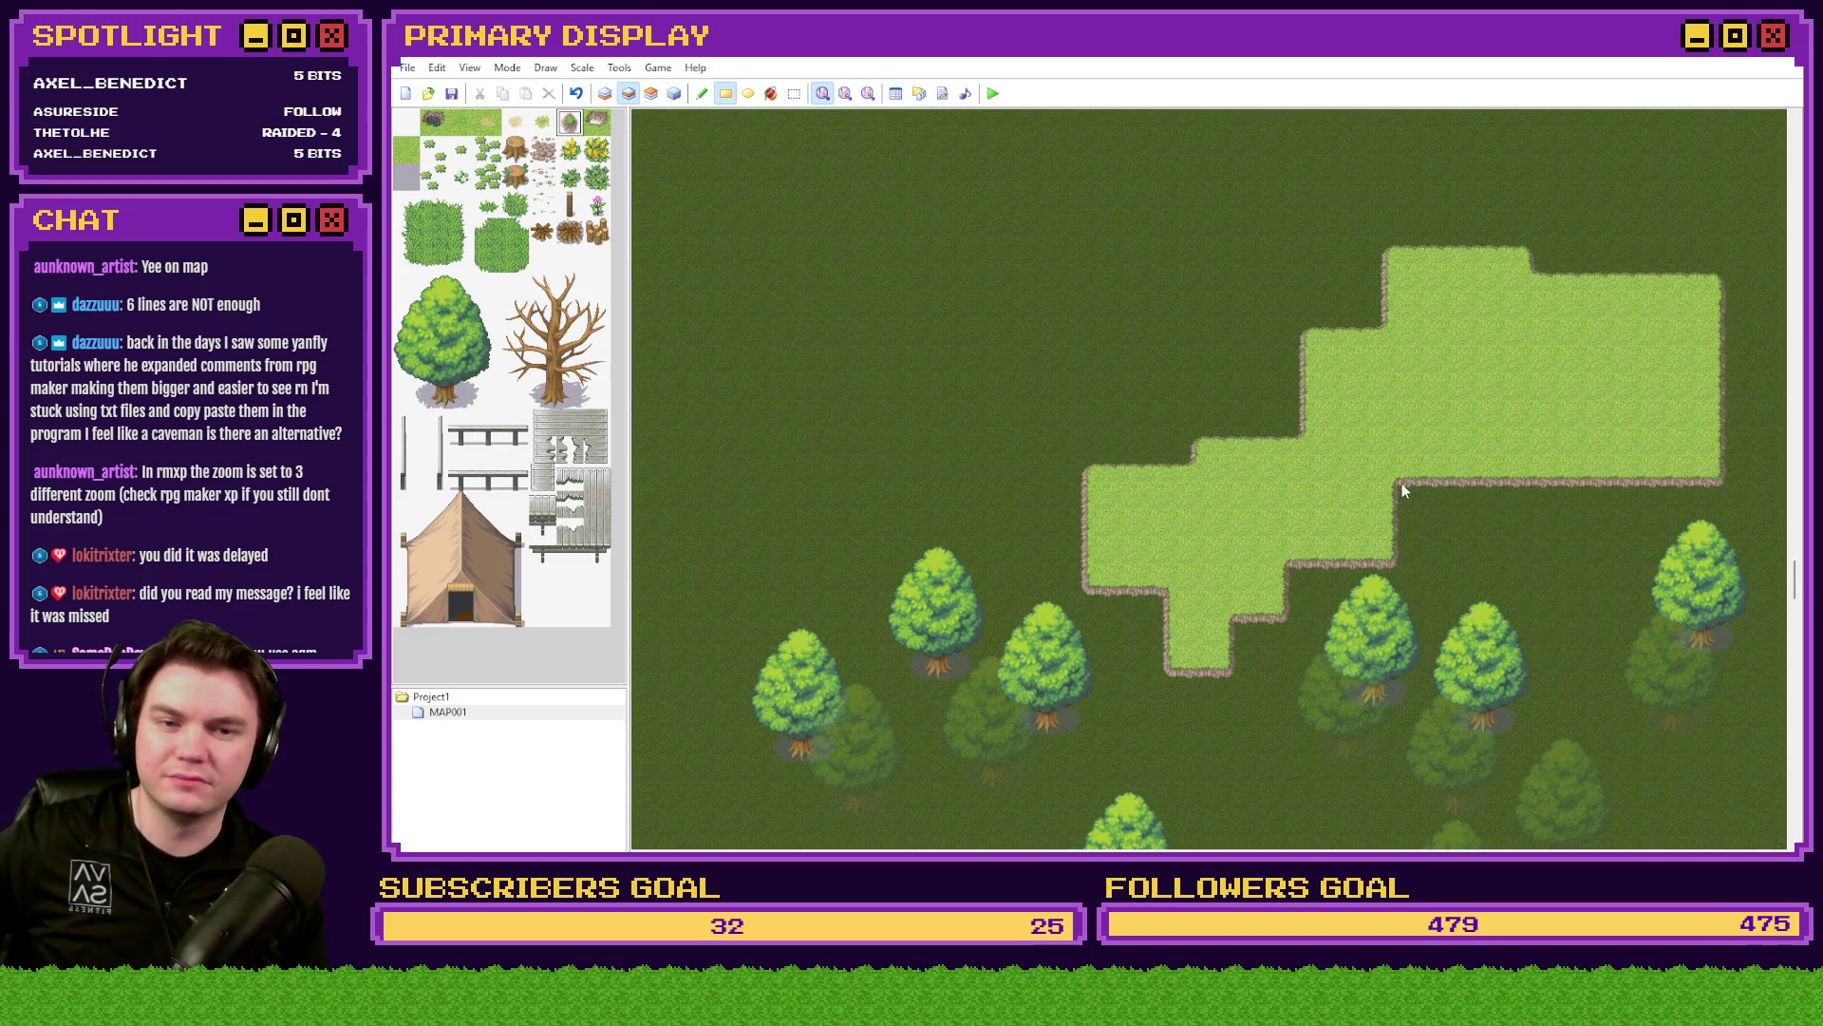
- Cover the plateau with a lighter grass patch on layer 3
click(651, 93)
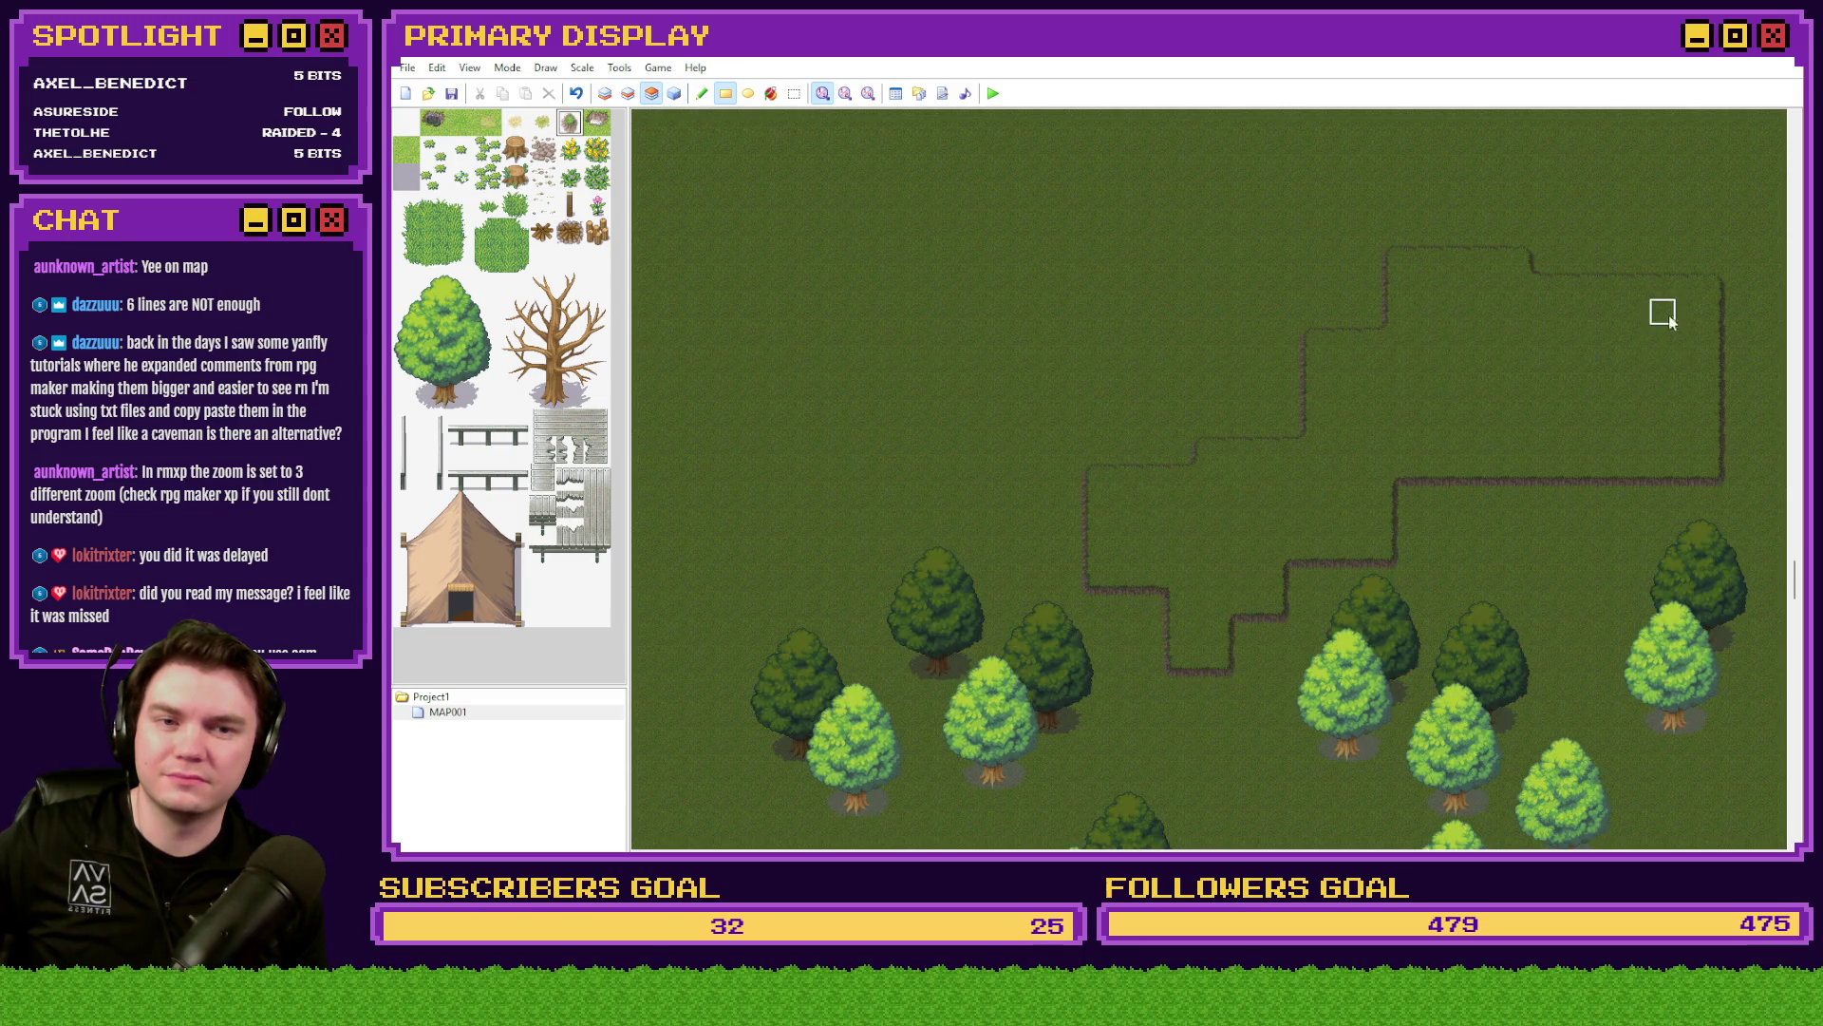
mouse_move(1691, 280)
mouse_down()
mouse_move(1550, 386)
mouse_move(1546, 452)
mouse_up()
mouse_move(1530, 256)
mouse_down()
mouse_move(1443, 349)
mouse_move(1431, 406)
mouse_move(1358, 421)
mouse_move(1201, 529)
mouse_move(1225, 550)
mouse_up()
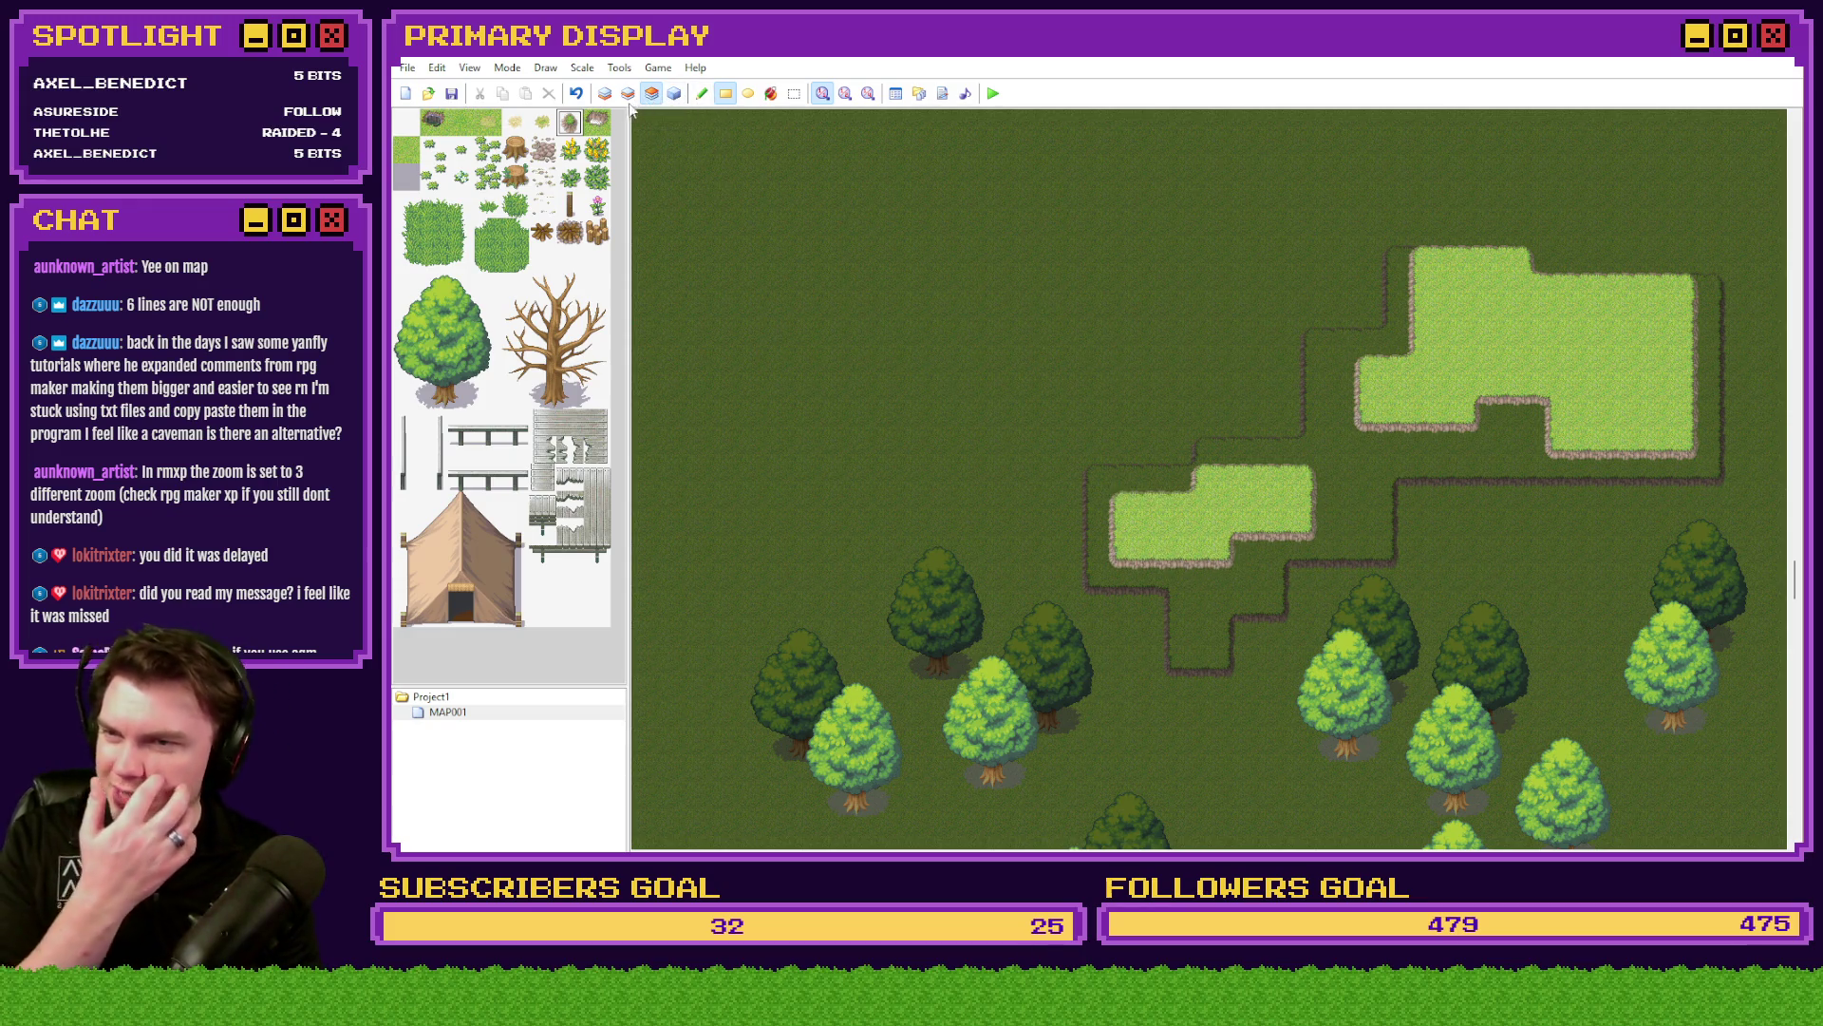
- Pencil a small grass outline at the upper left, then select the blank tile on layer 1
click(598, 123)
click(701, 93)
mouse_move(1001, 249)
mouse_down()
mouse_move(1063, 323)
mouse_move(903, 288)
mouse_move(924, 309)
mouse_move(950, 294)
mouse_up()
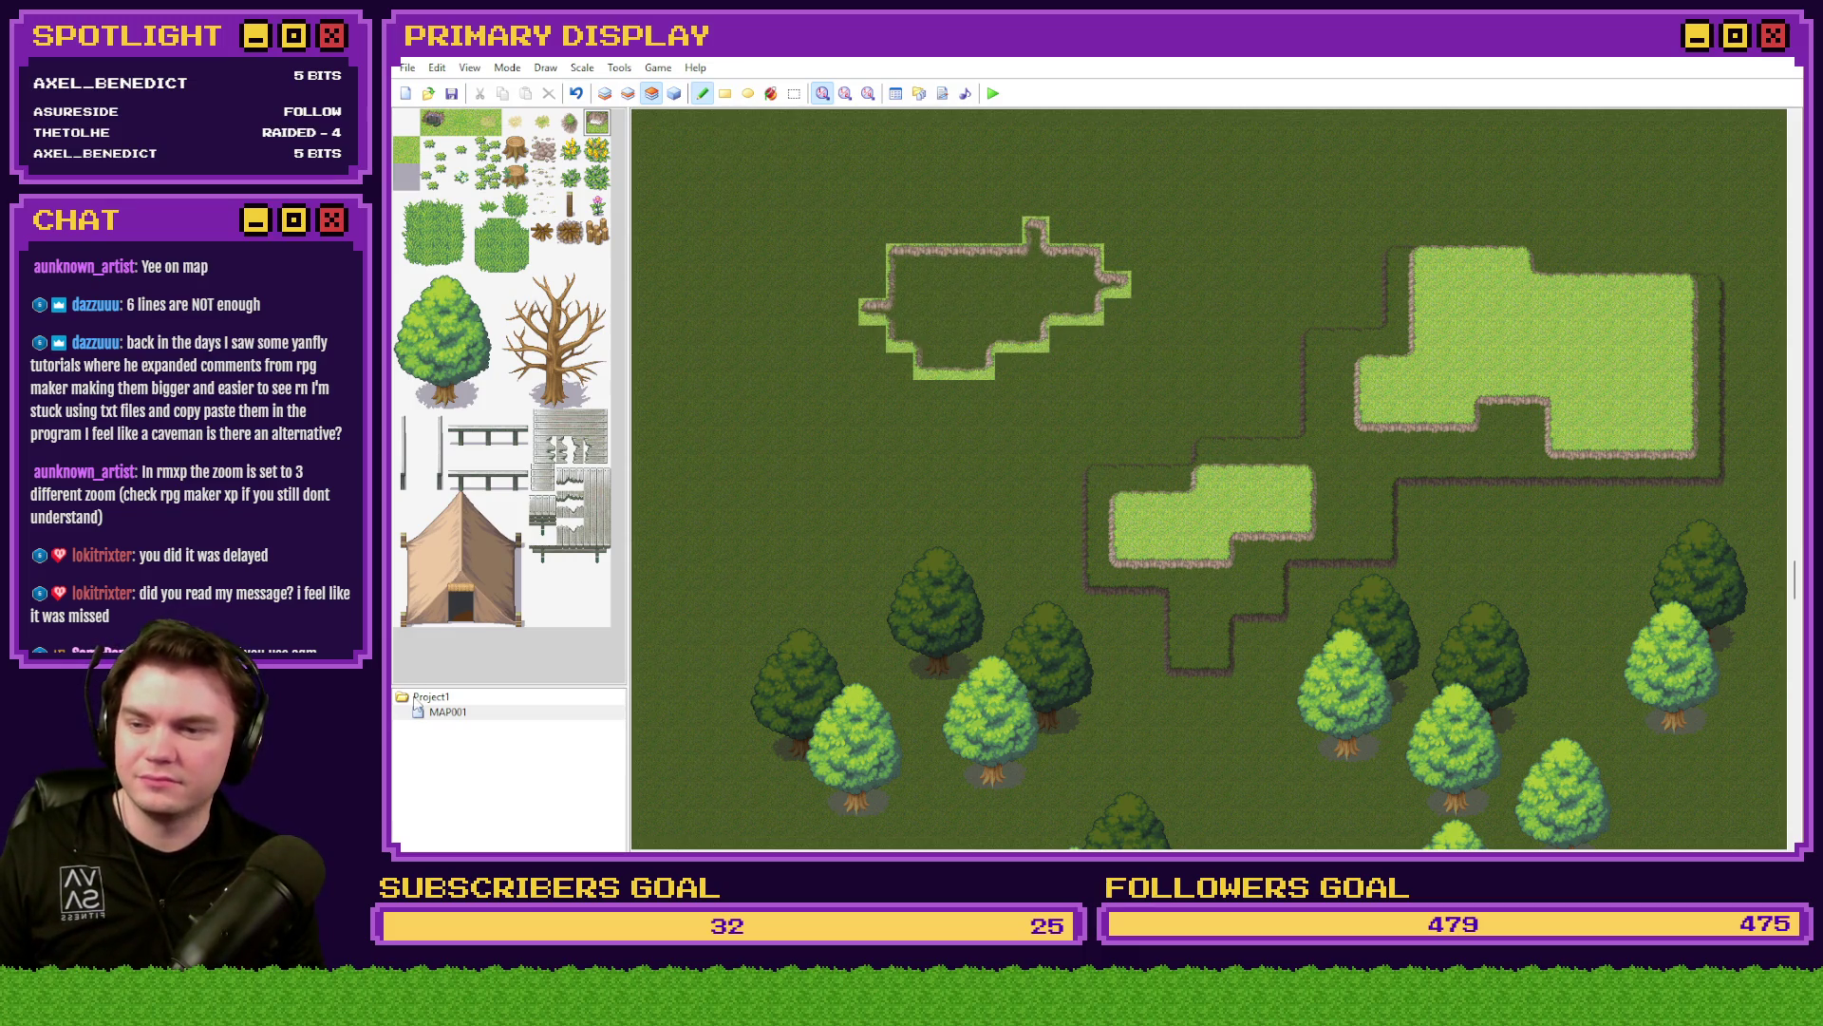
click(605, 93)
click(406, 122)
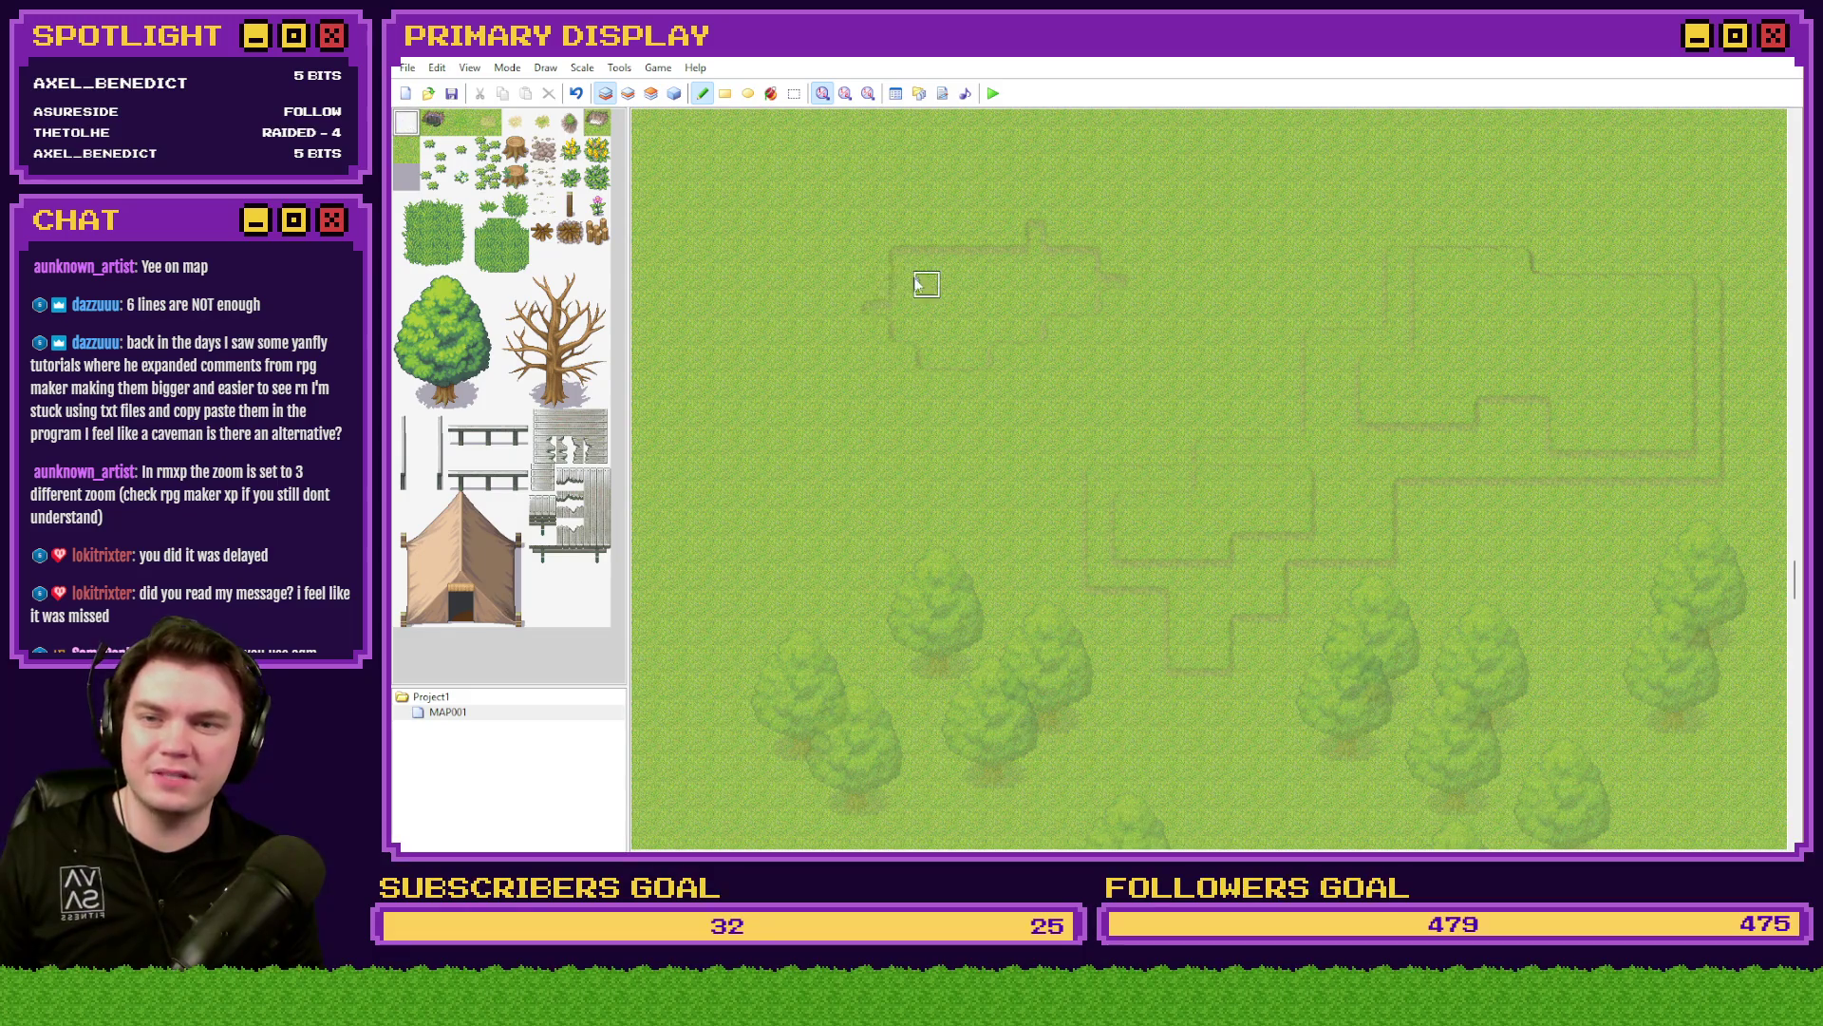
- Erase the ground inside the upper-left outline with the blank tile and check MAP001's properties
mouse_move(897, 258)
mouse_down()
mouse_move(1090, 258)
mouse_move(1113, 285)
mouse_move(1040, 238)
mouse_move(1063, 313)
mouse_move(981, 366)
mouse_move(907, 342)
mouse_move(878, 309)
mouse_move(988, 289)
mouse_move(937, 307)
mouse_move(874, 430)
mouse_up()
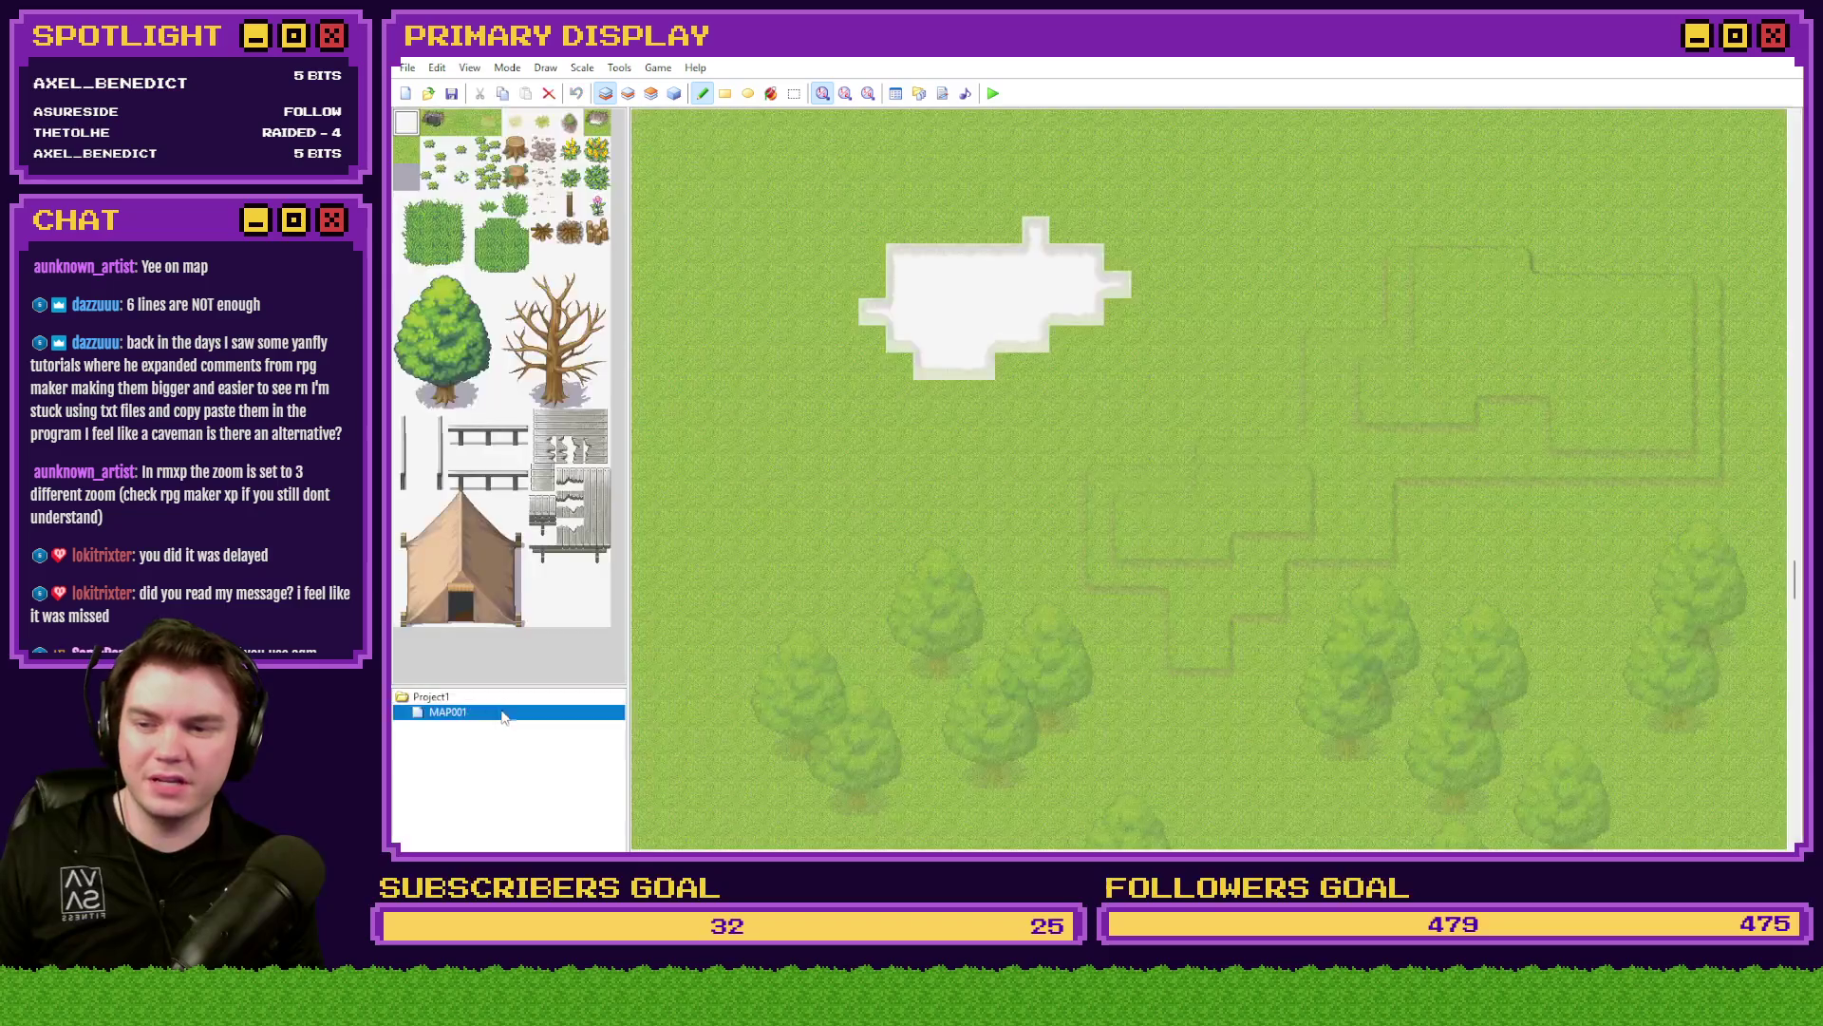
double_click(503, 710)
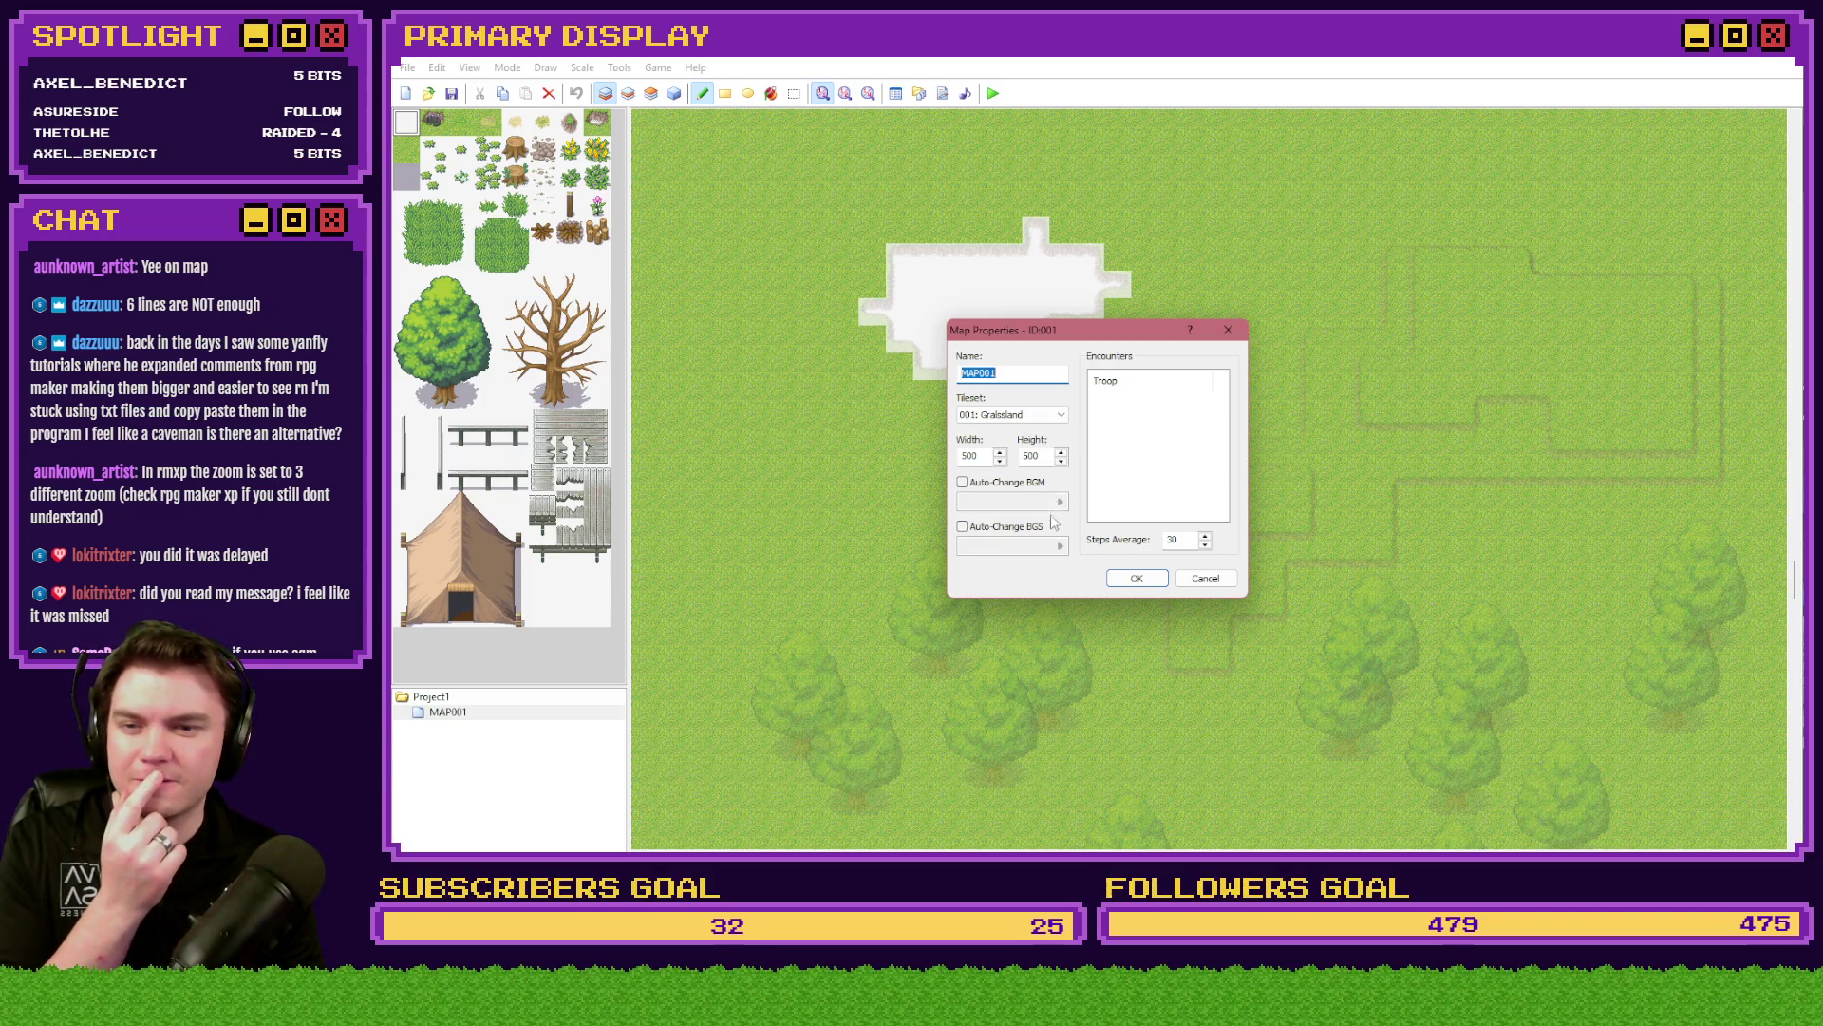
click(1137, 577)
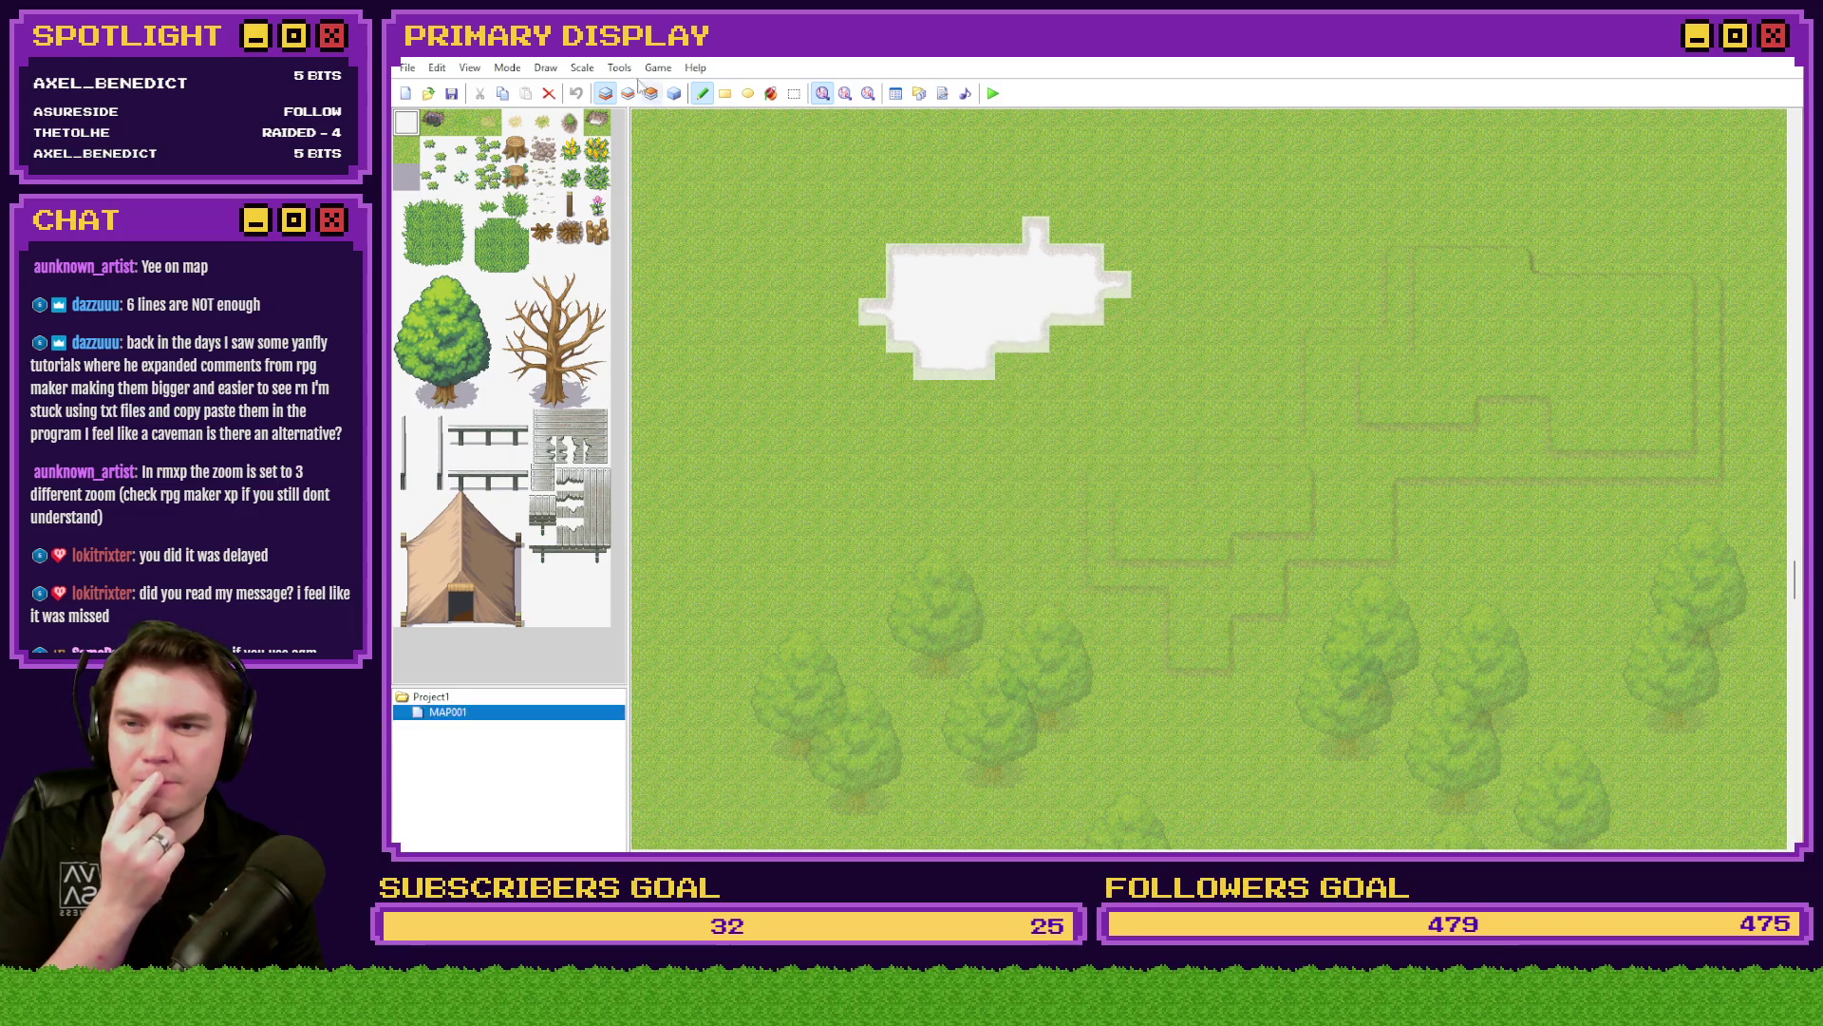
click(674, 93)
- Place the player's starting position just above the empty patch, then save and launch a playtest
right_click(963, 191)
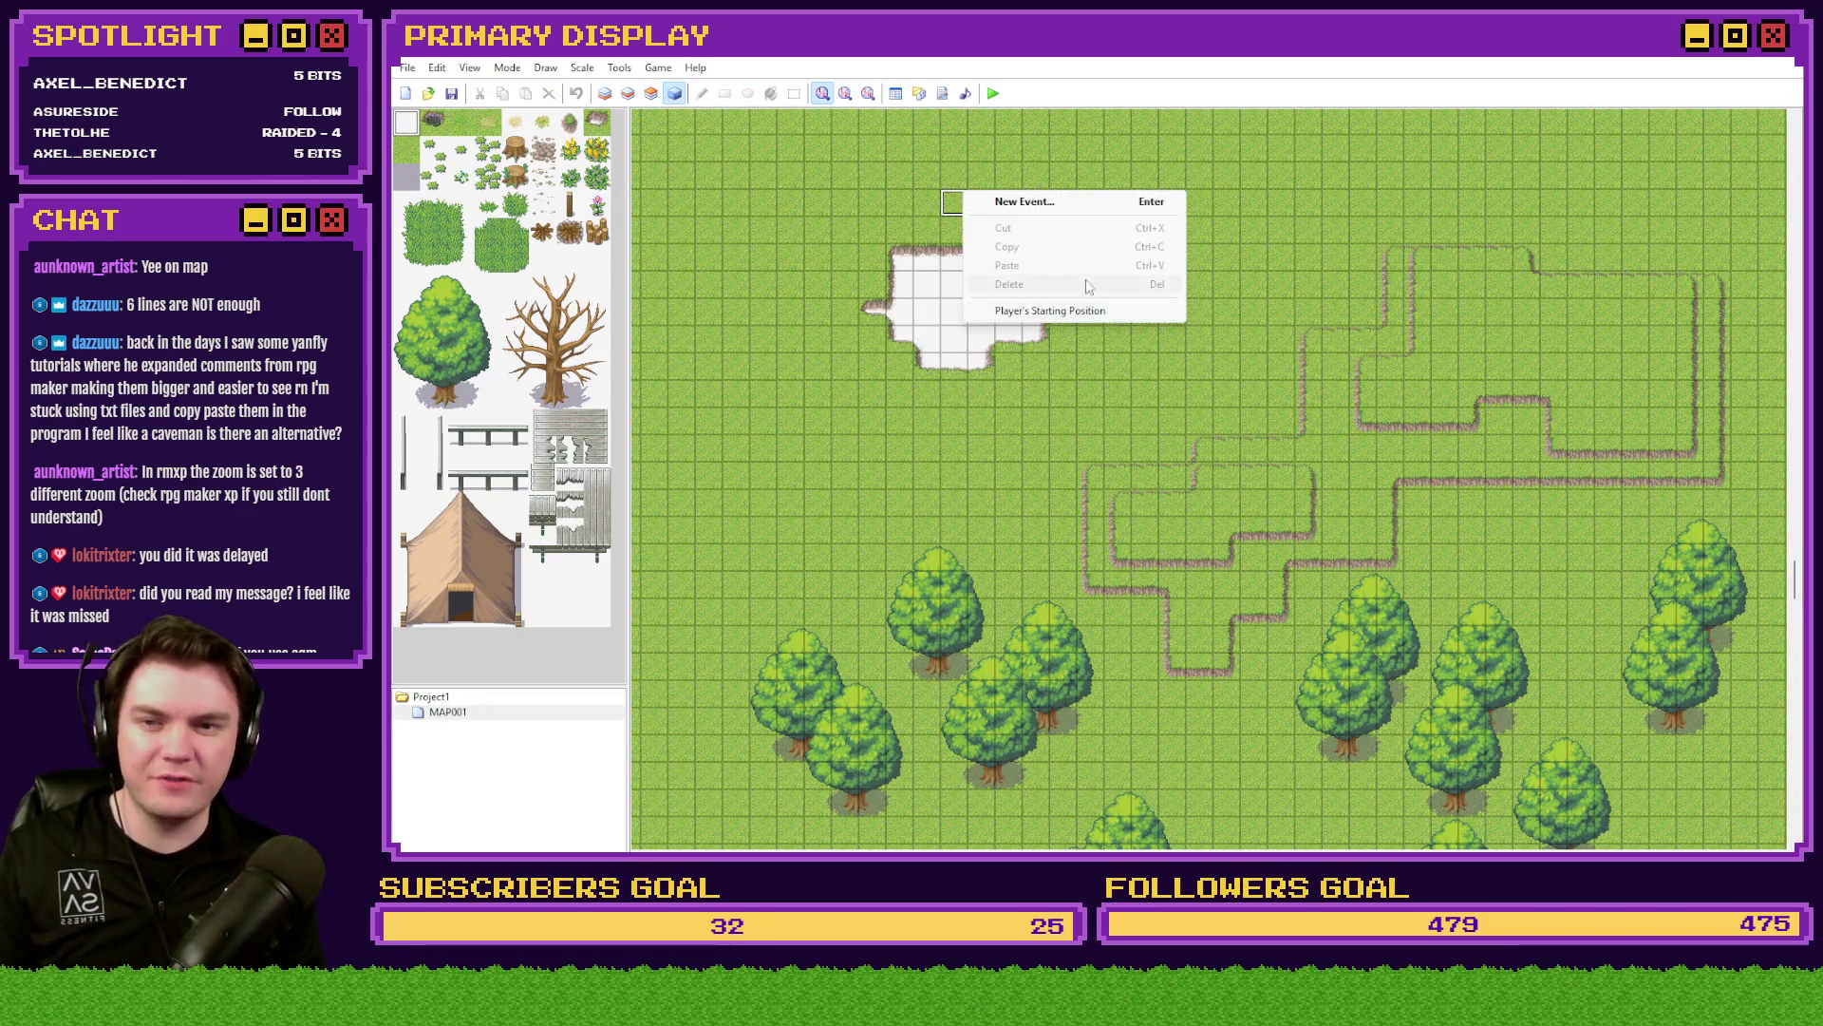
click(1083, 311)
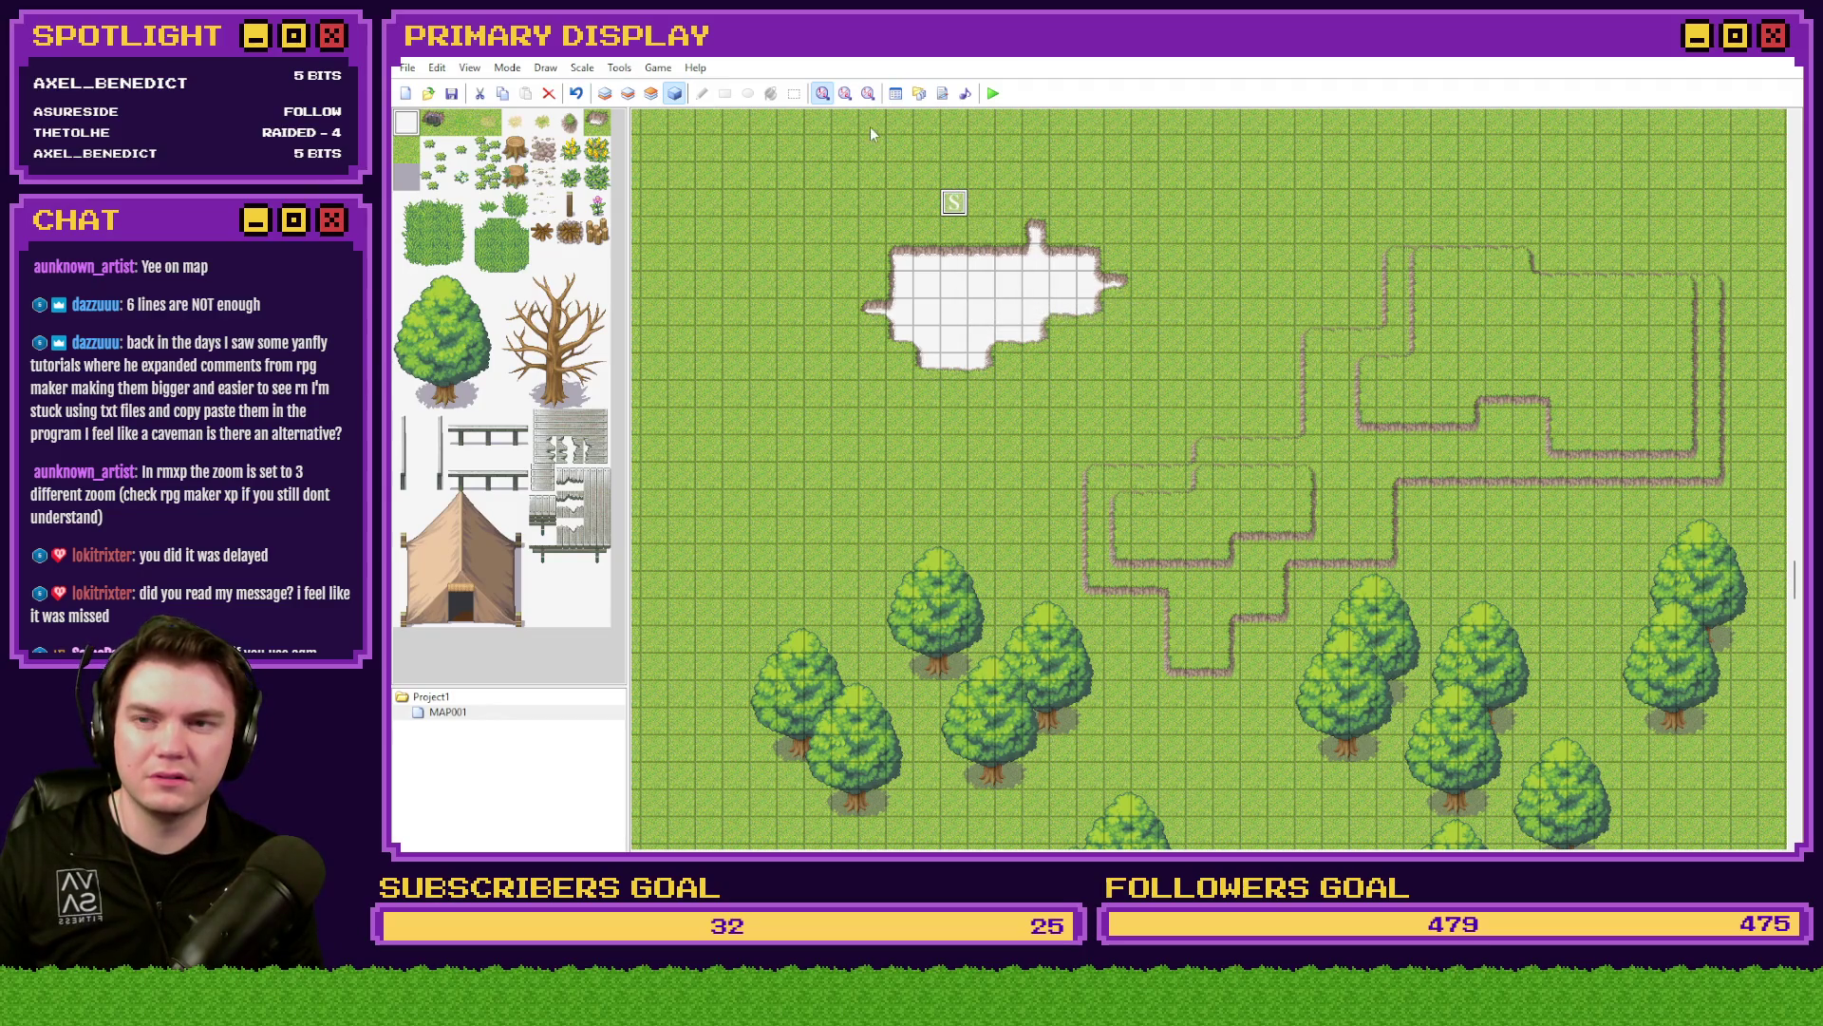
double_click(549, 710)
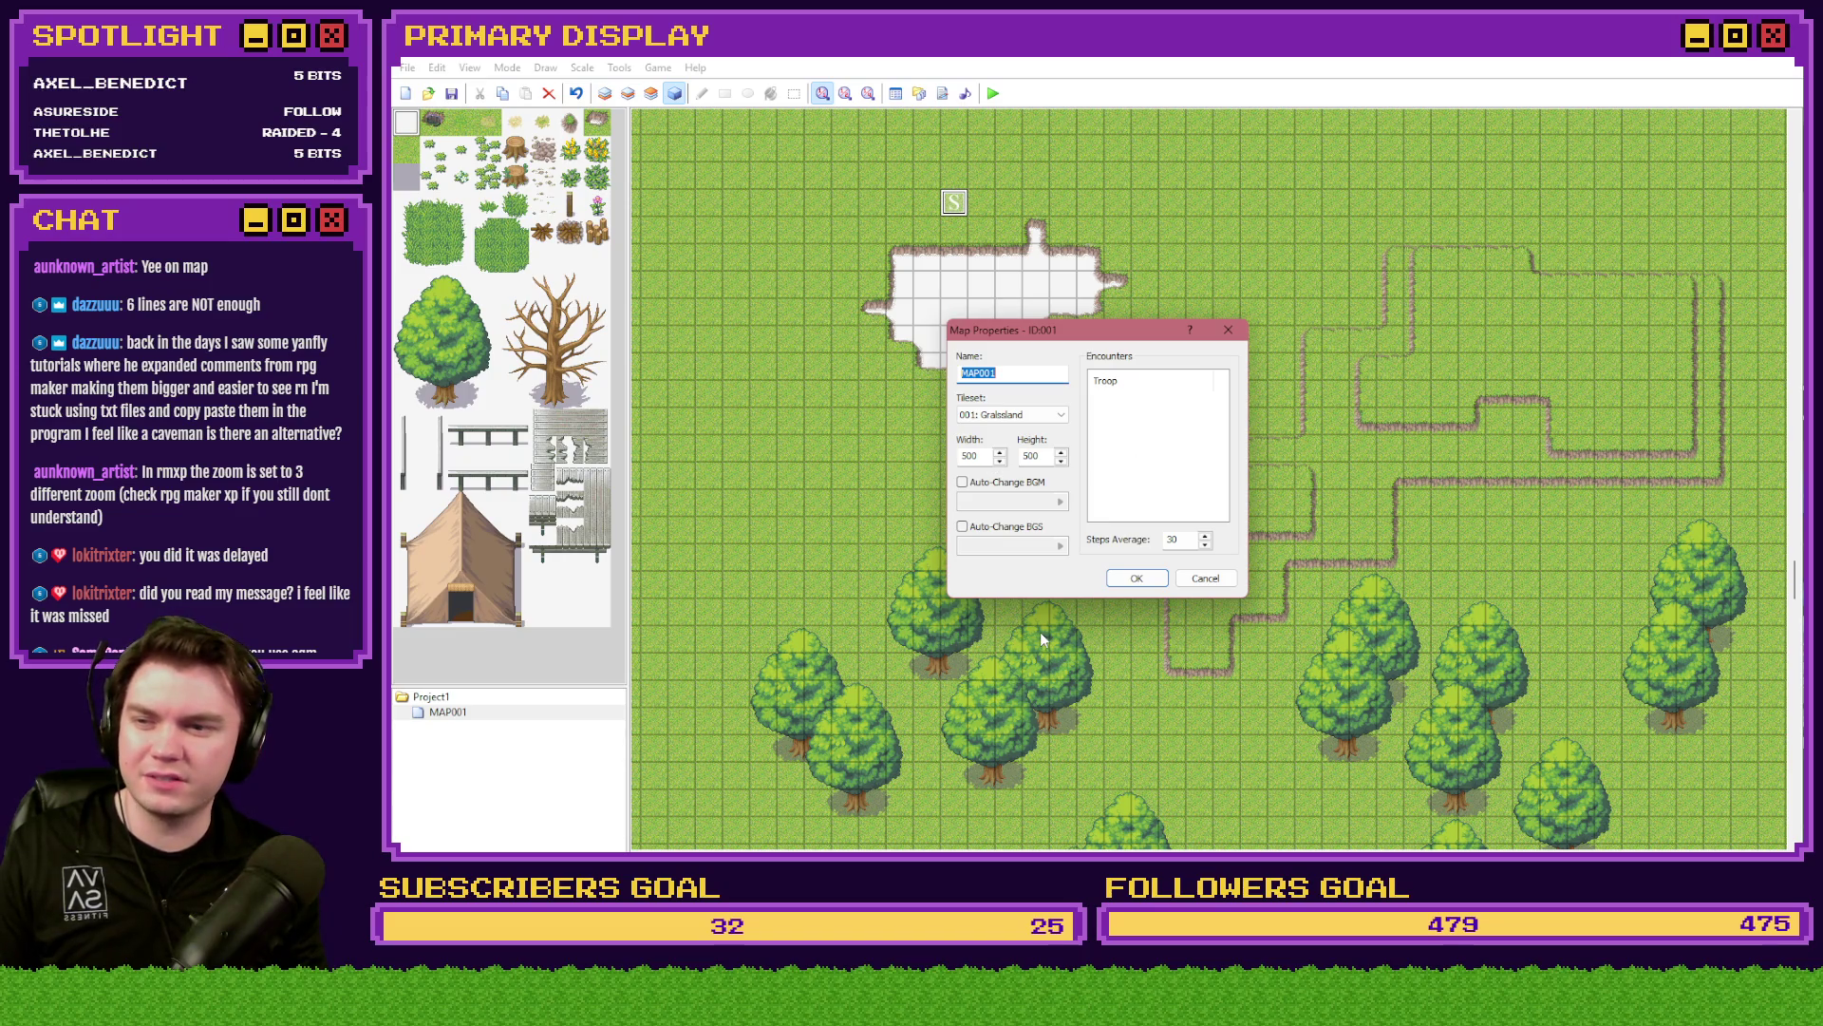
key(Escape)
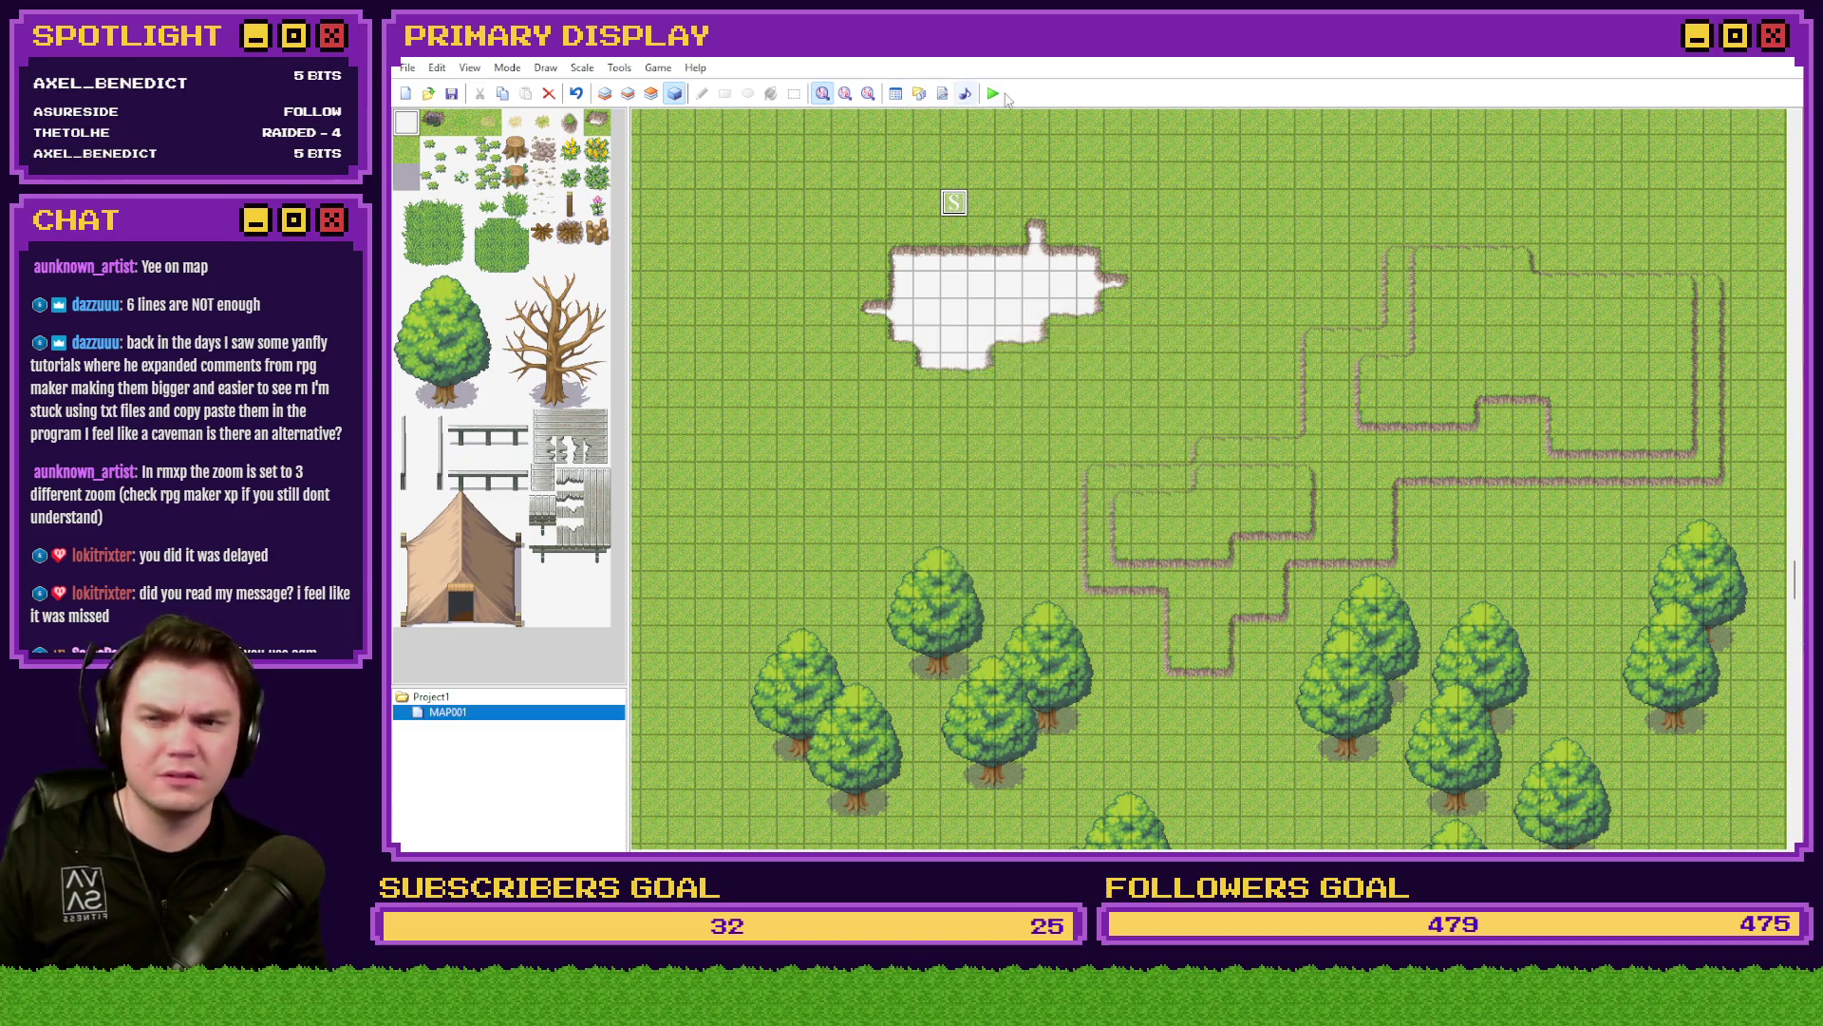
click(993, 93)
click(1030, 505)
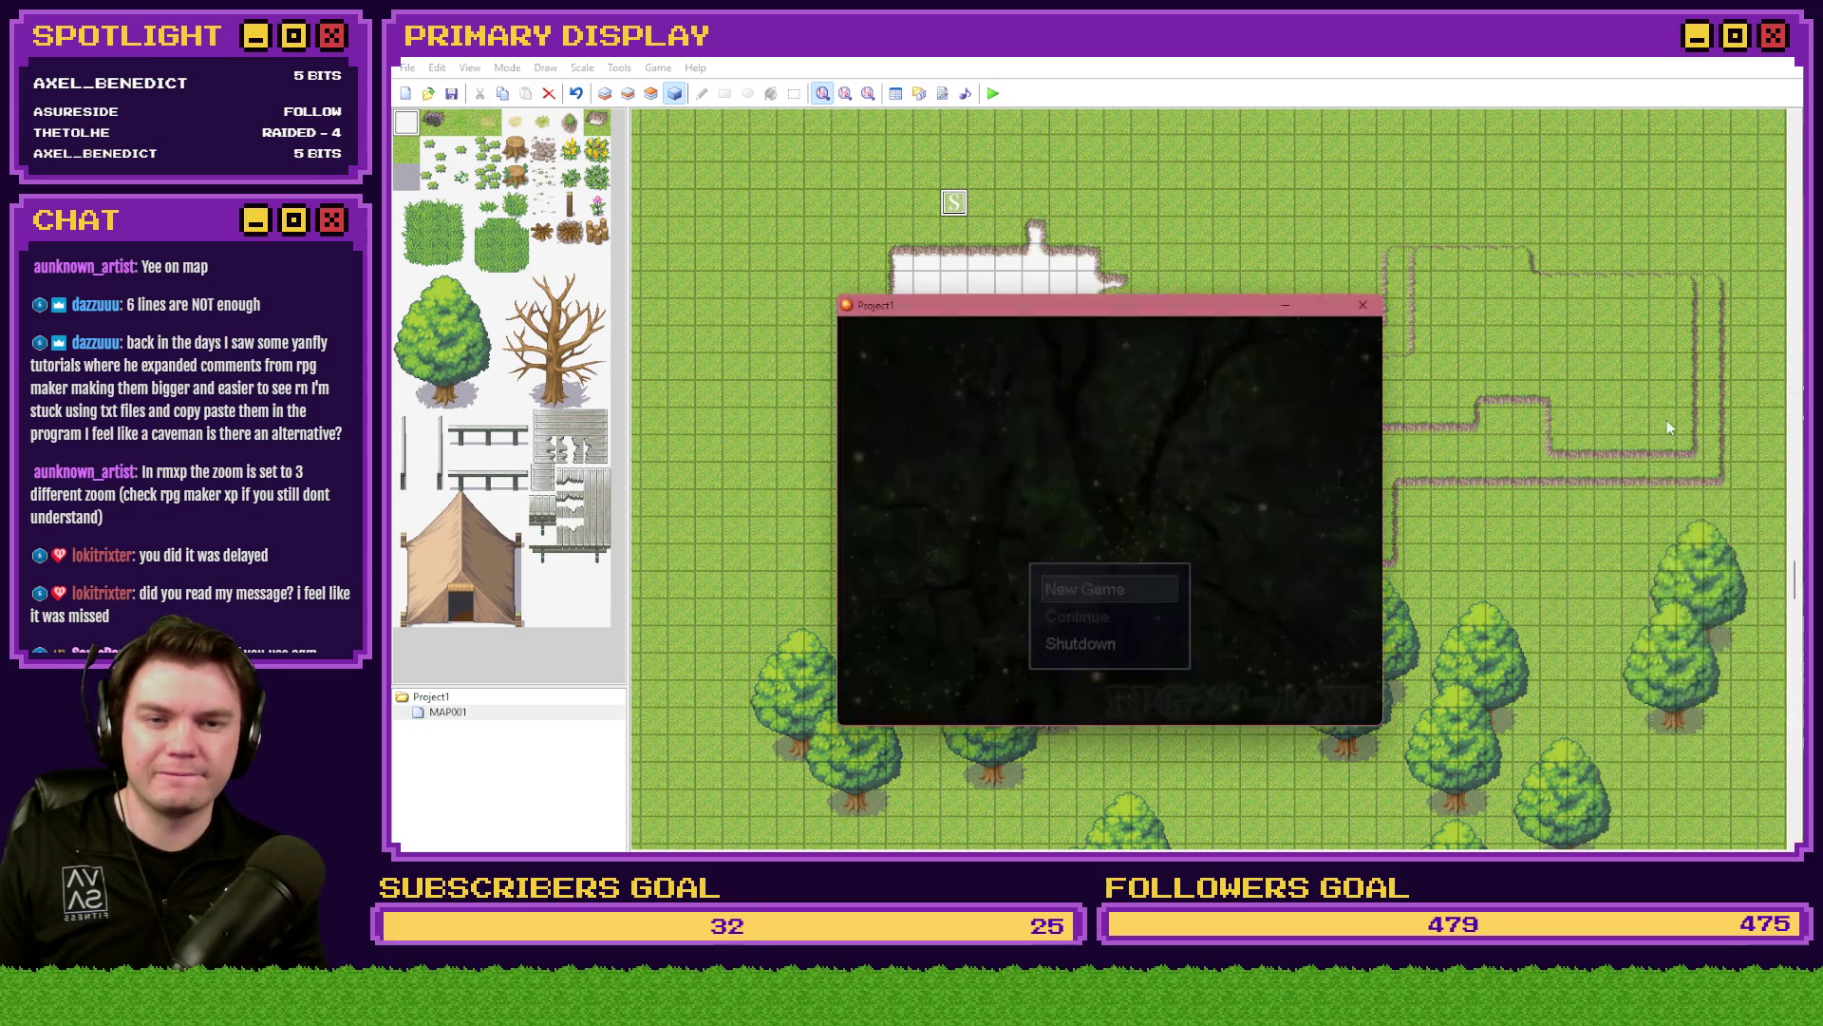
- Start a new game, walk the hero right, down and left around the black pit, then close it
key(Return)
key(Right)
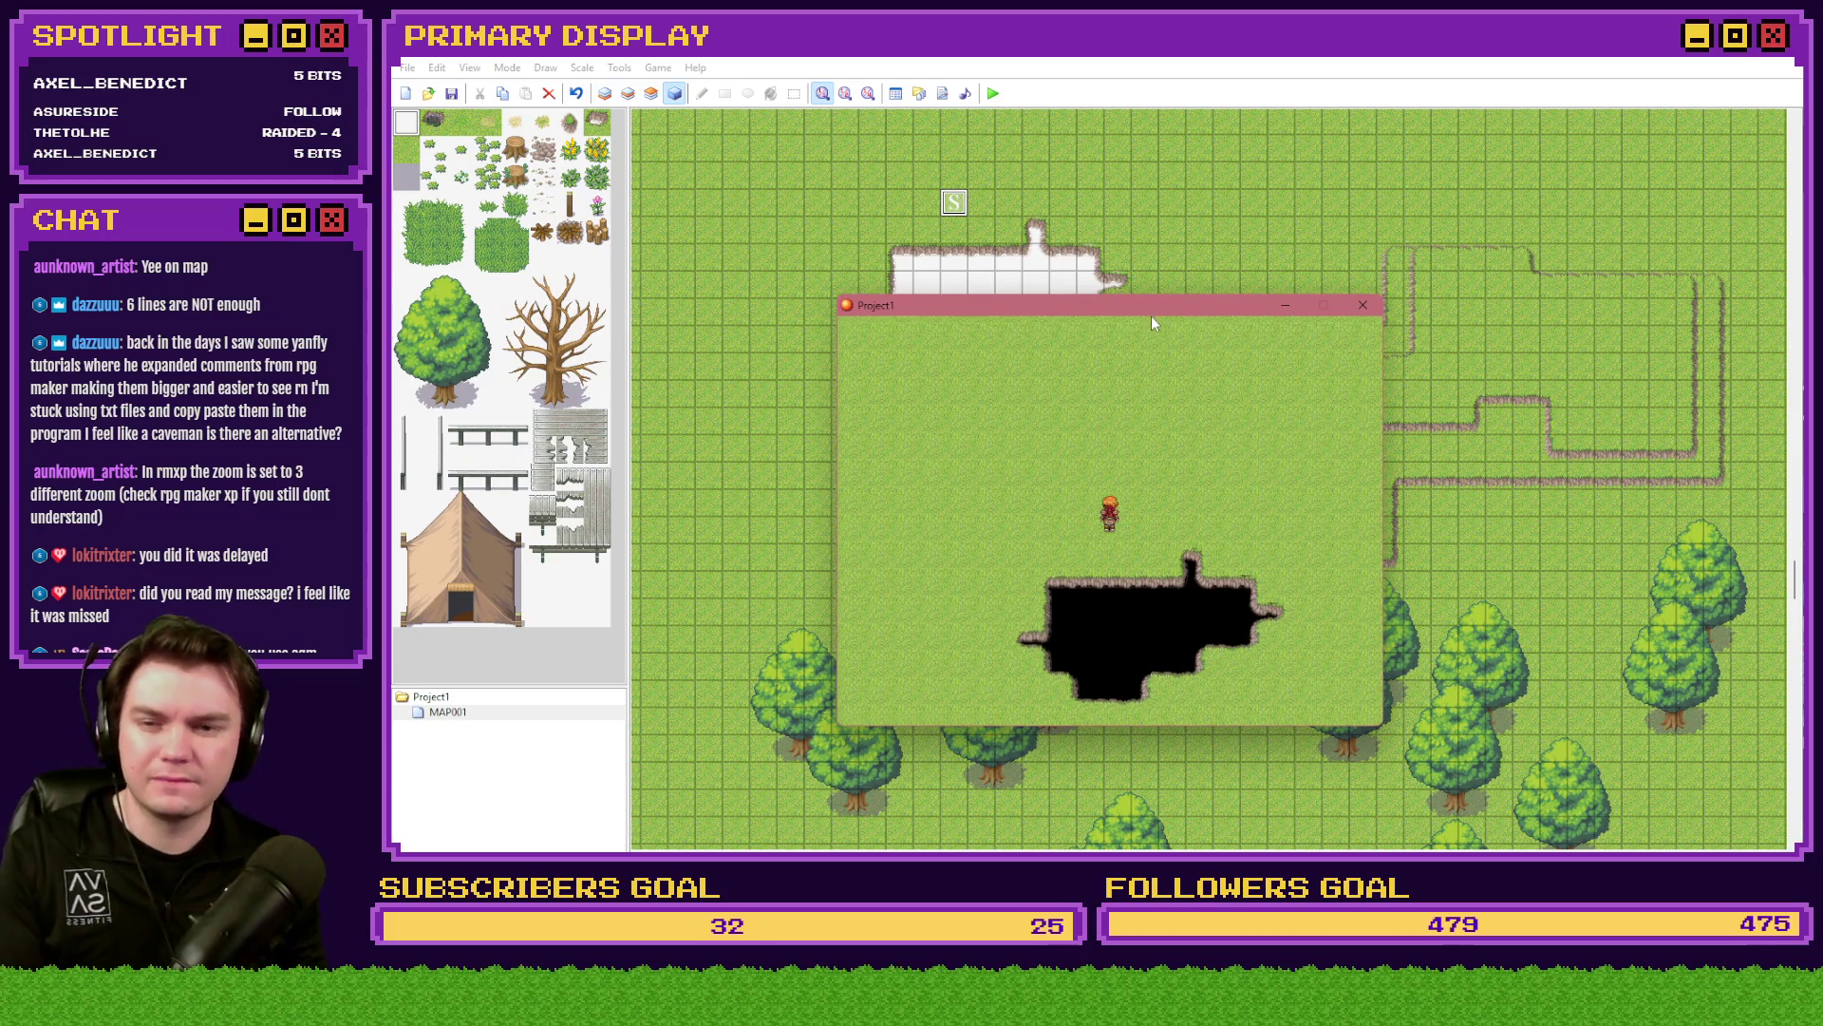
key(Down)
key(Left)
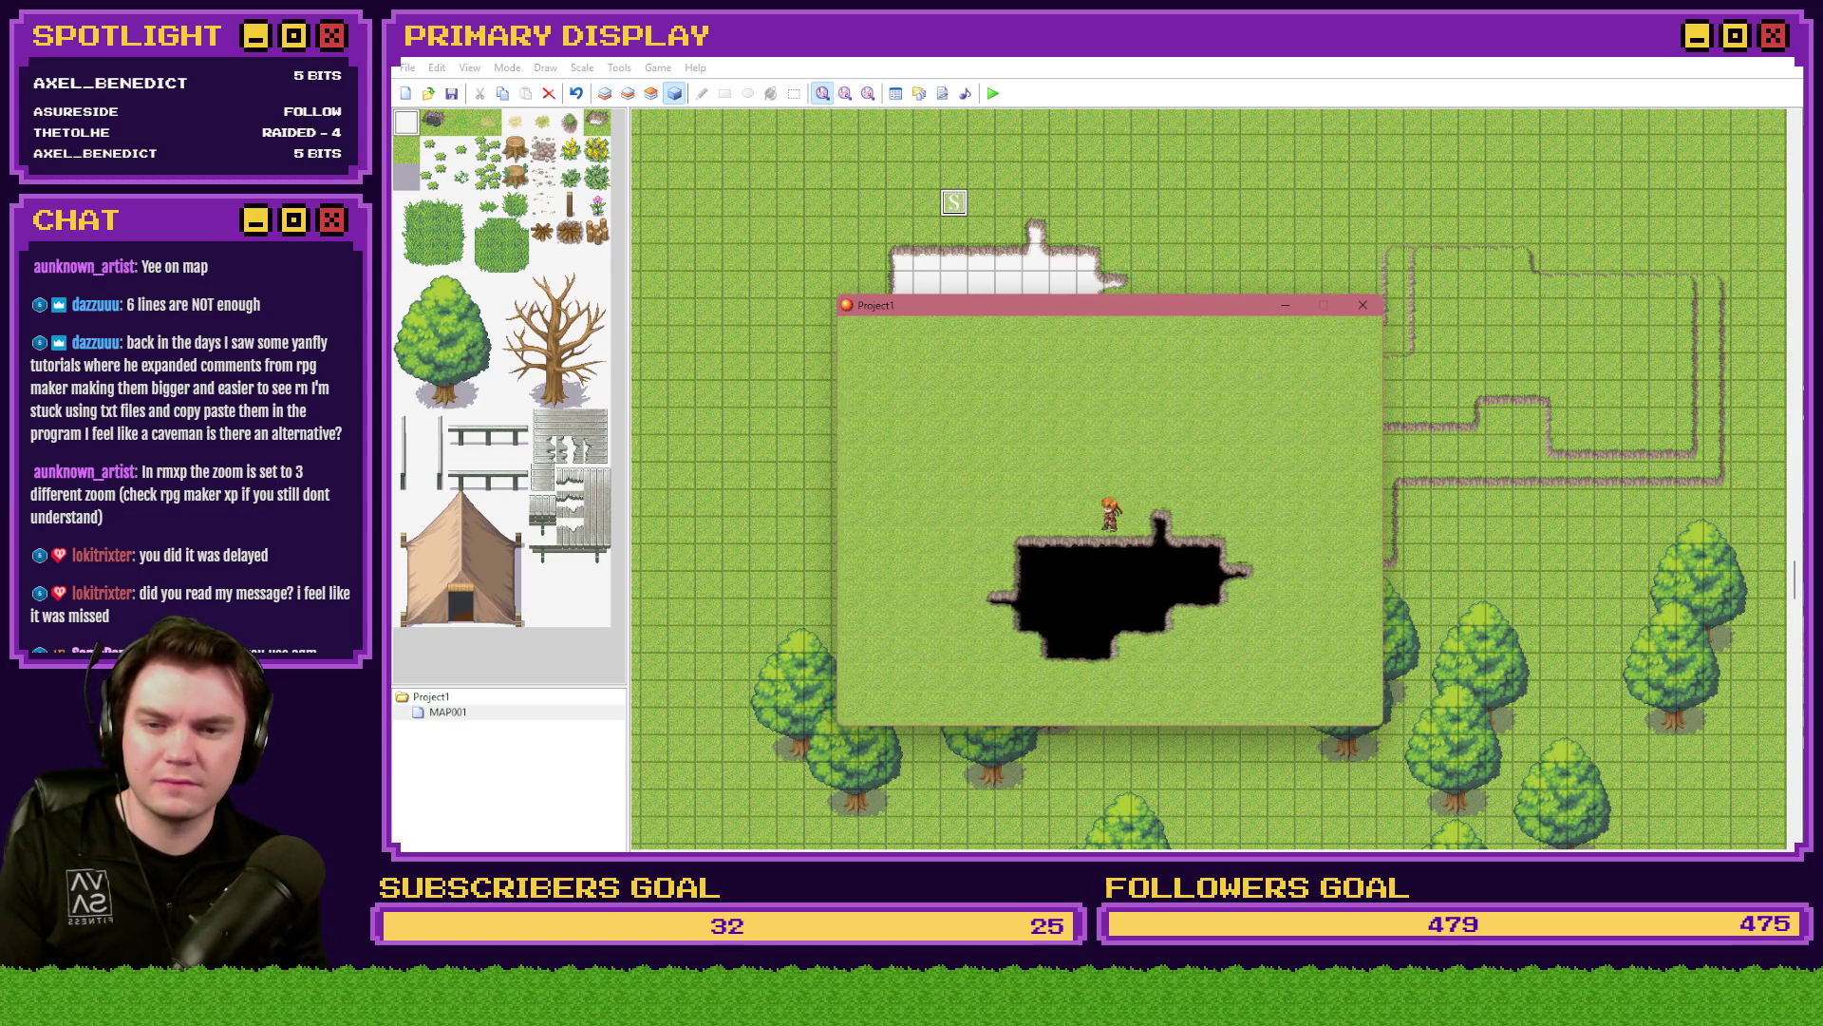
key(Down)
key(Down)
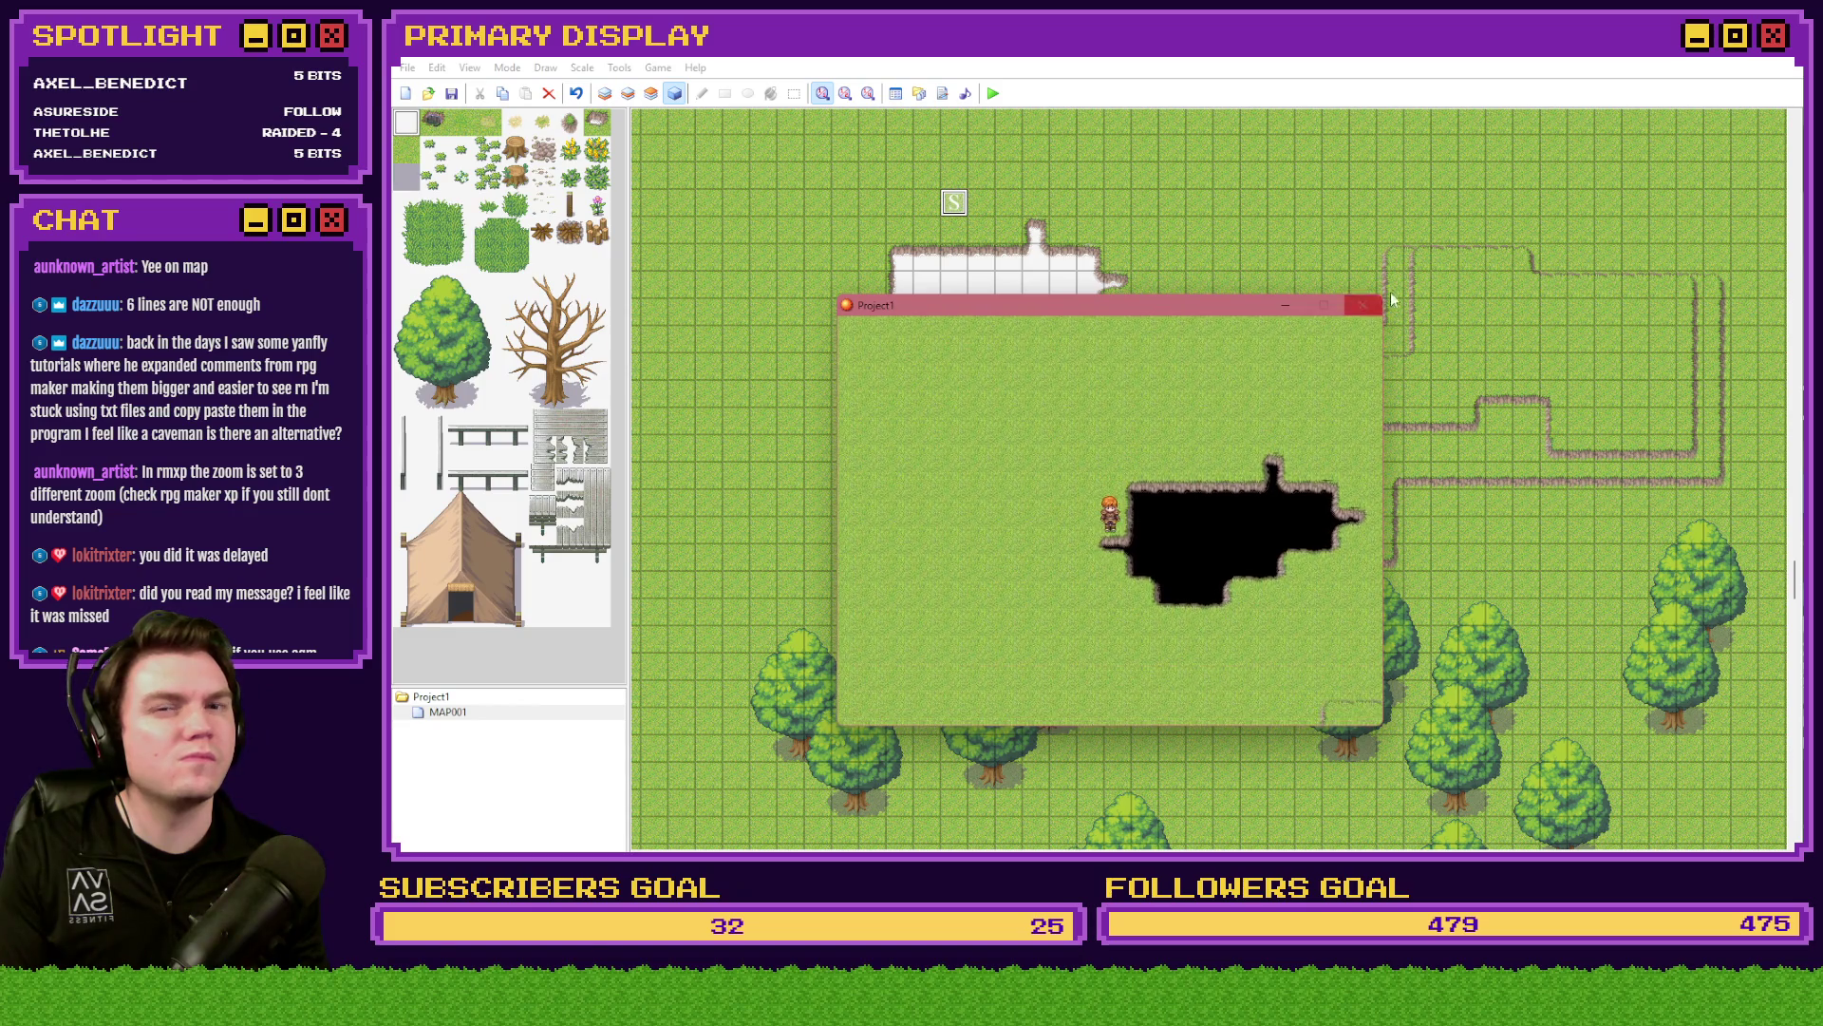
click(1375, 303)
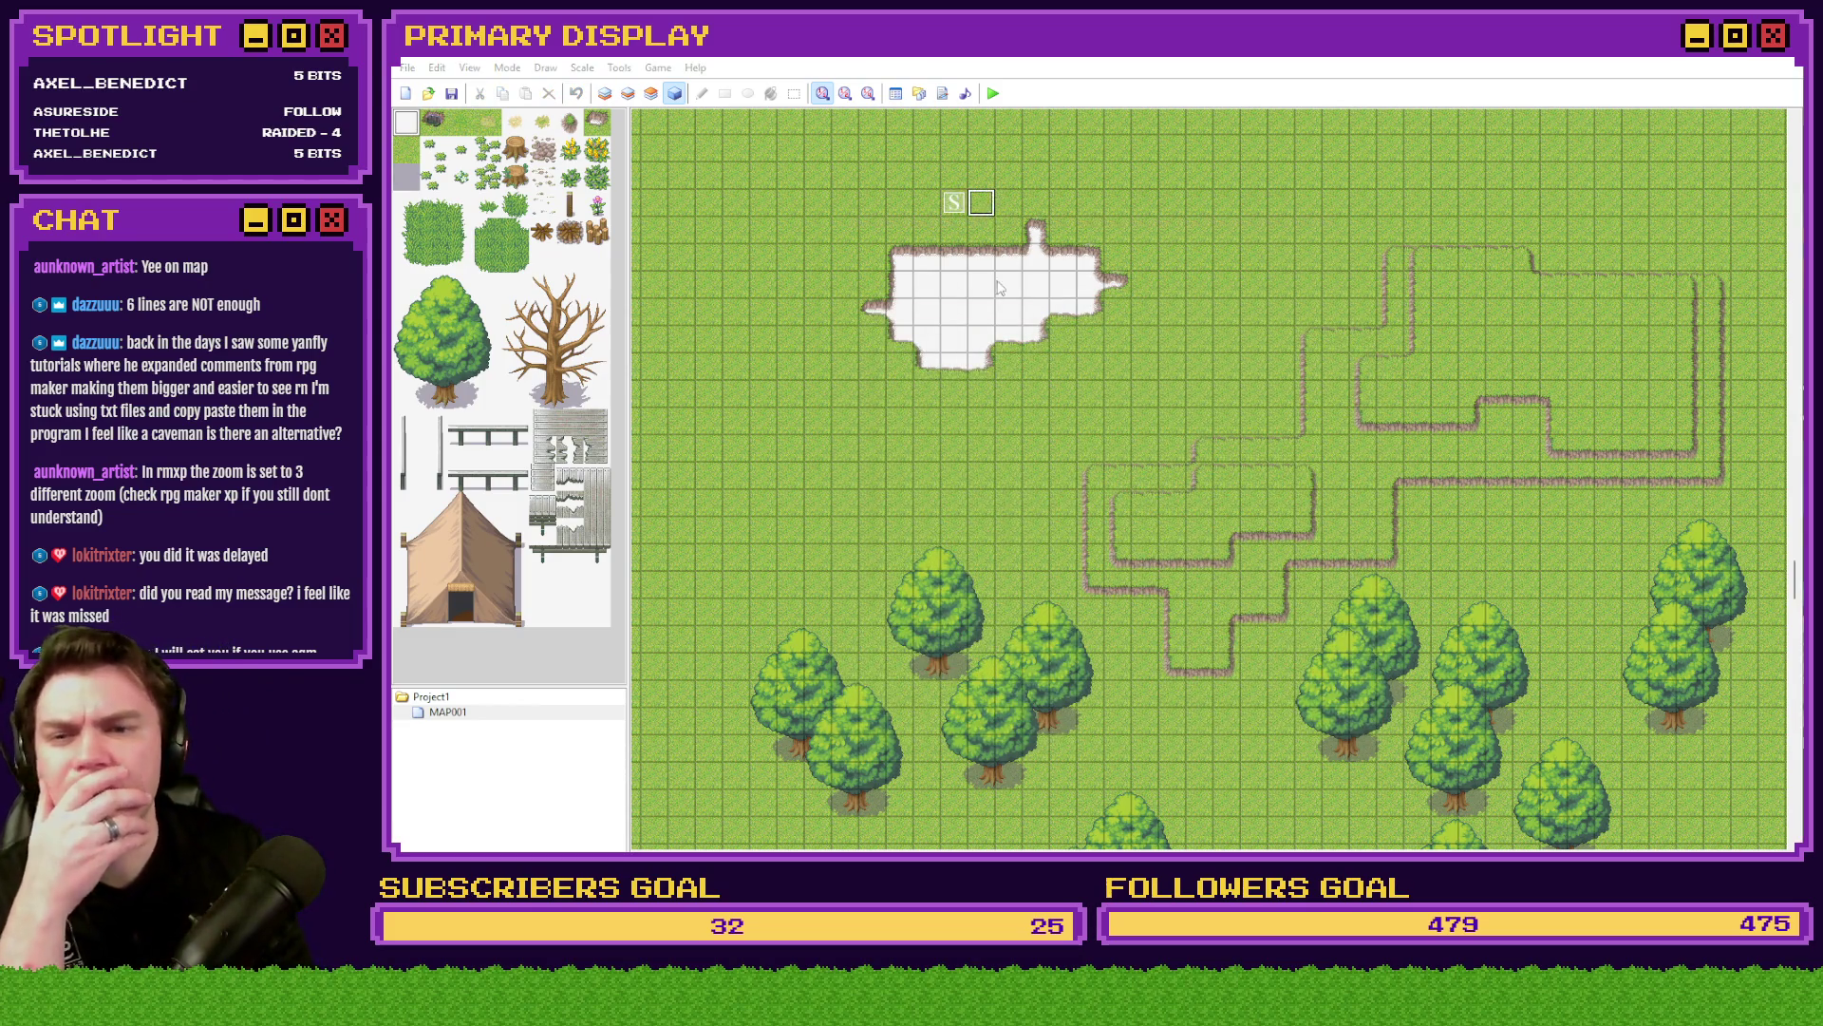
double_click(986, 203)
double_click(1107, 306)
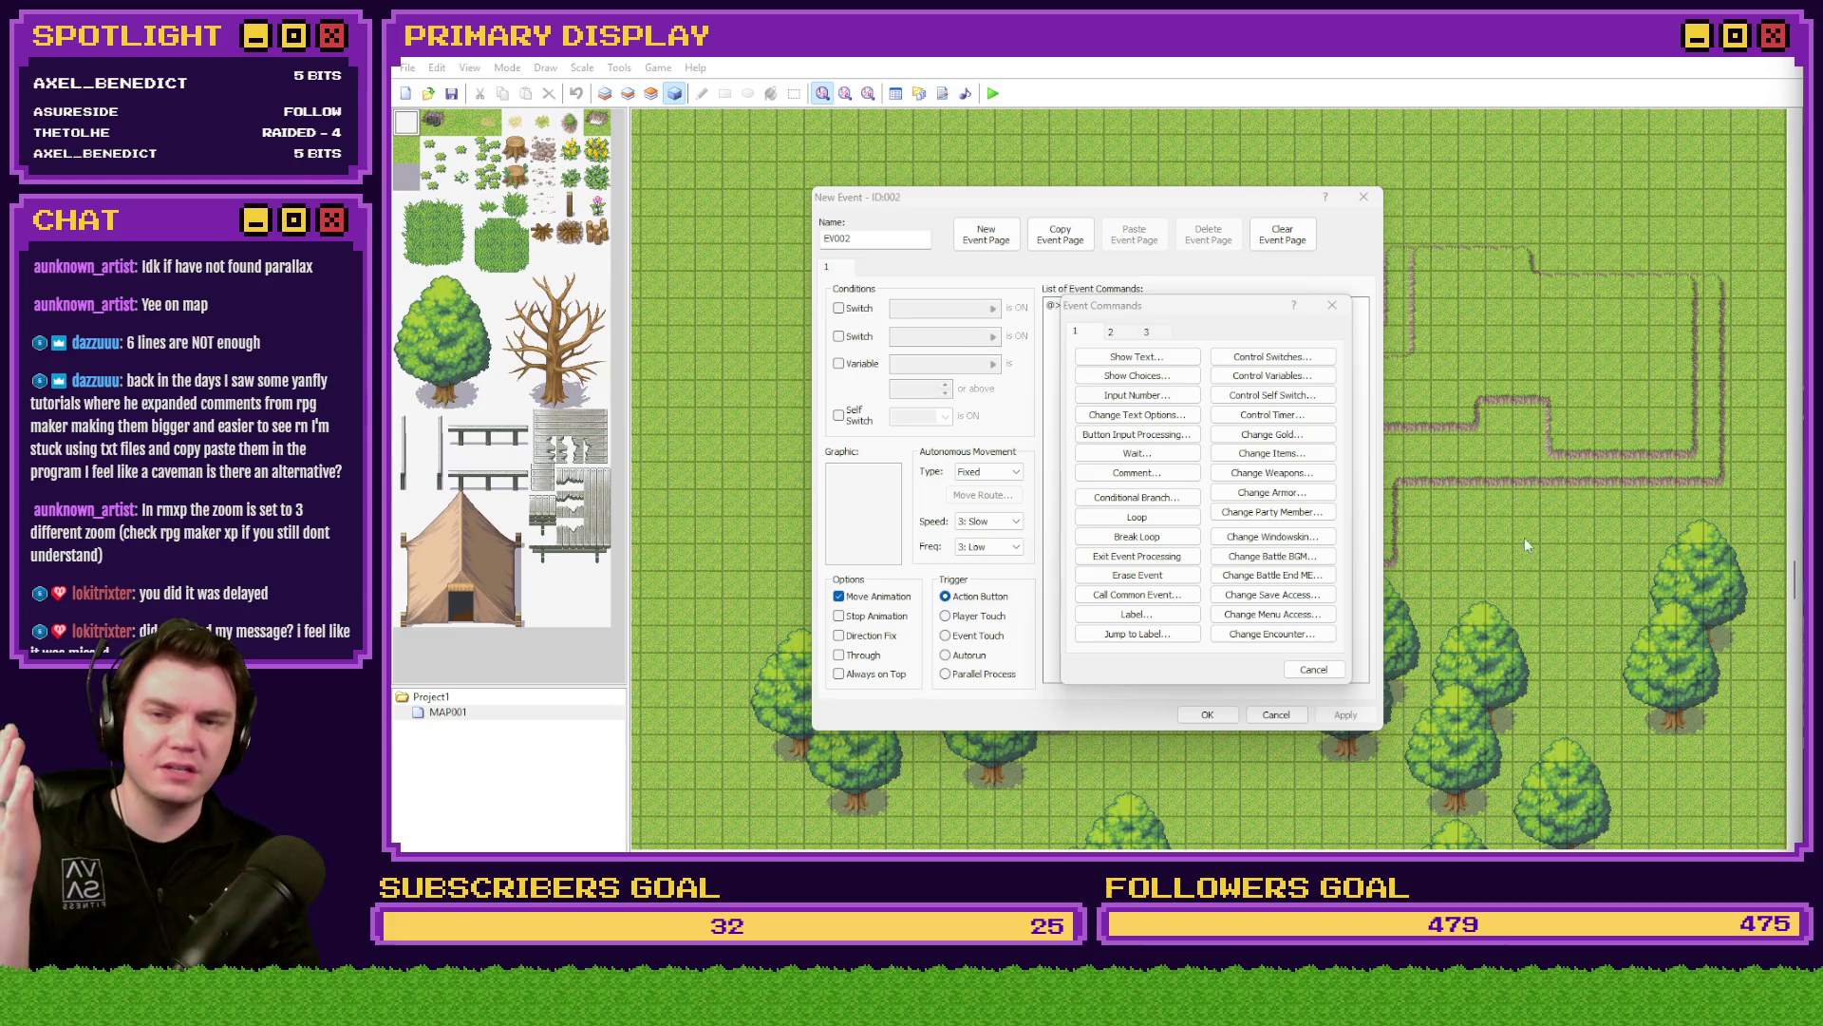
click(1137, 332)
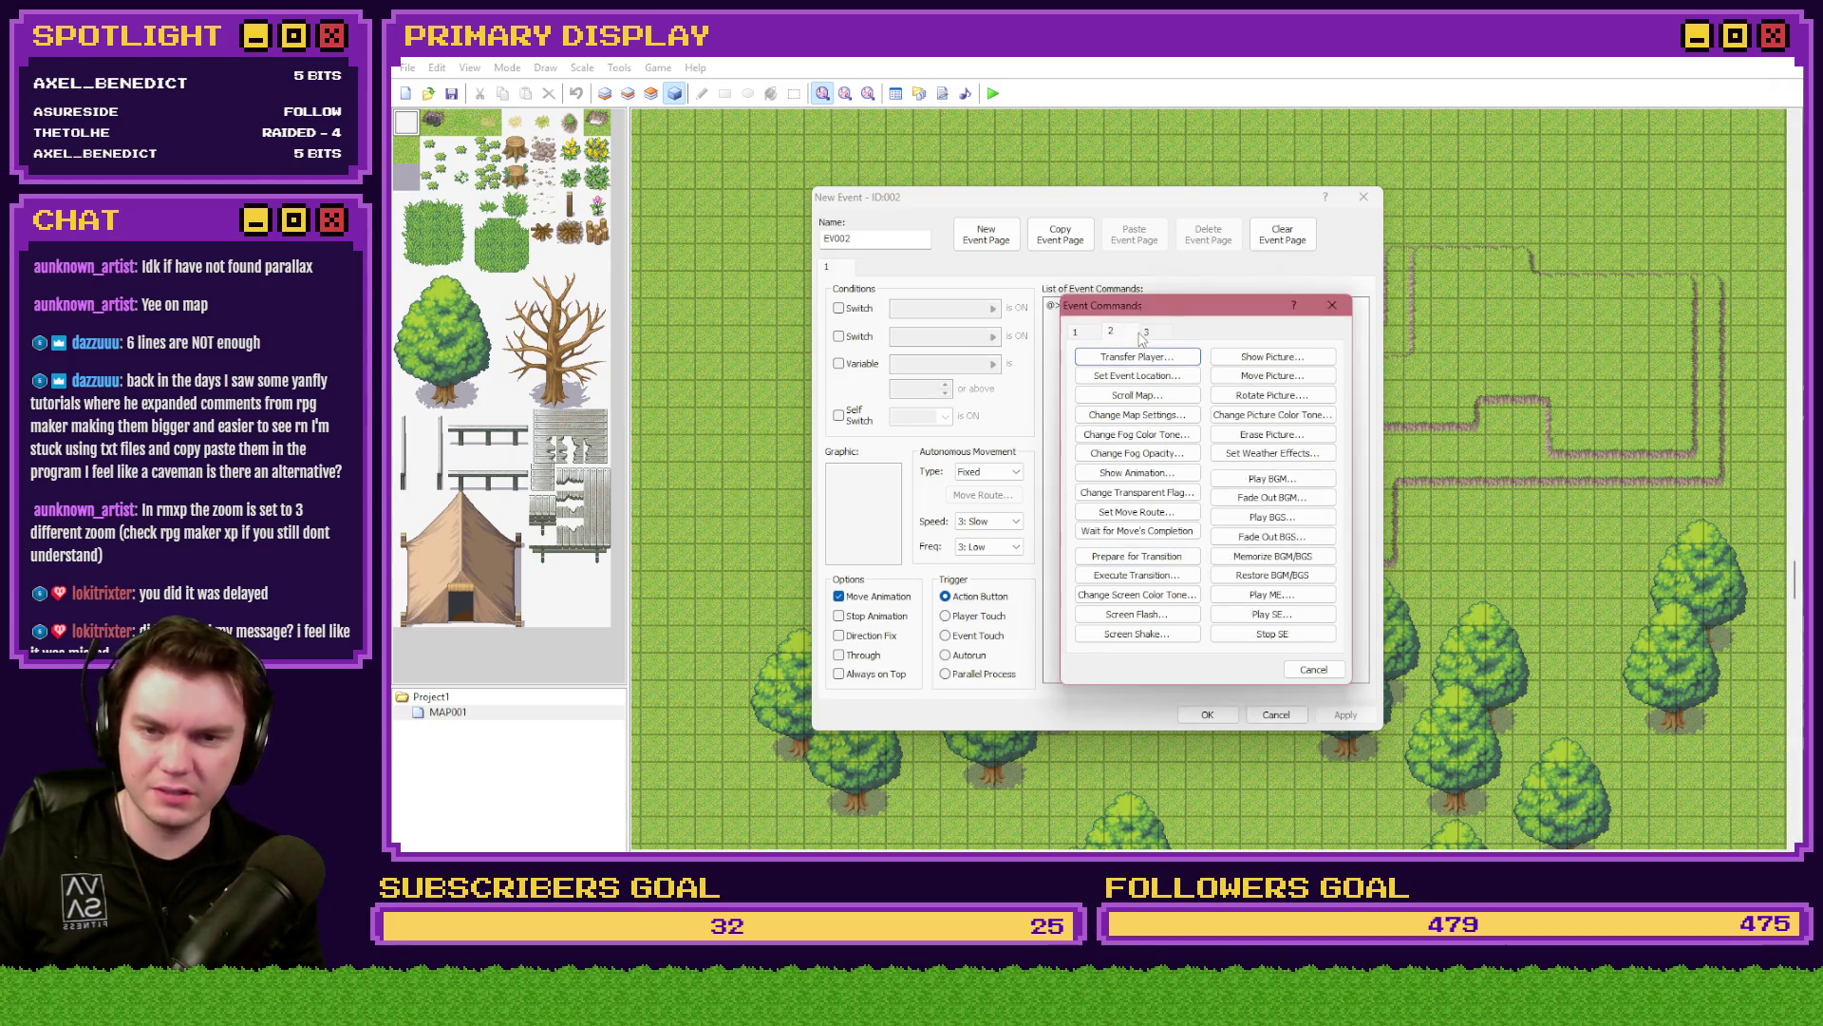
click(1147, 332)
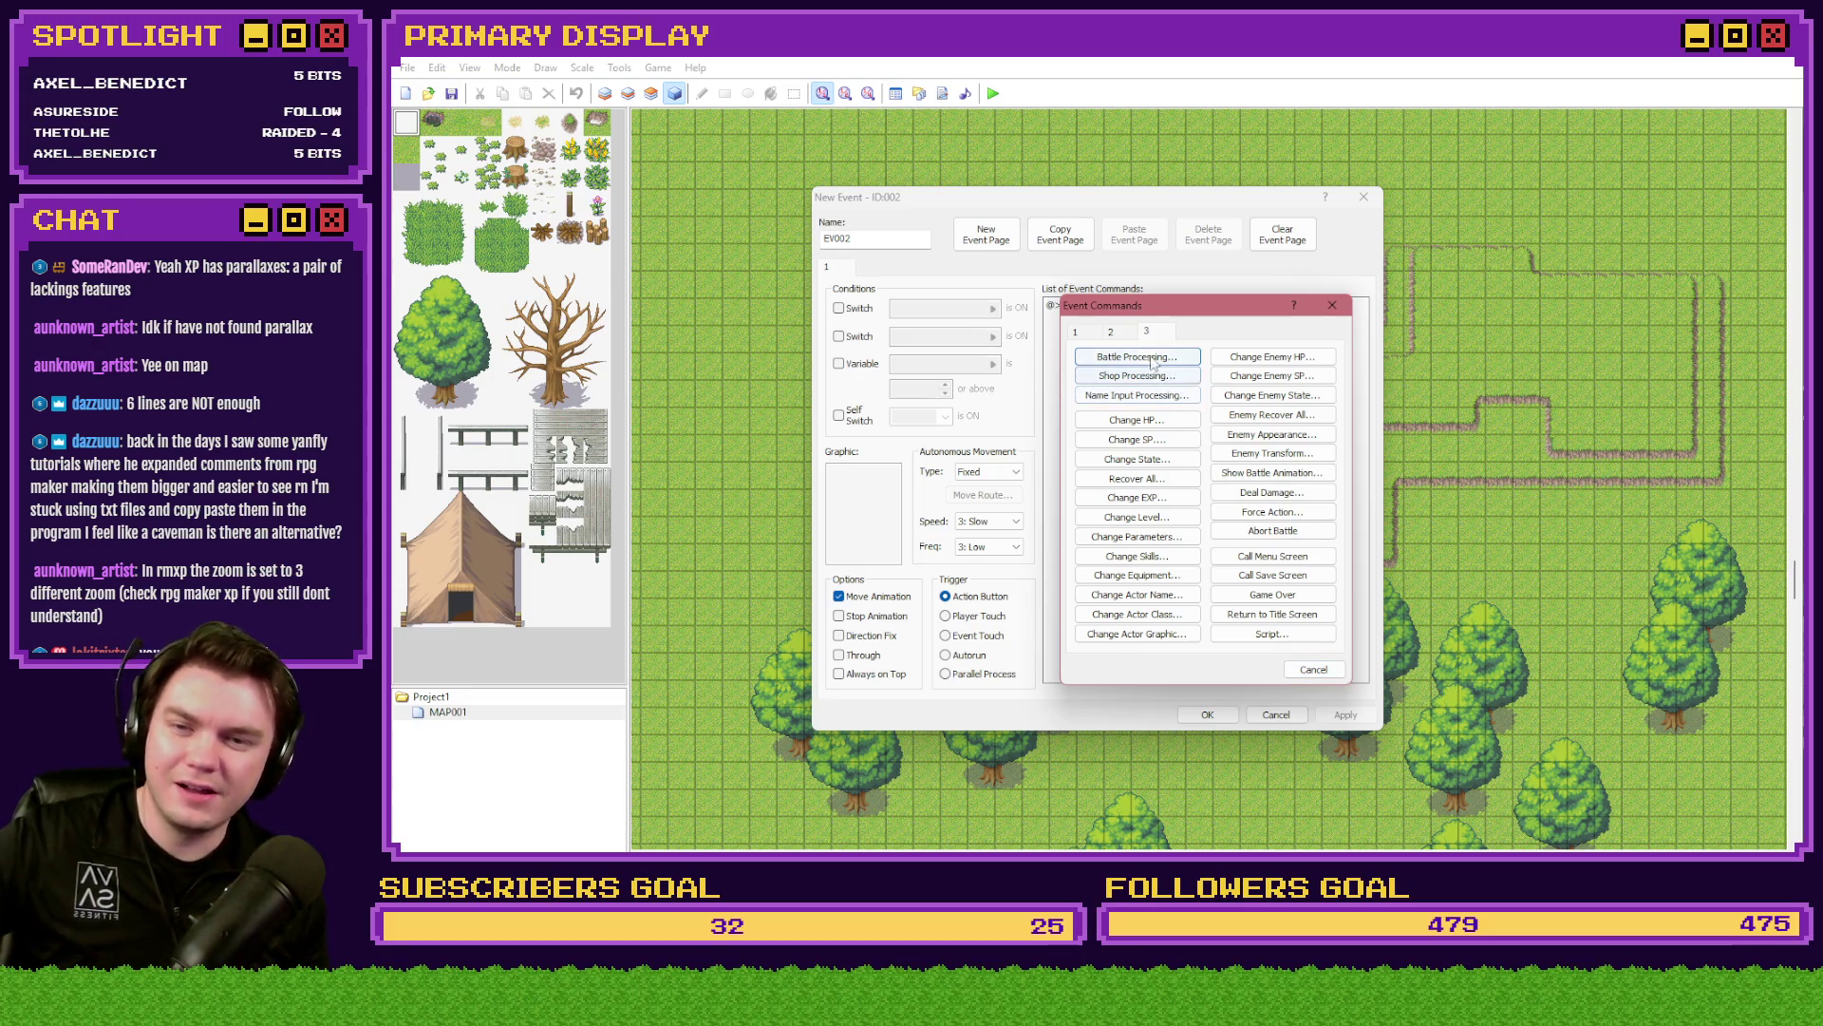
click(1113, 332)
click(1149, 334)
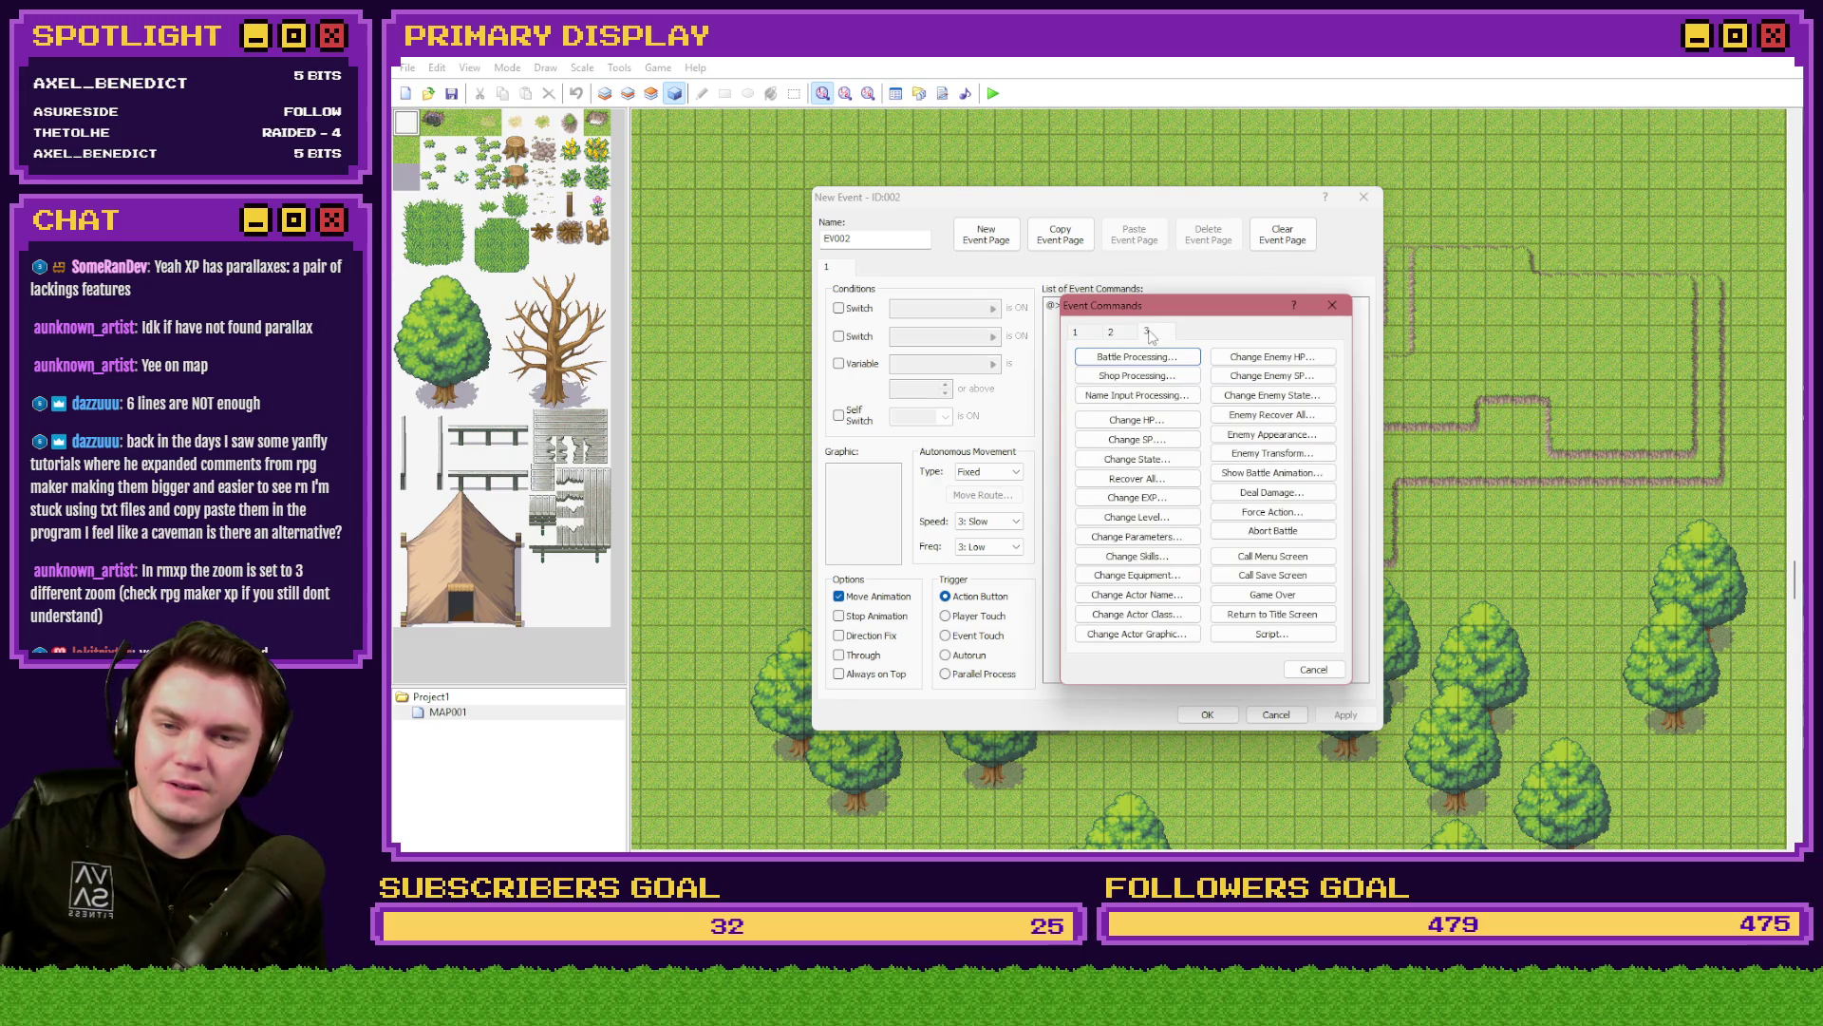
click(1099, 335)
click(1082, 337)
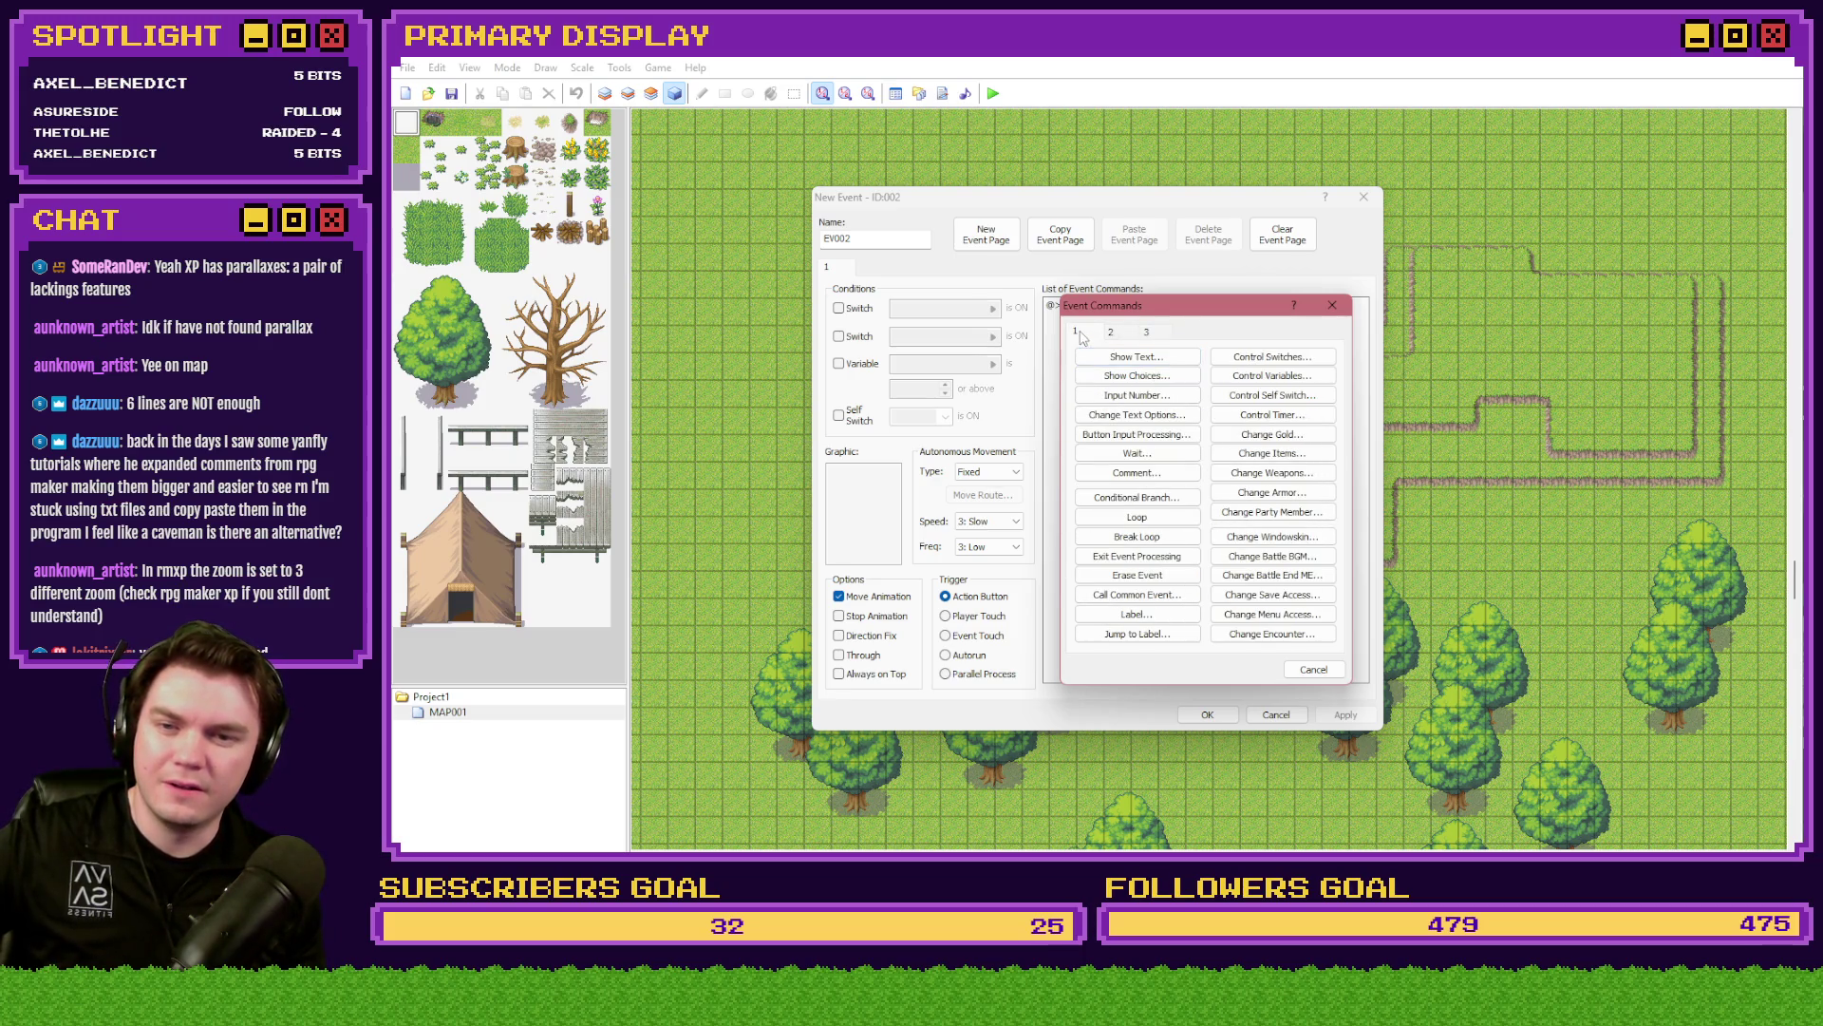
click(1107, 333)
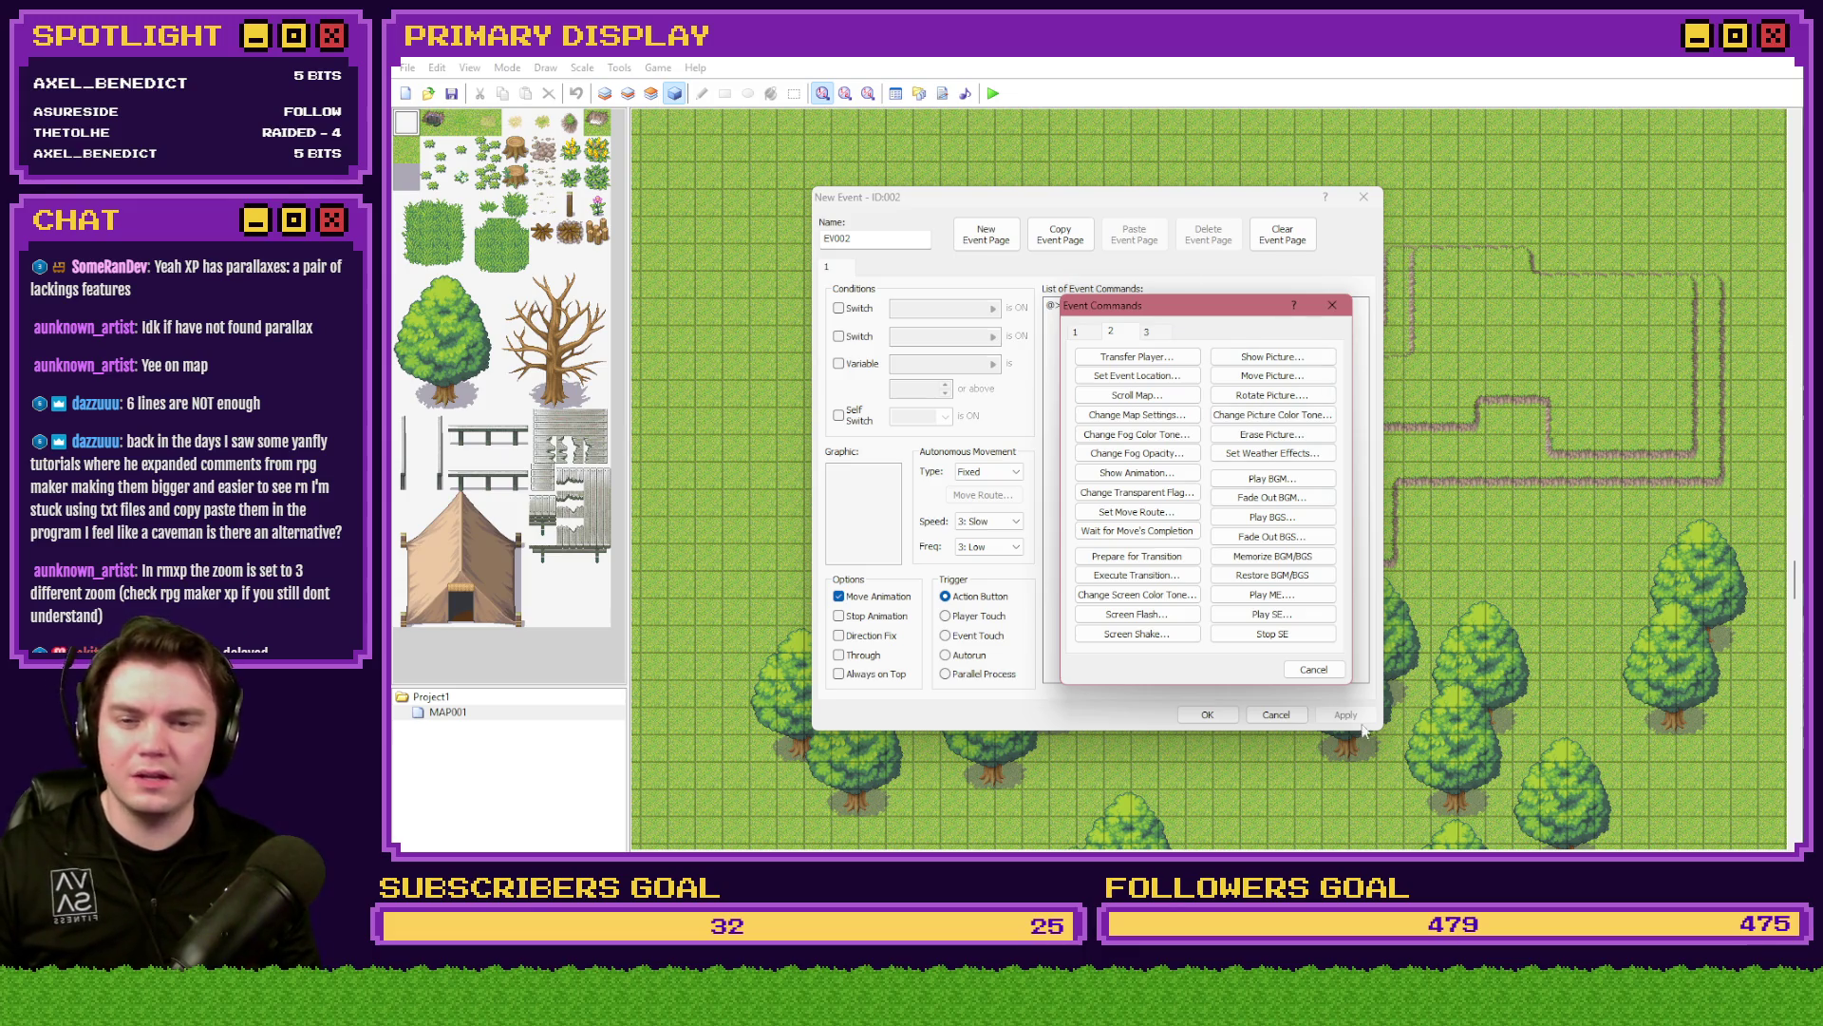
key(Escape)
click(1290, 722)
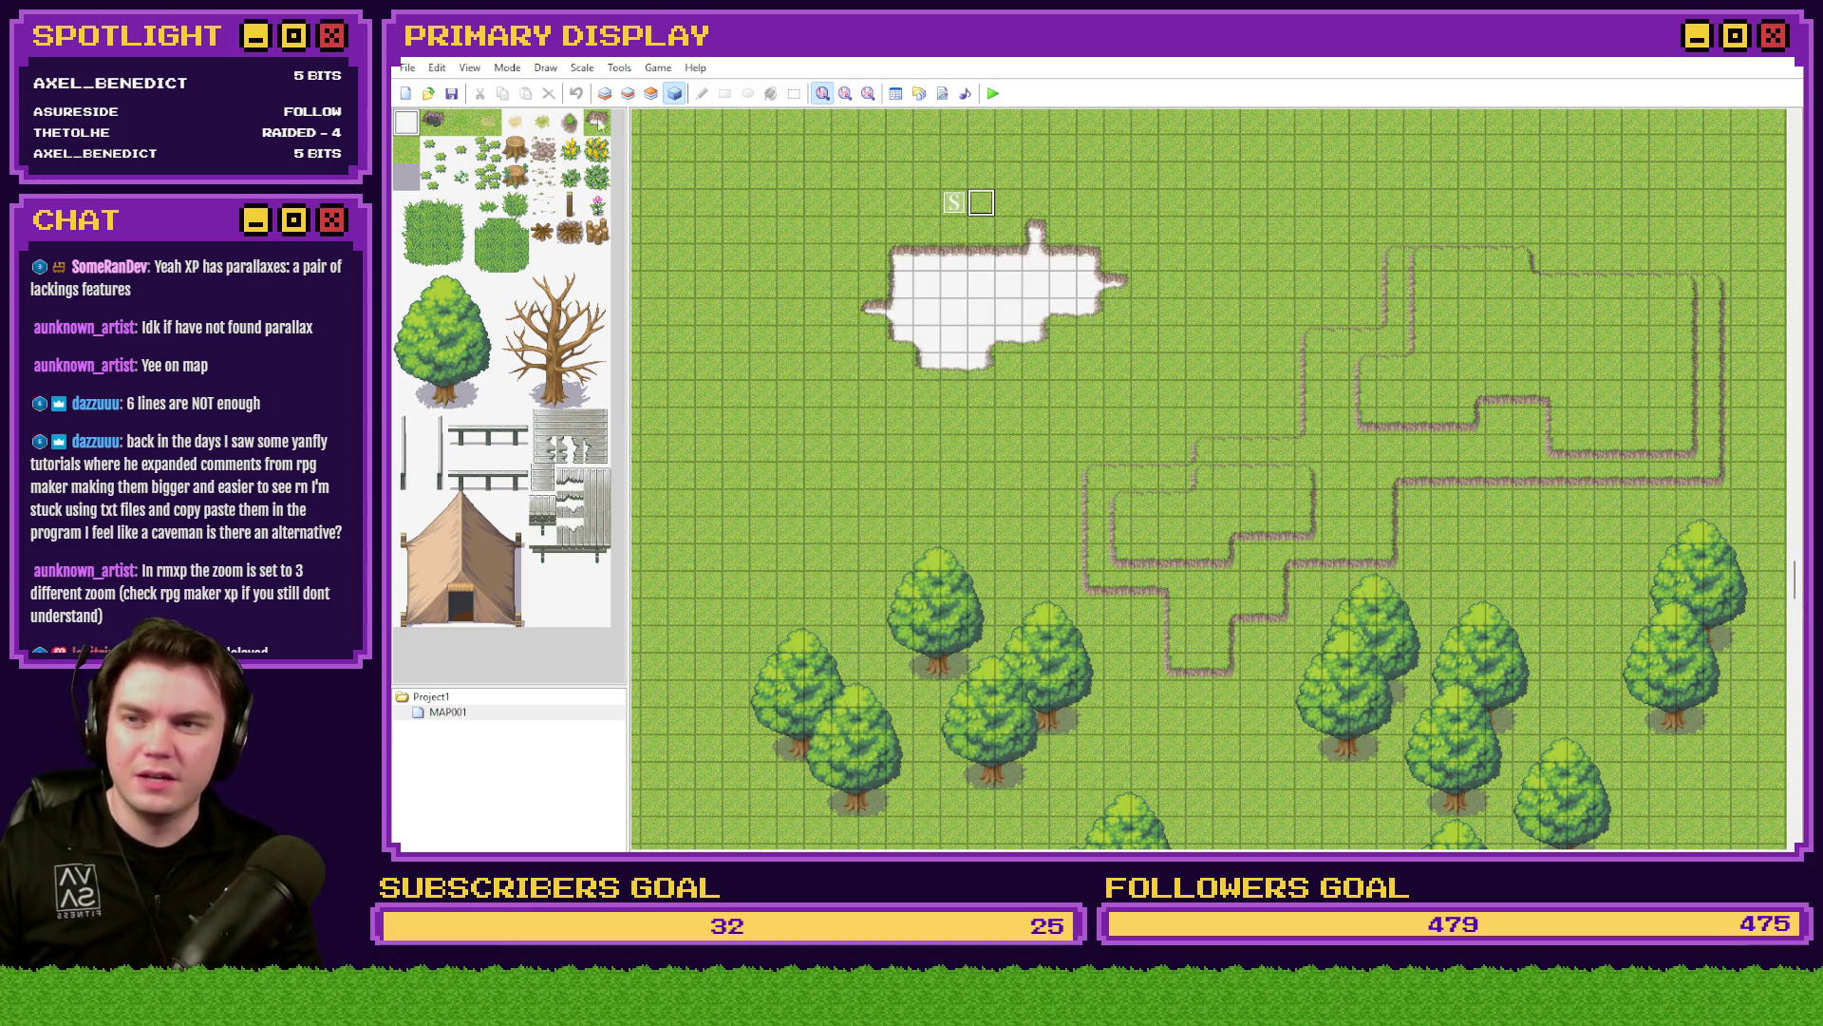
click(619, 67)
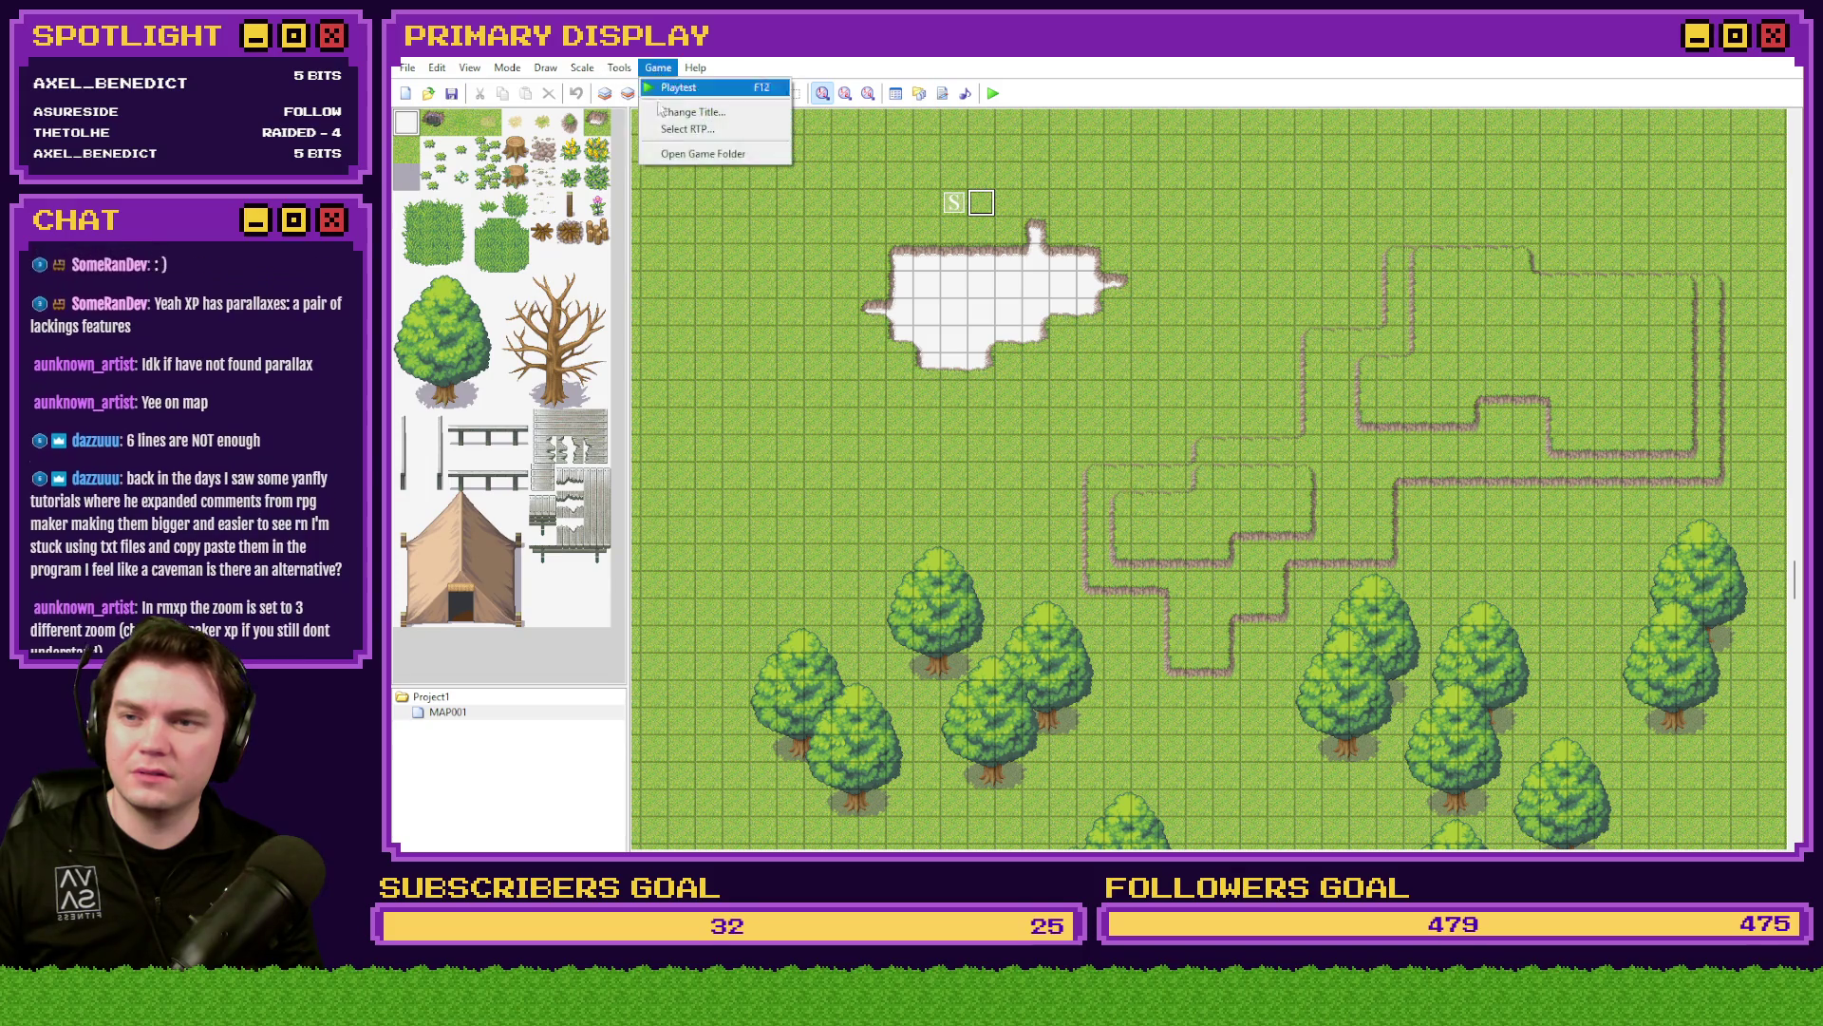
click(686, 154)
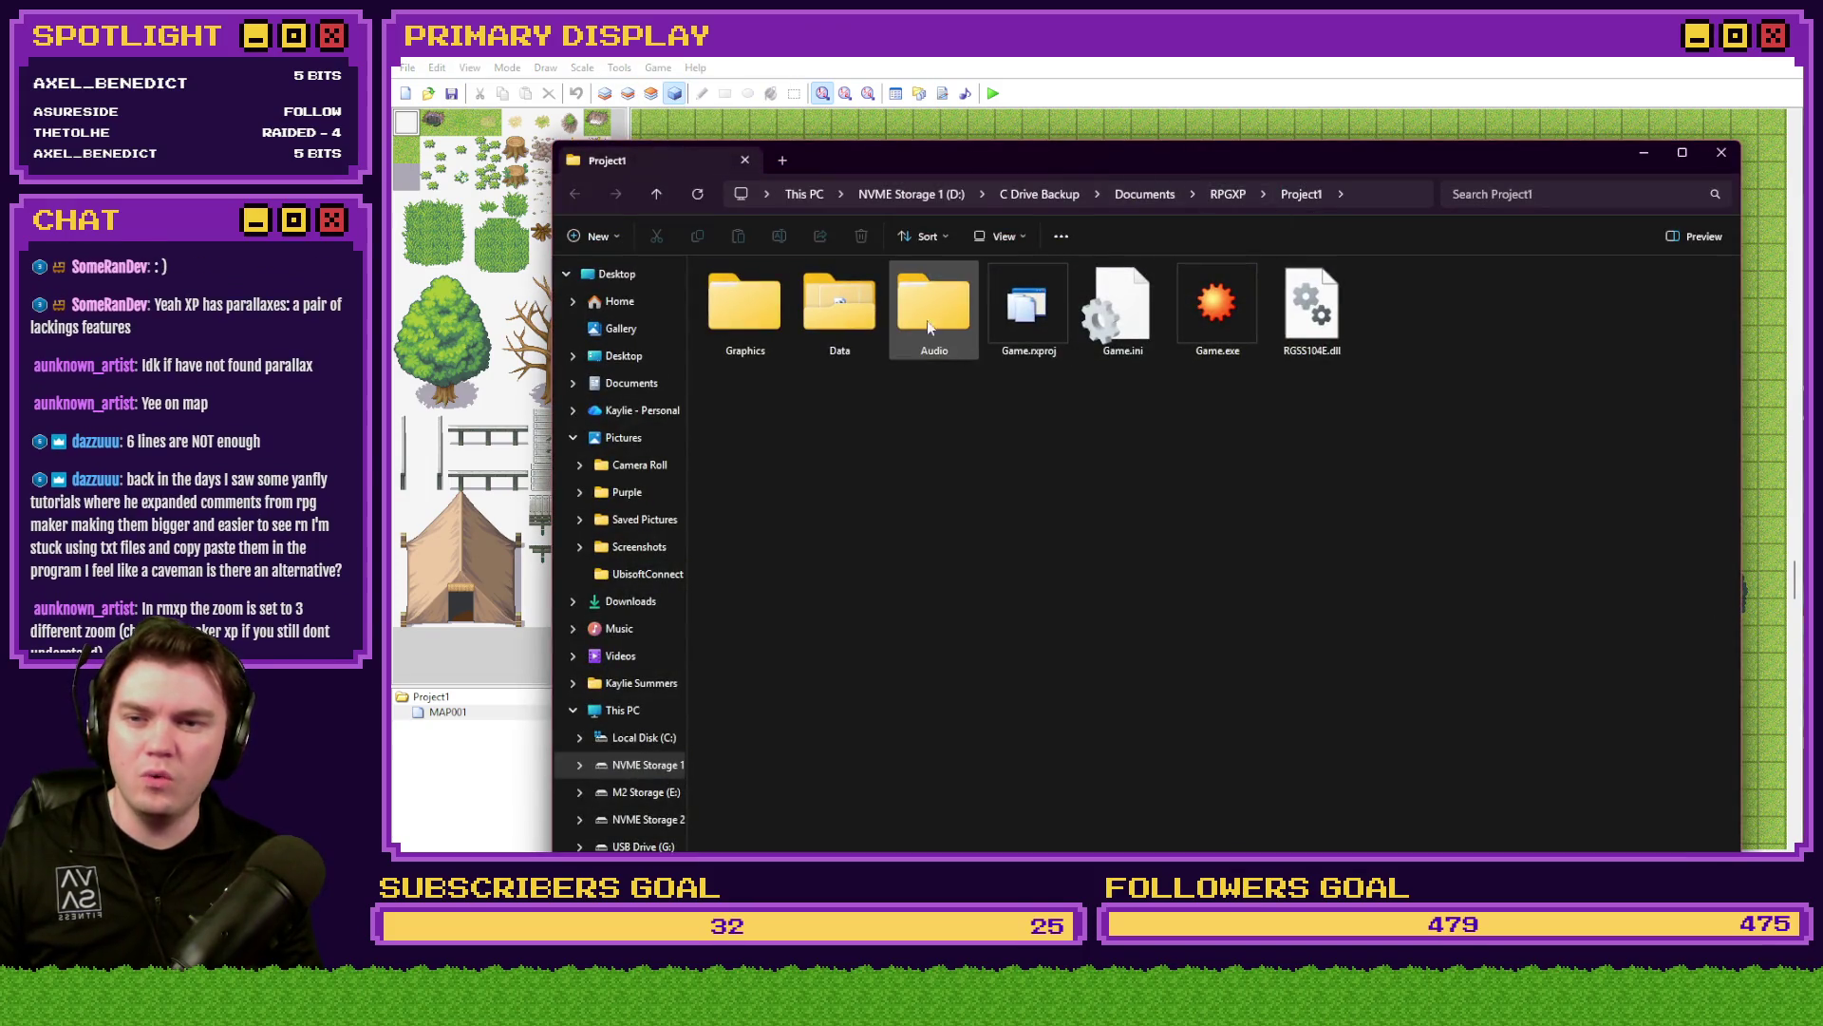
double_click(765, 308)
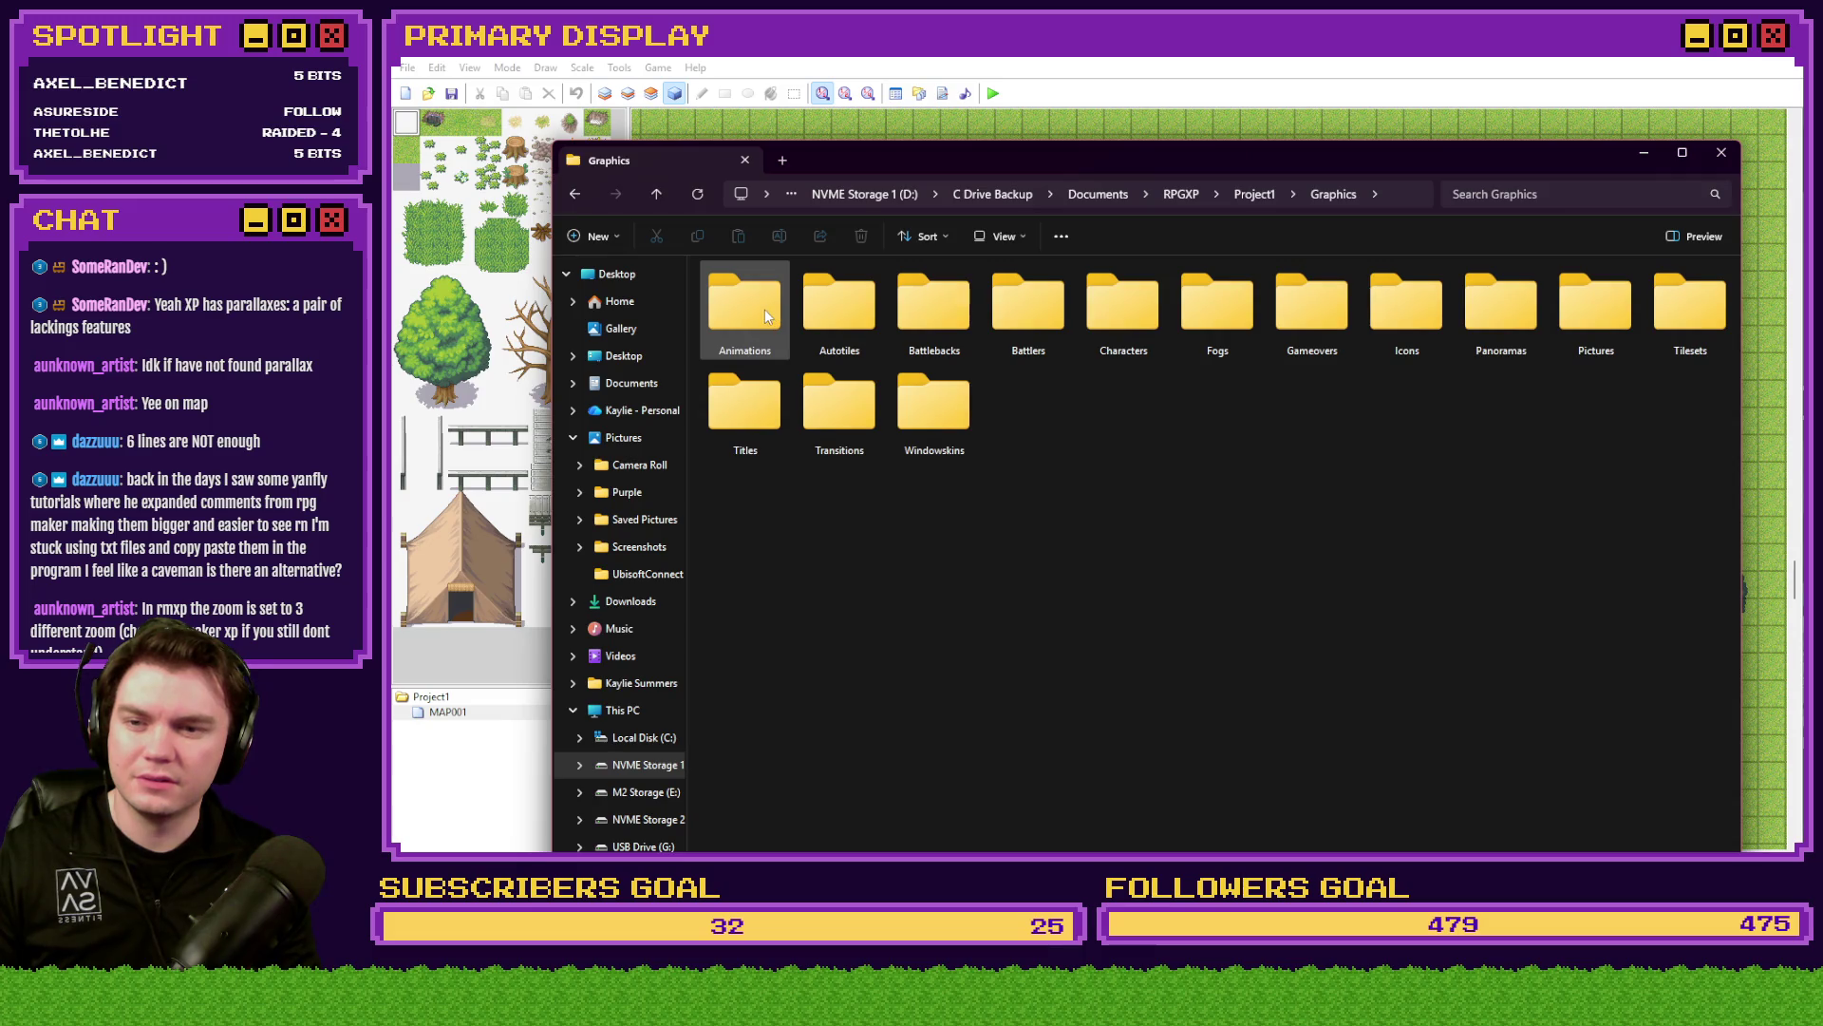
click(767, 315)
key(p)
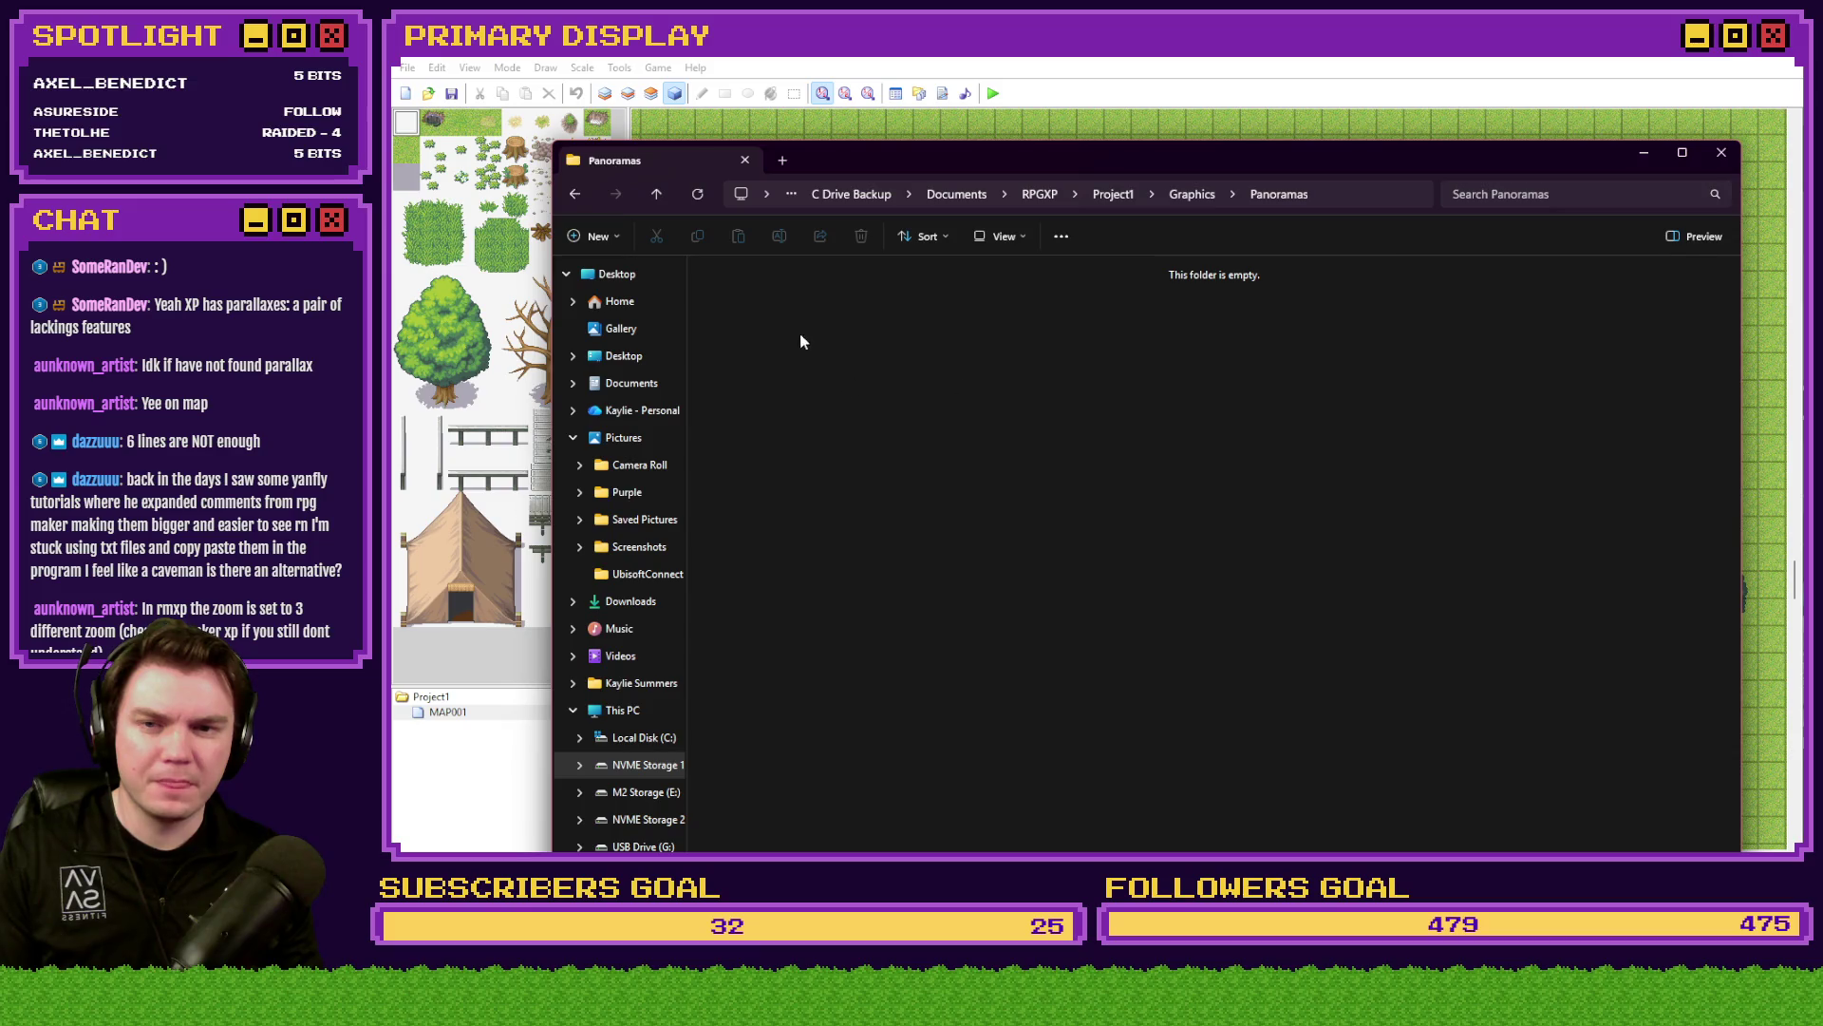
key(alt+Left)
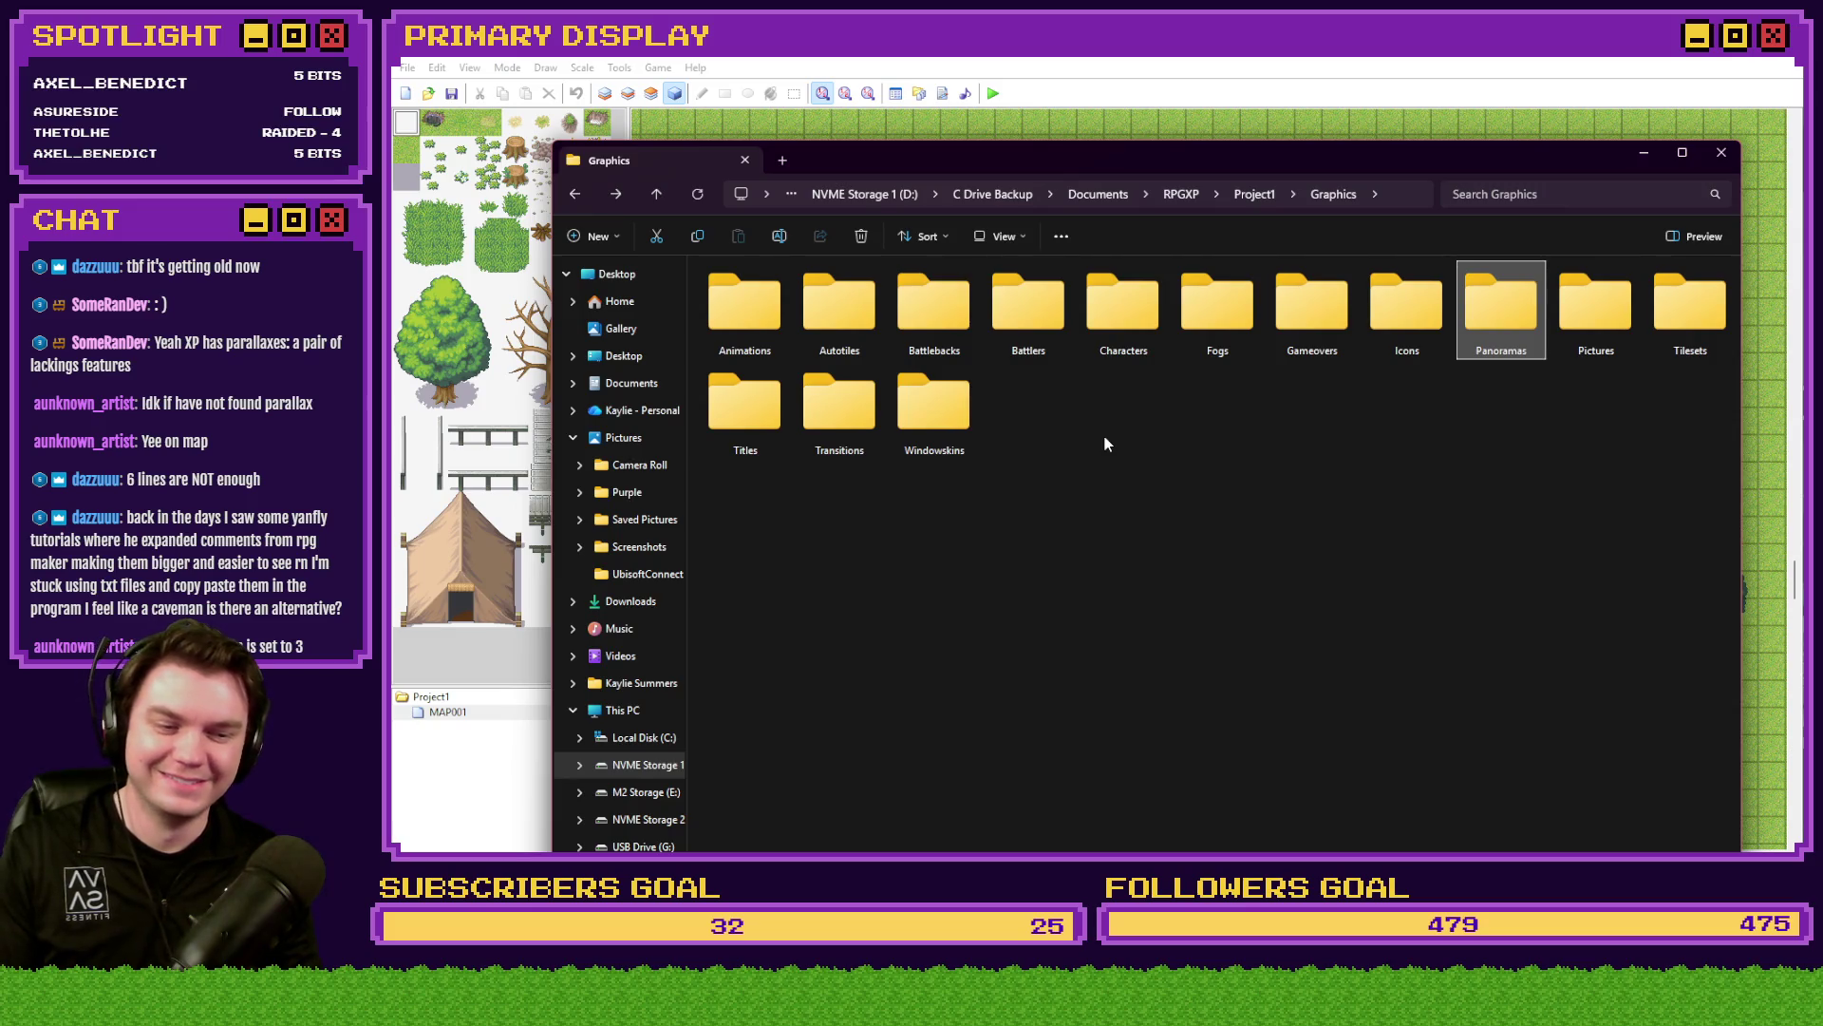
key(alt+Tab)
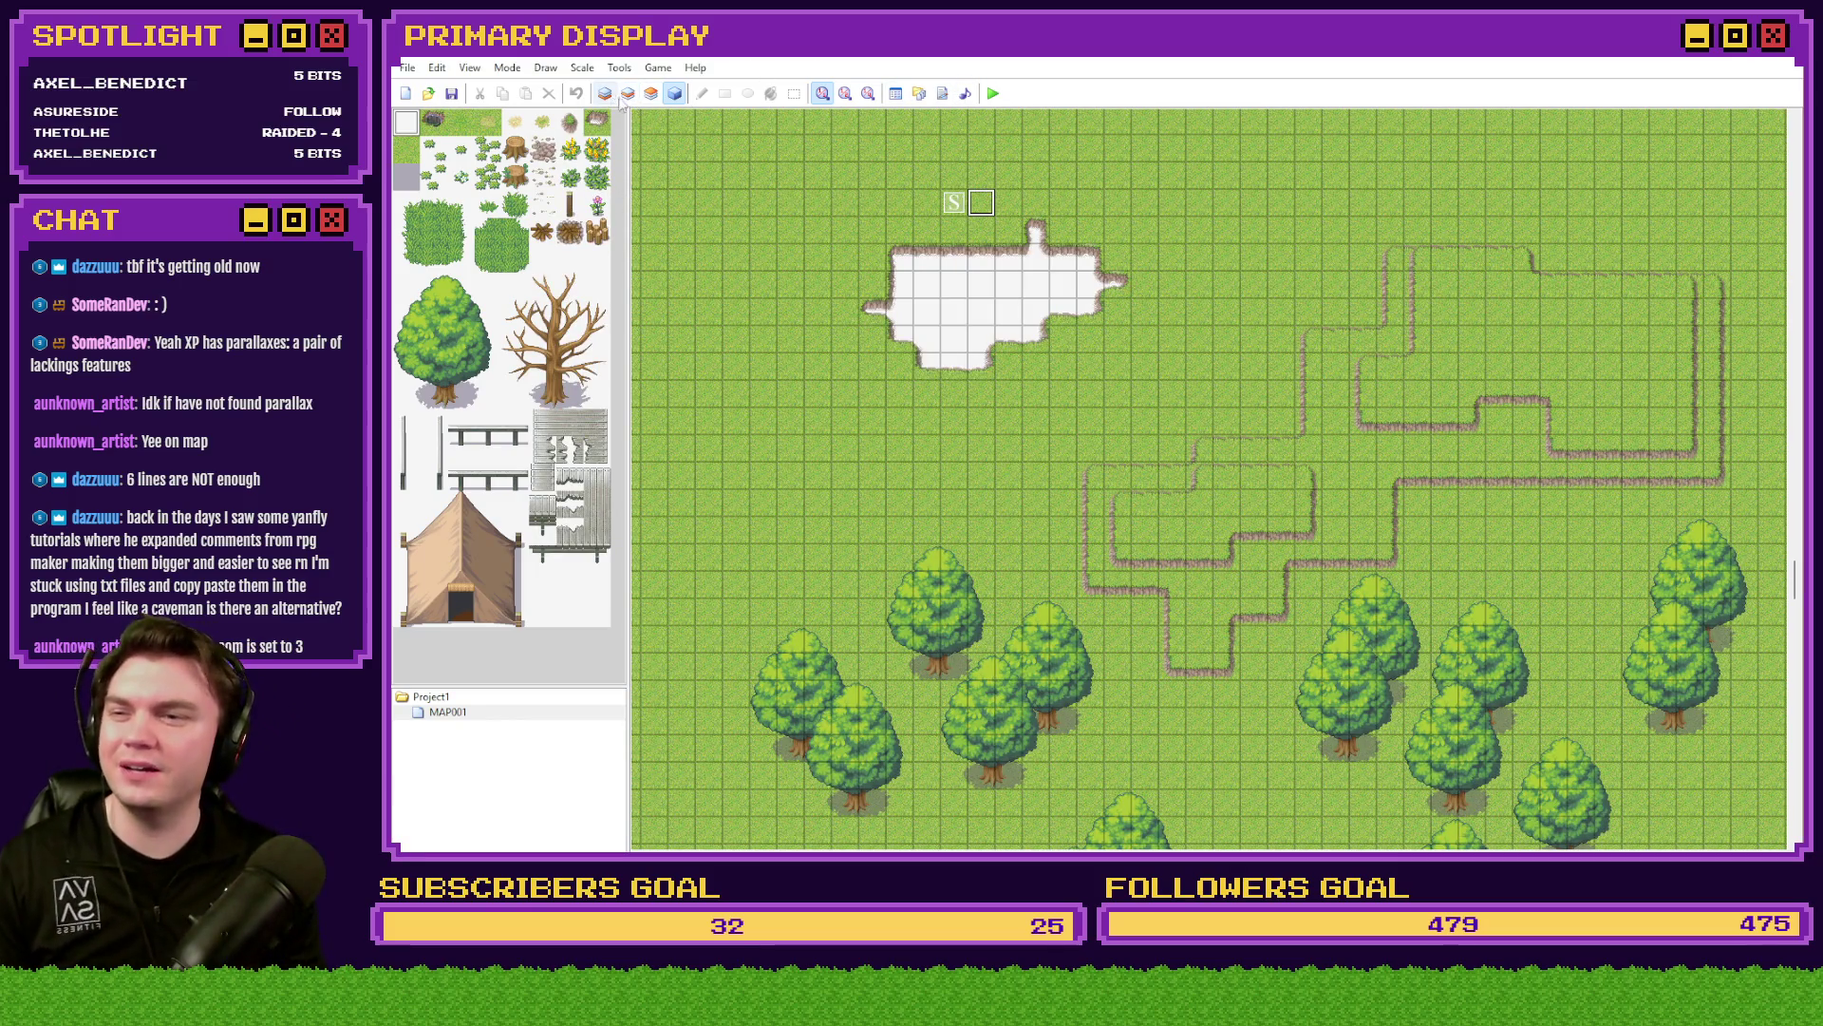
- Open the project database on the Tilesets tab
click(896, 93)
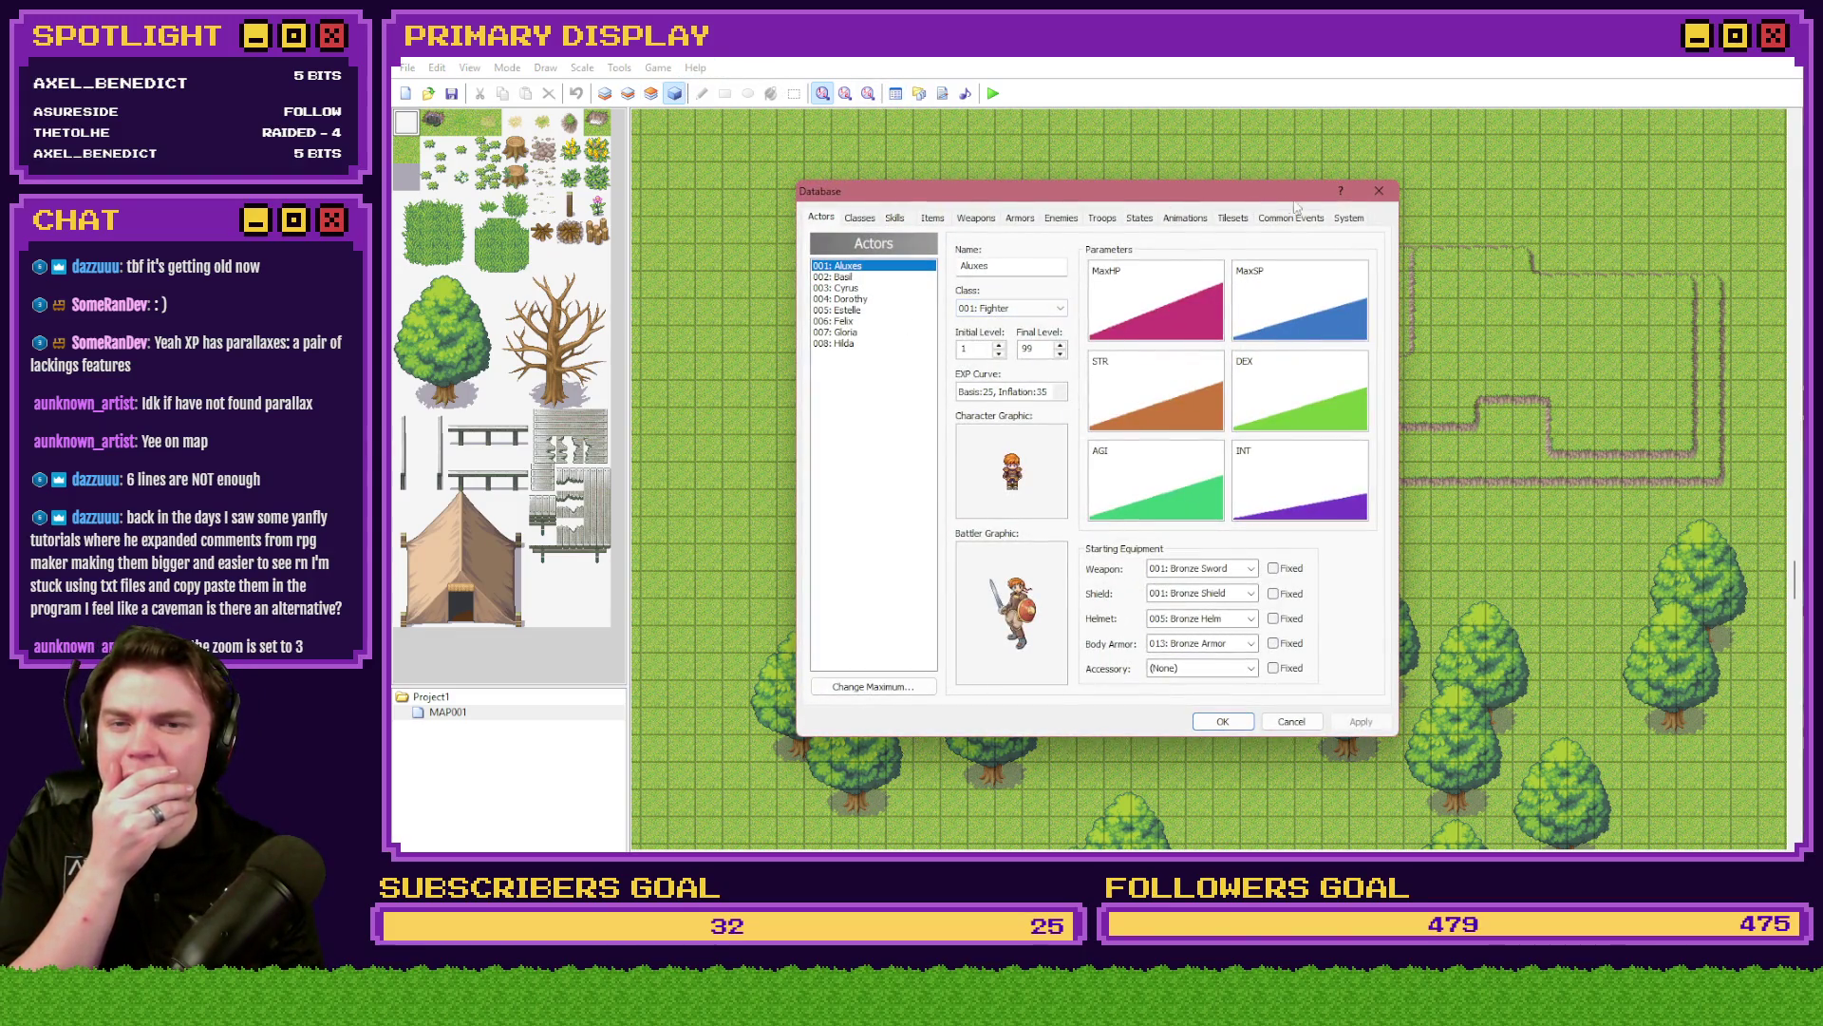
click(1349, 219)
click(1297, 218)
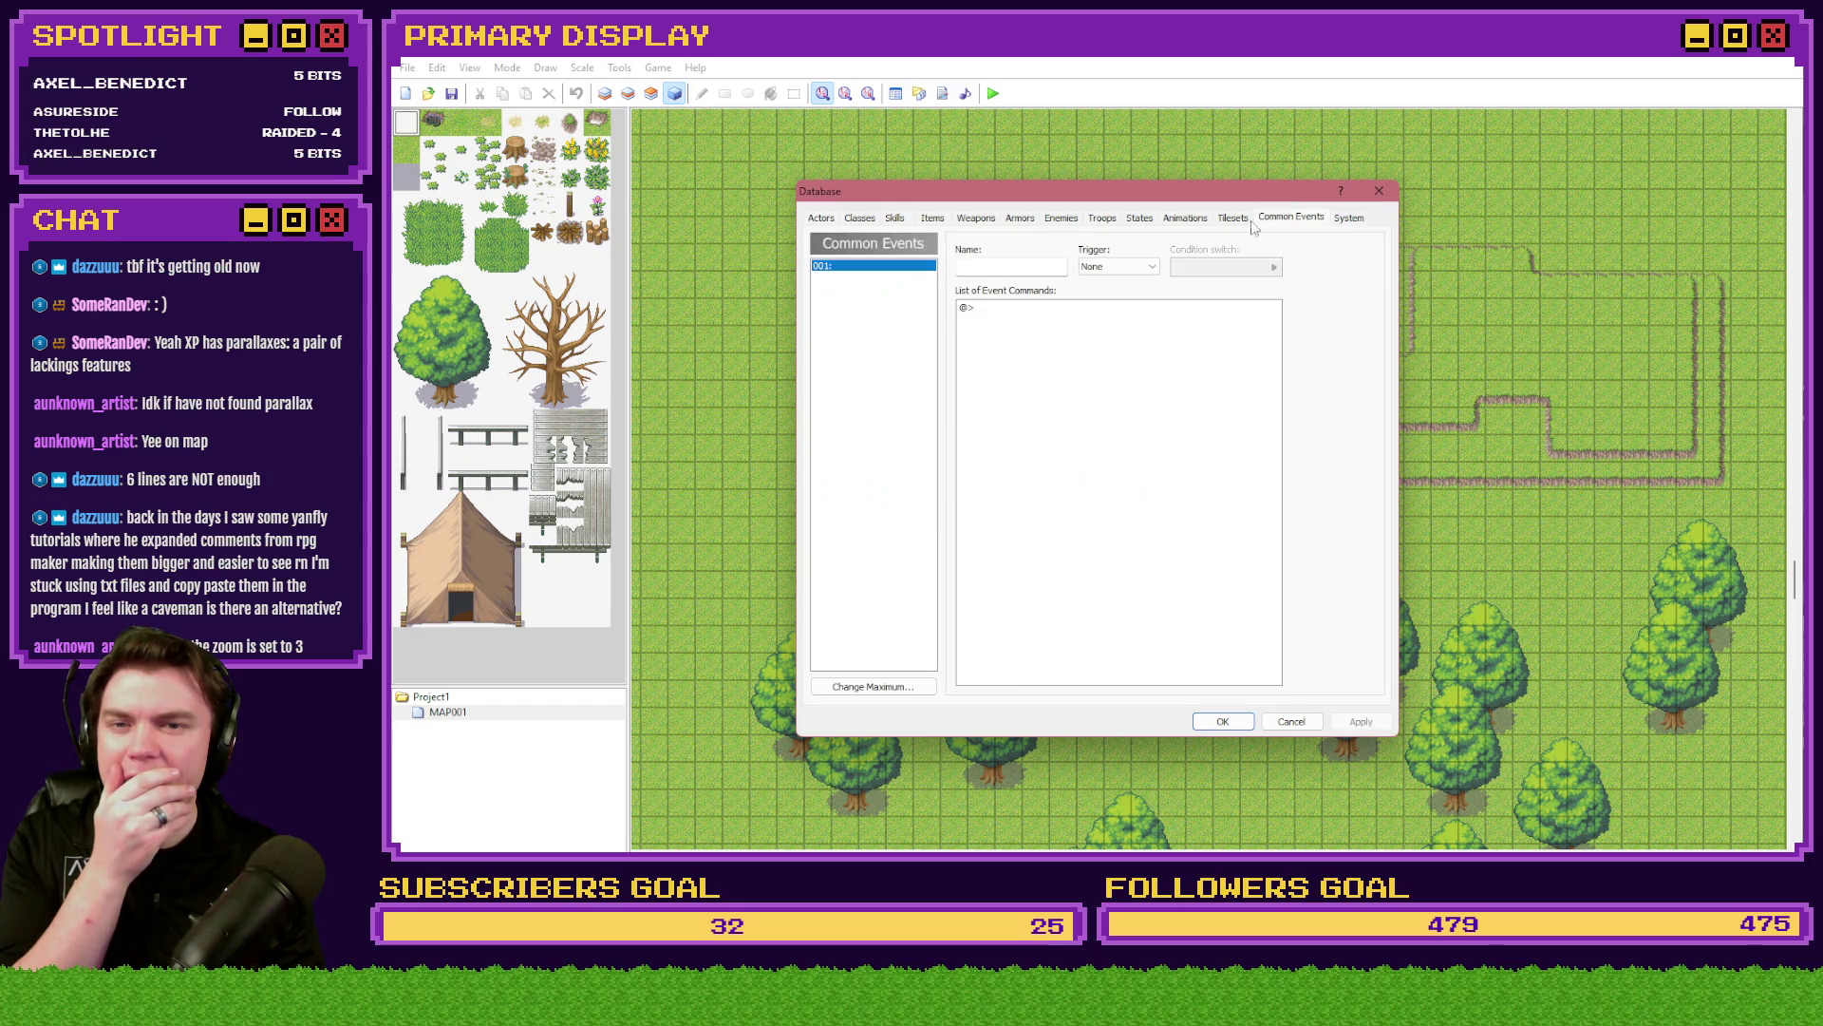
click(1234, 218)
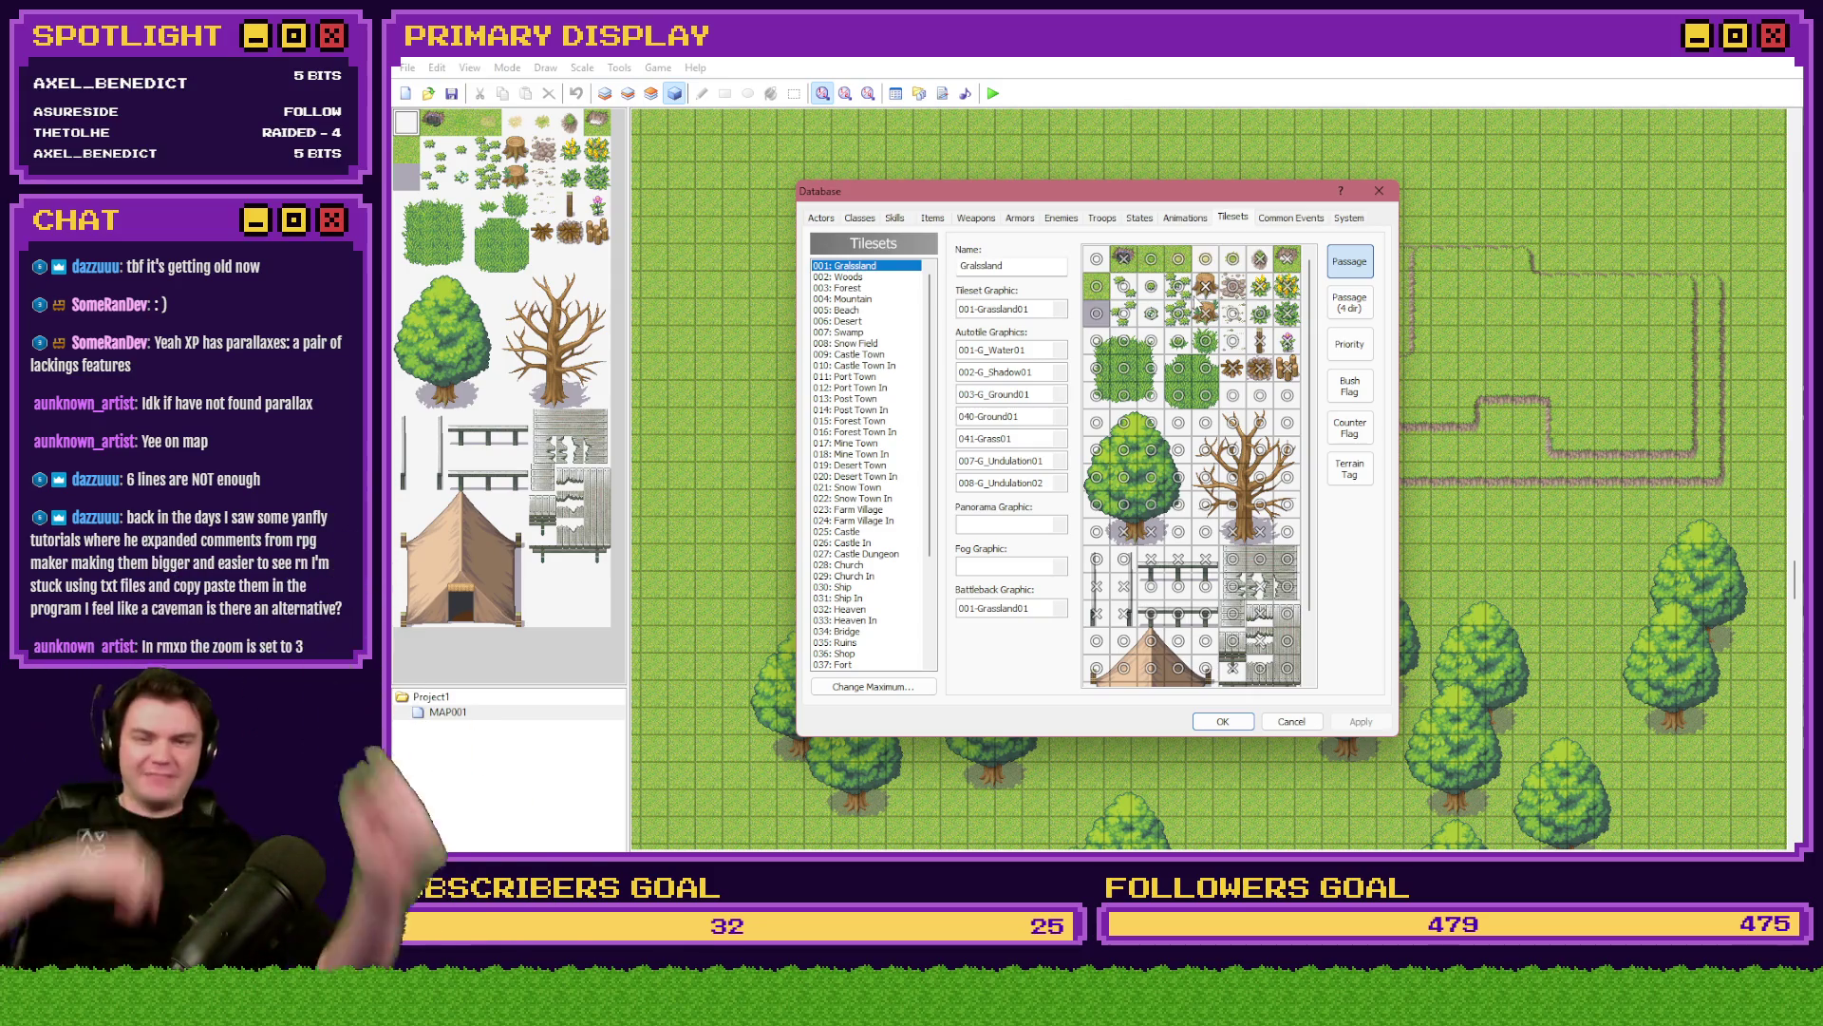
- Set the Grassland panorama to 003-StarlitSky01 after previewing the other sky panoramas
click(1060, 527)
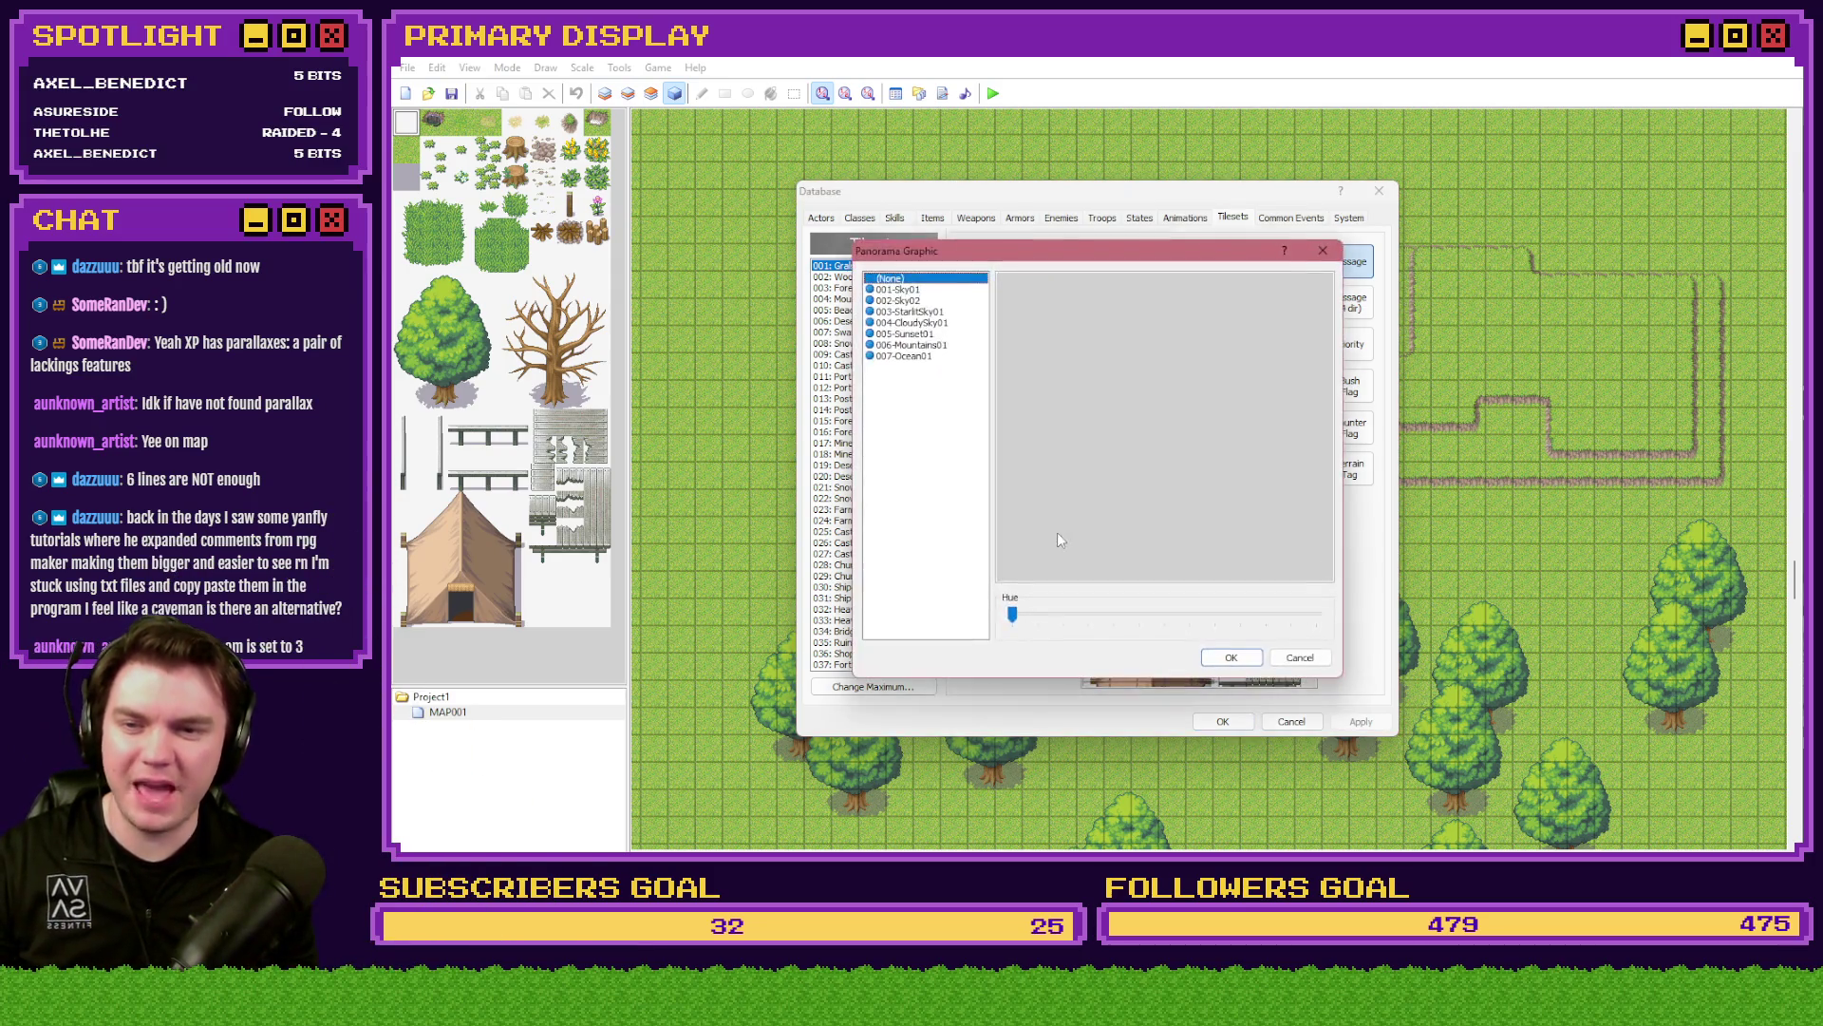
click(933, 290)
click(921, 302)
click(923, 312)
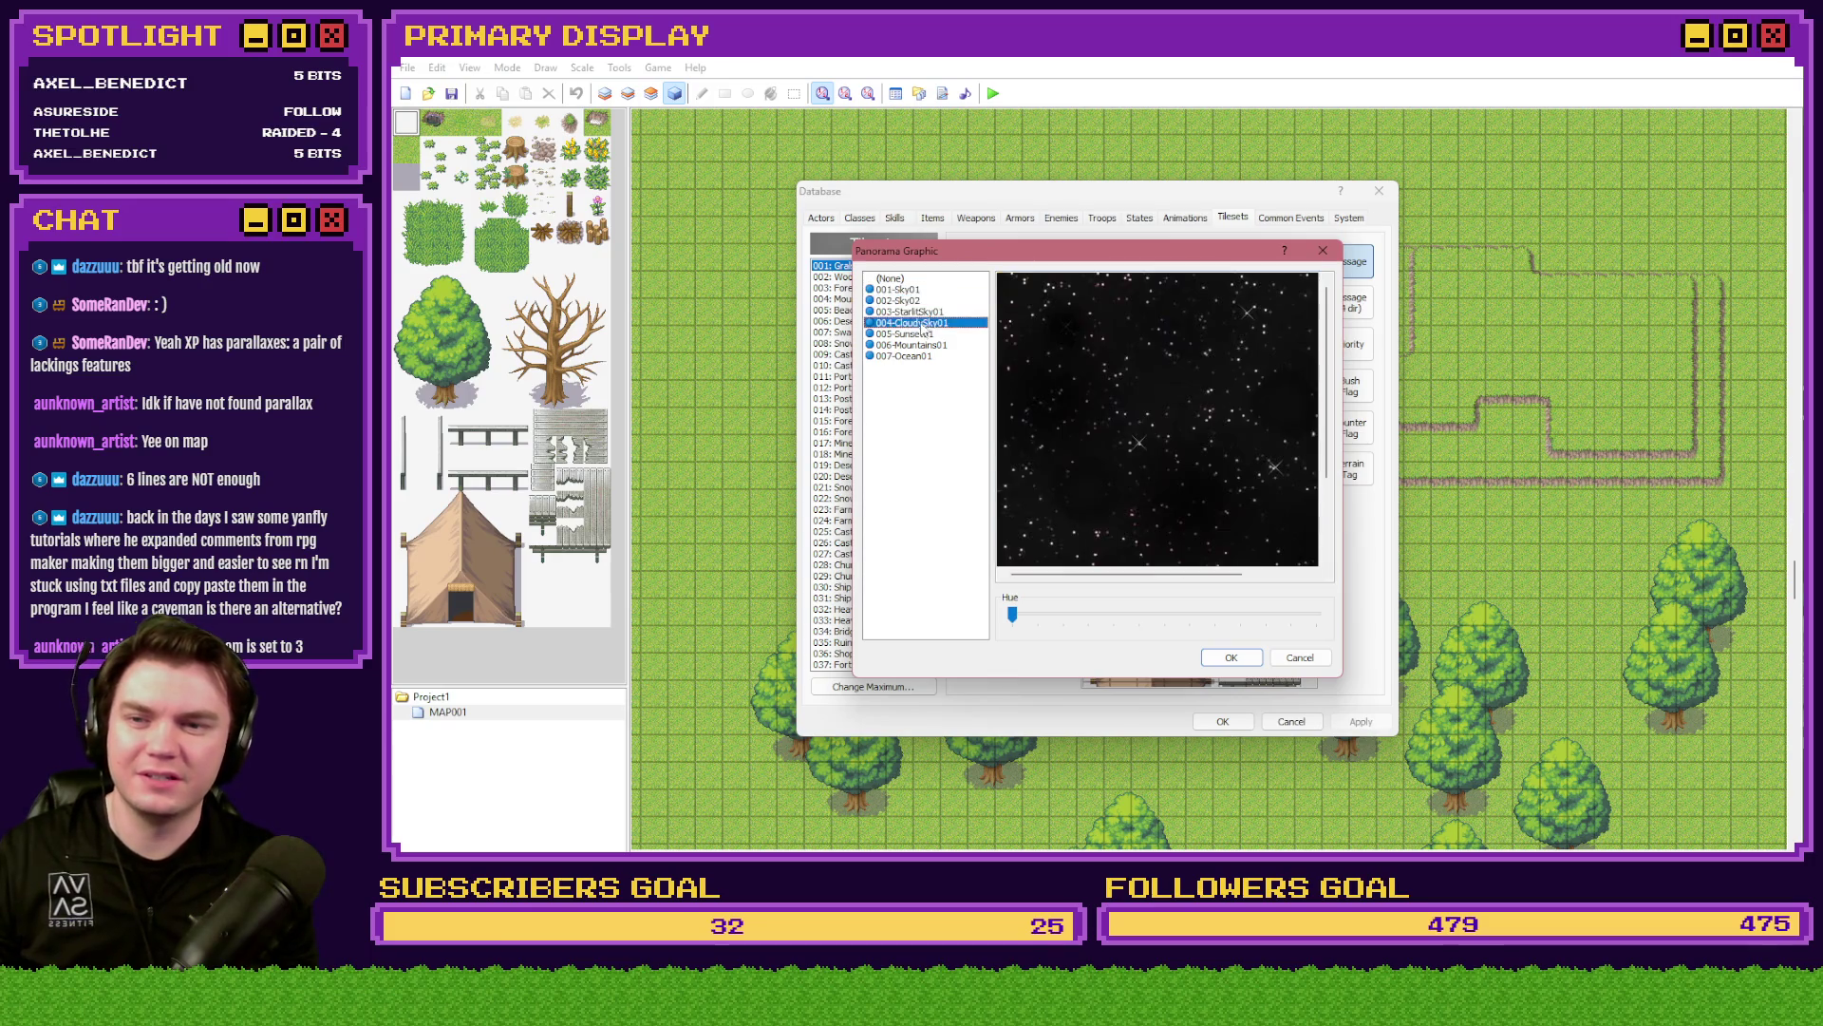
click(919, 334)
click(917, 345)
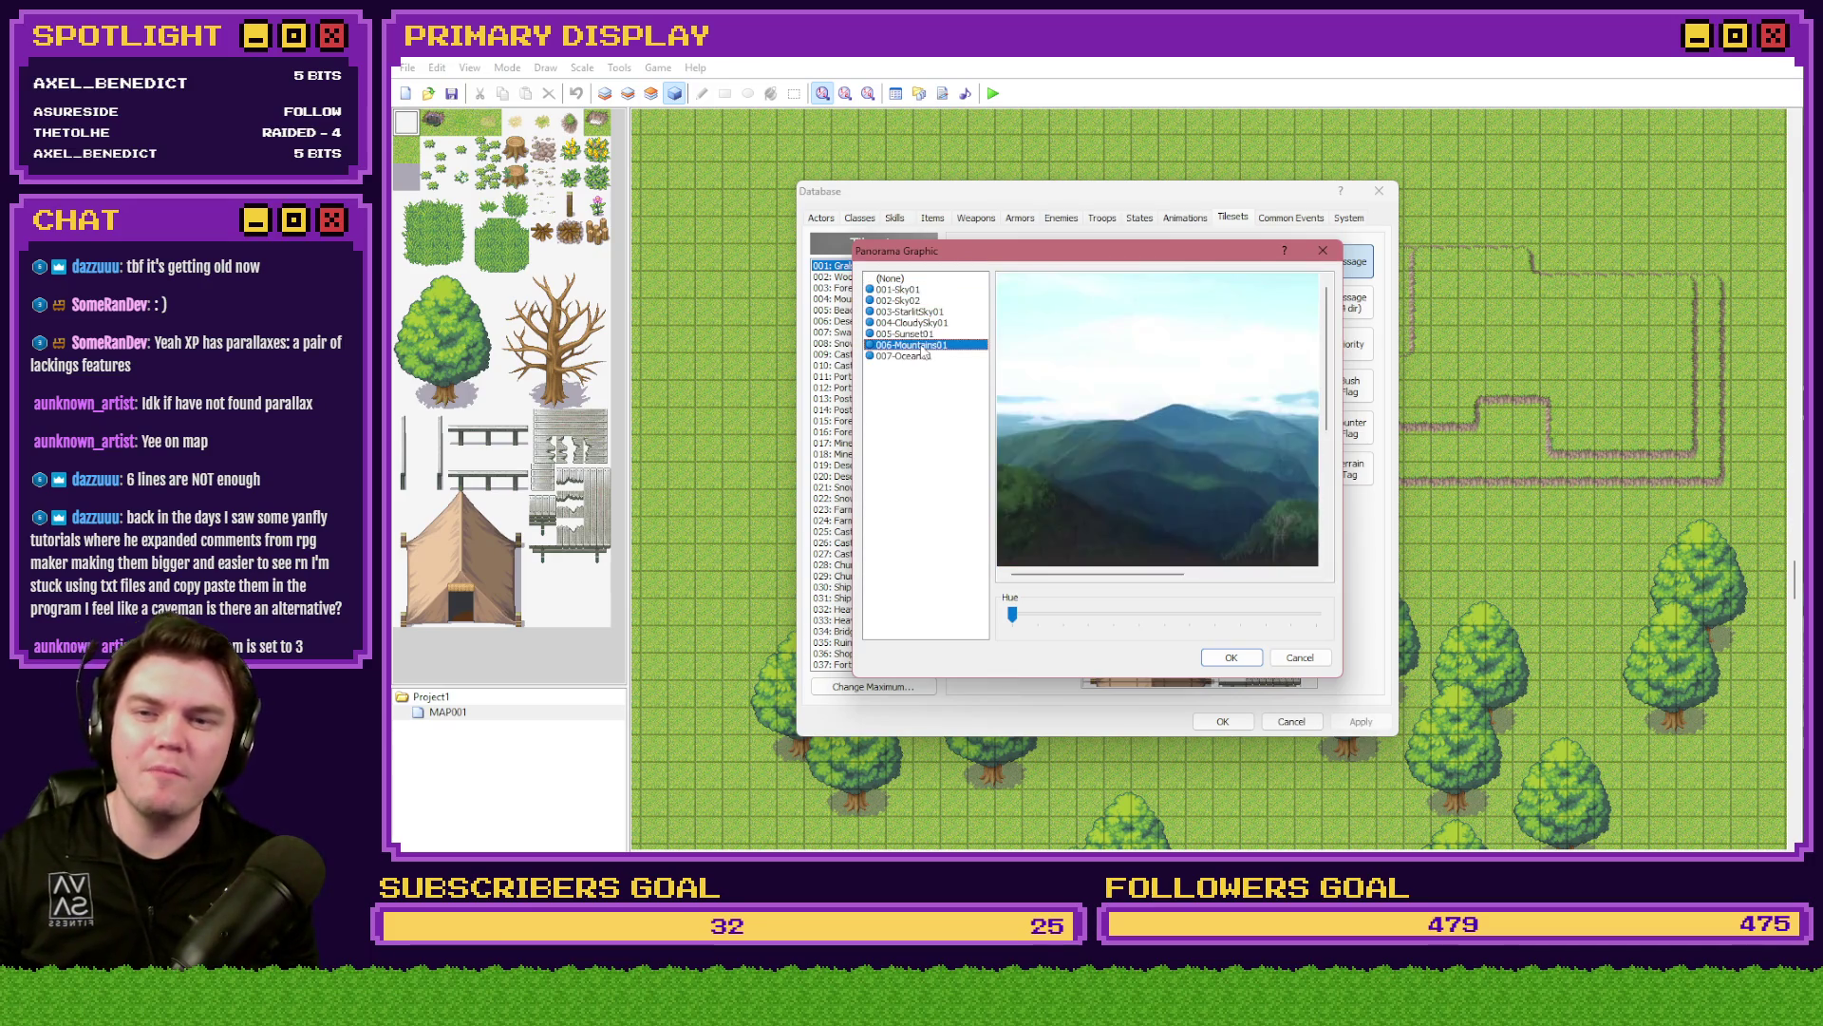
click(919, 356)
click(929, 323)
click(929, 313)
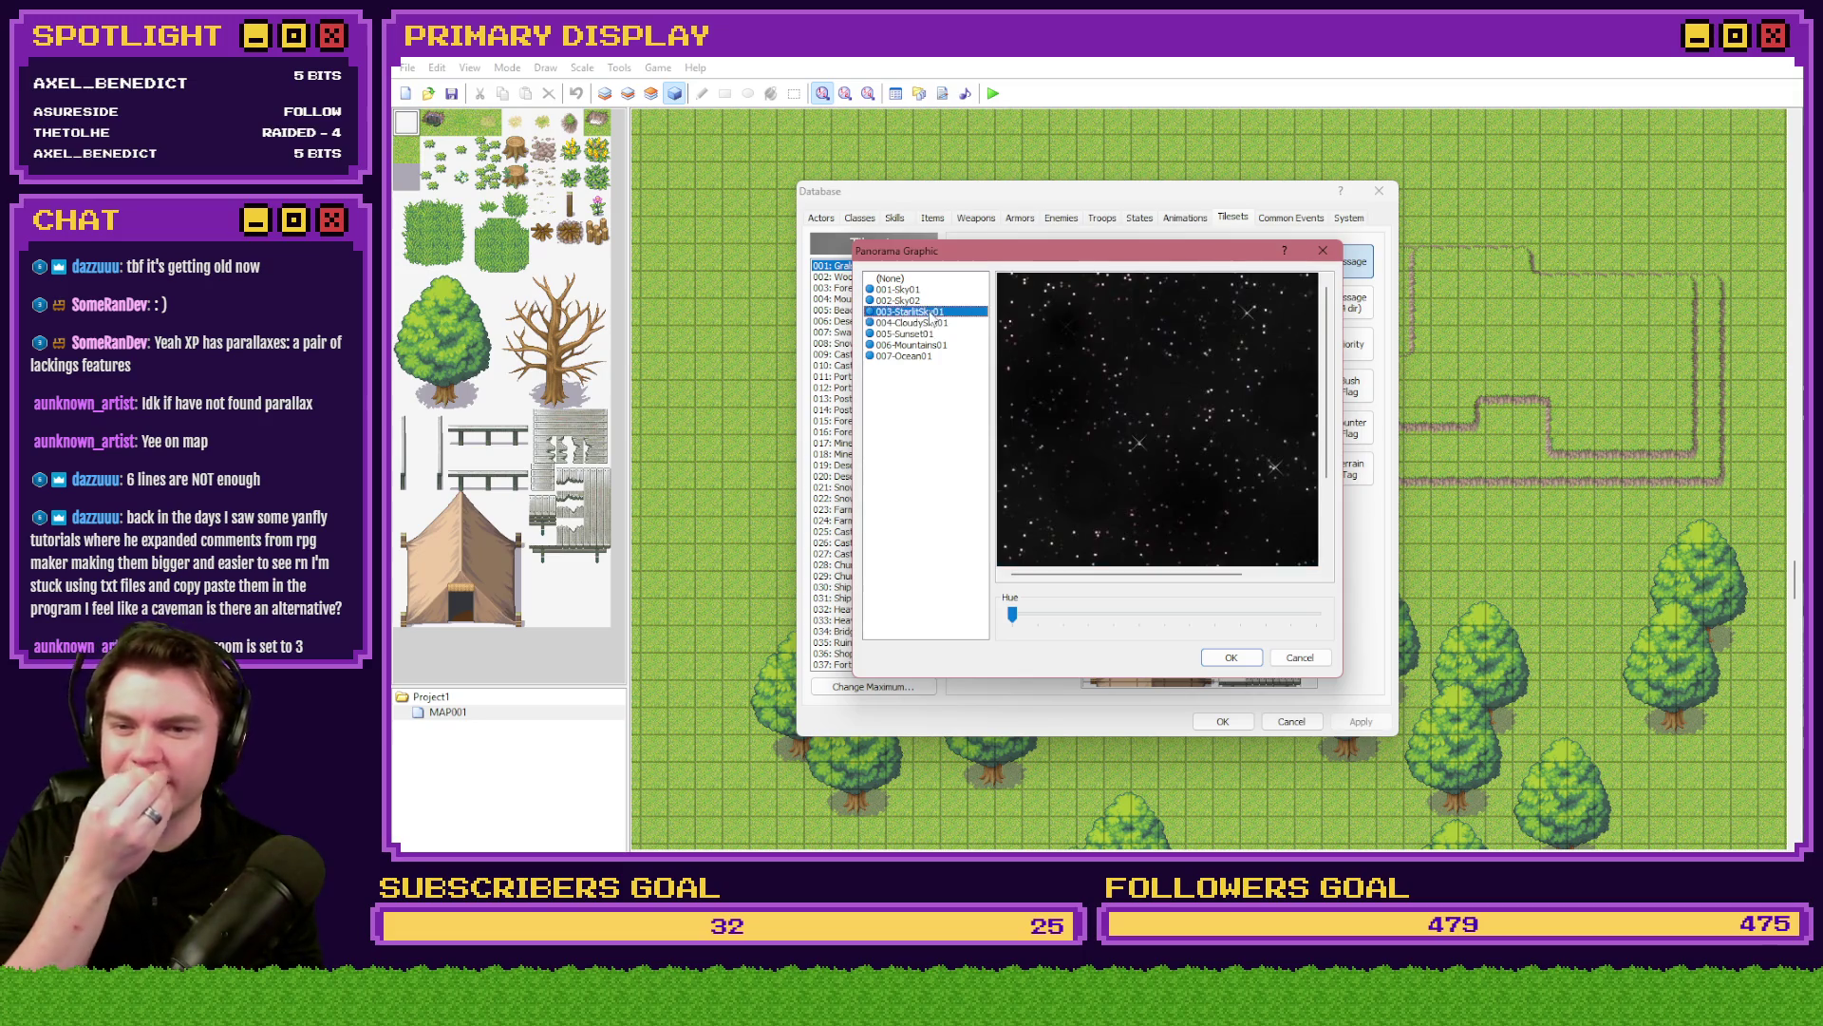
click(1235, 657)
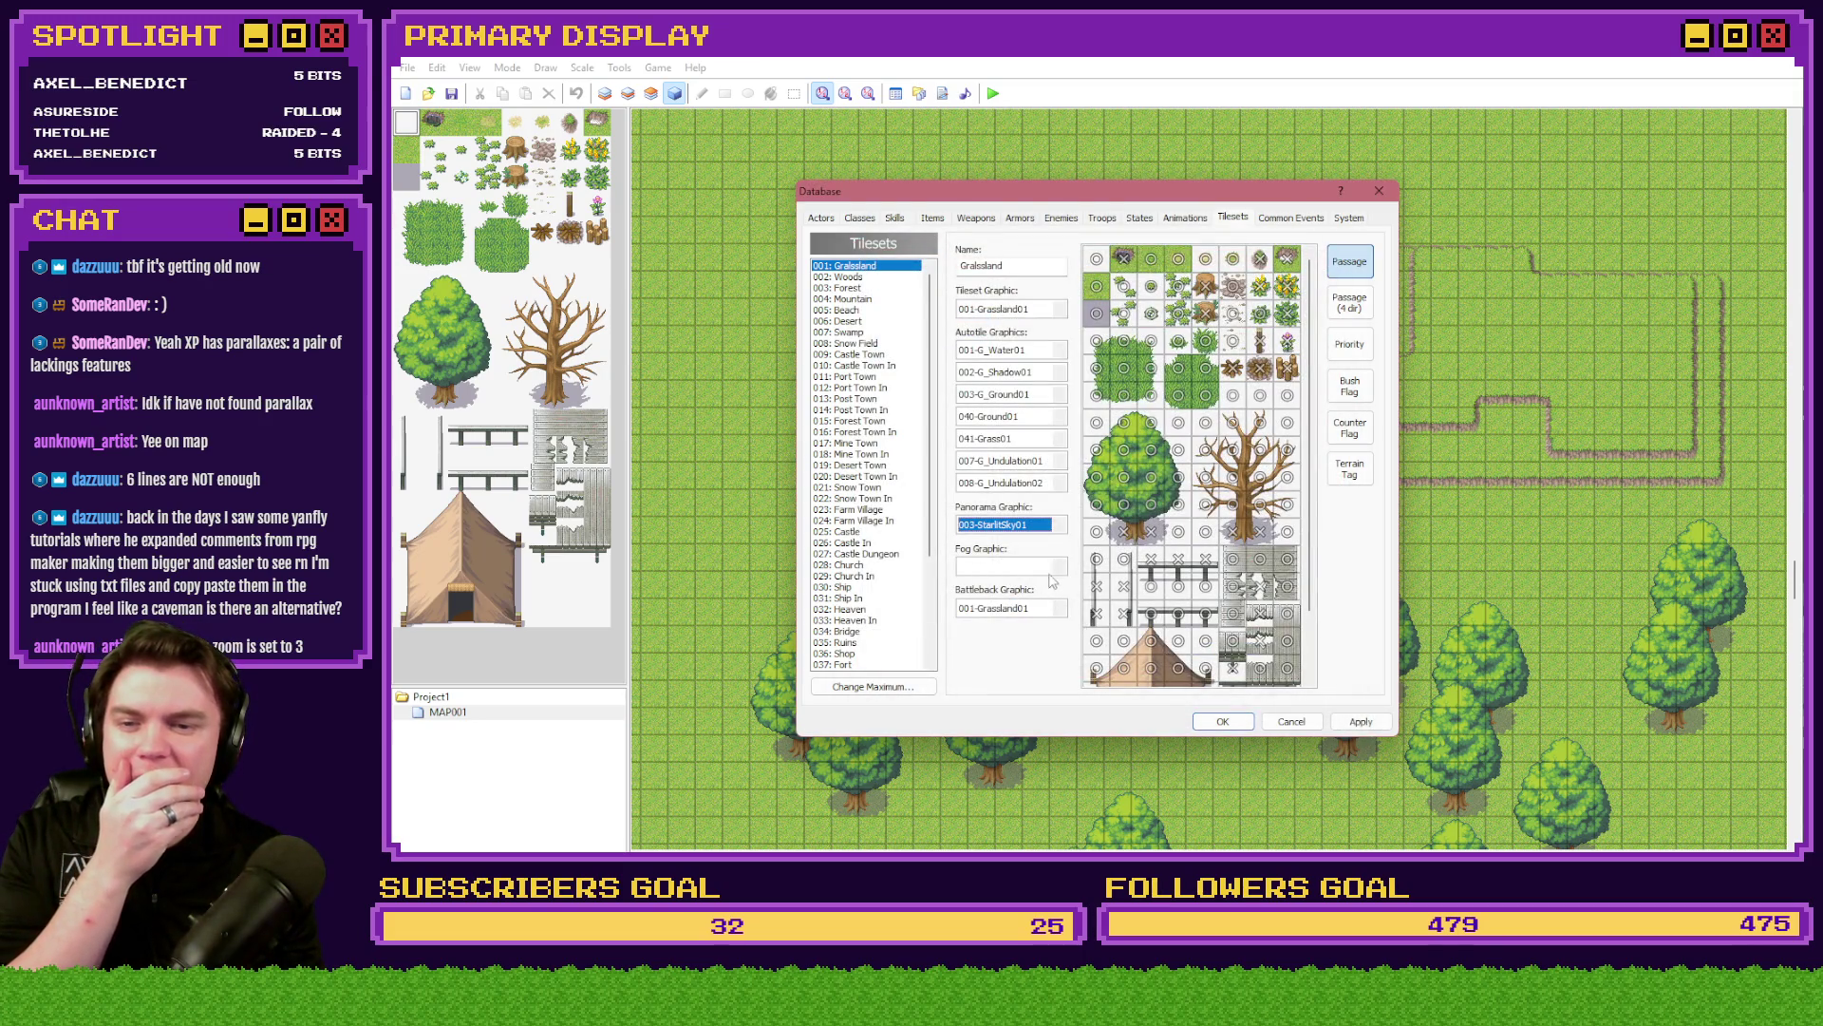
- Set the Grassland fog to 001-Fog01, apply the database and start a playtest
click(1058, 566)
key(Down)
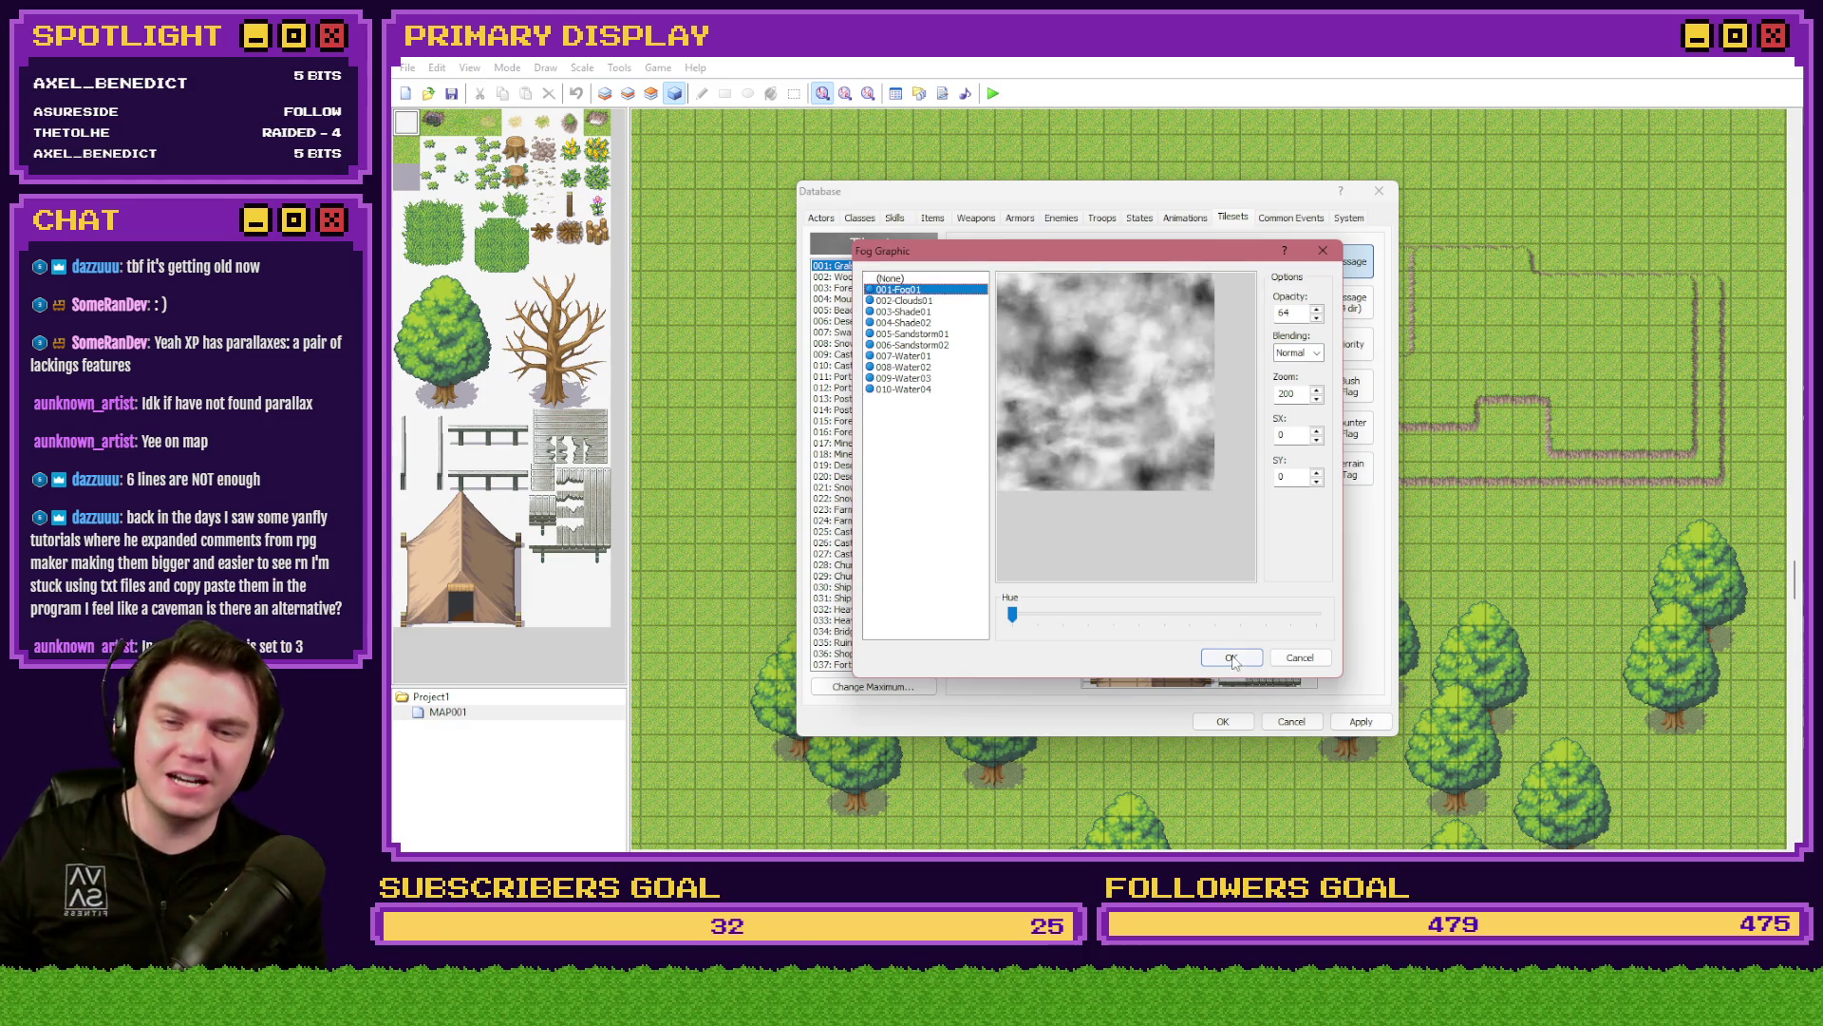
click(1232, 658)
click(1223, 722)
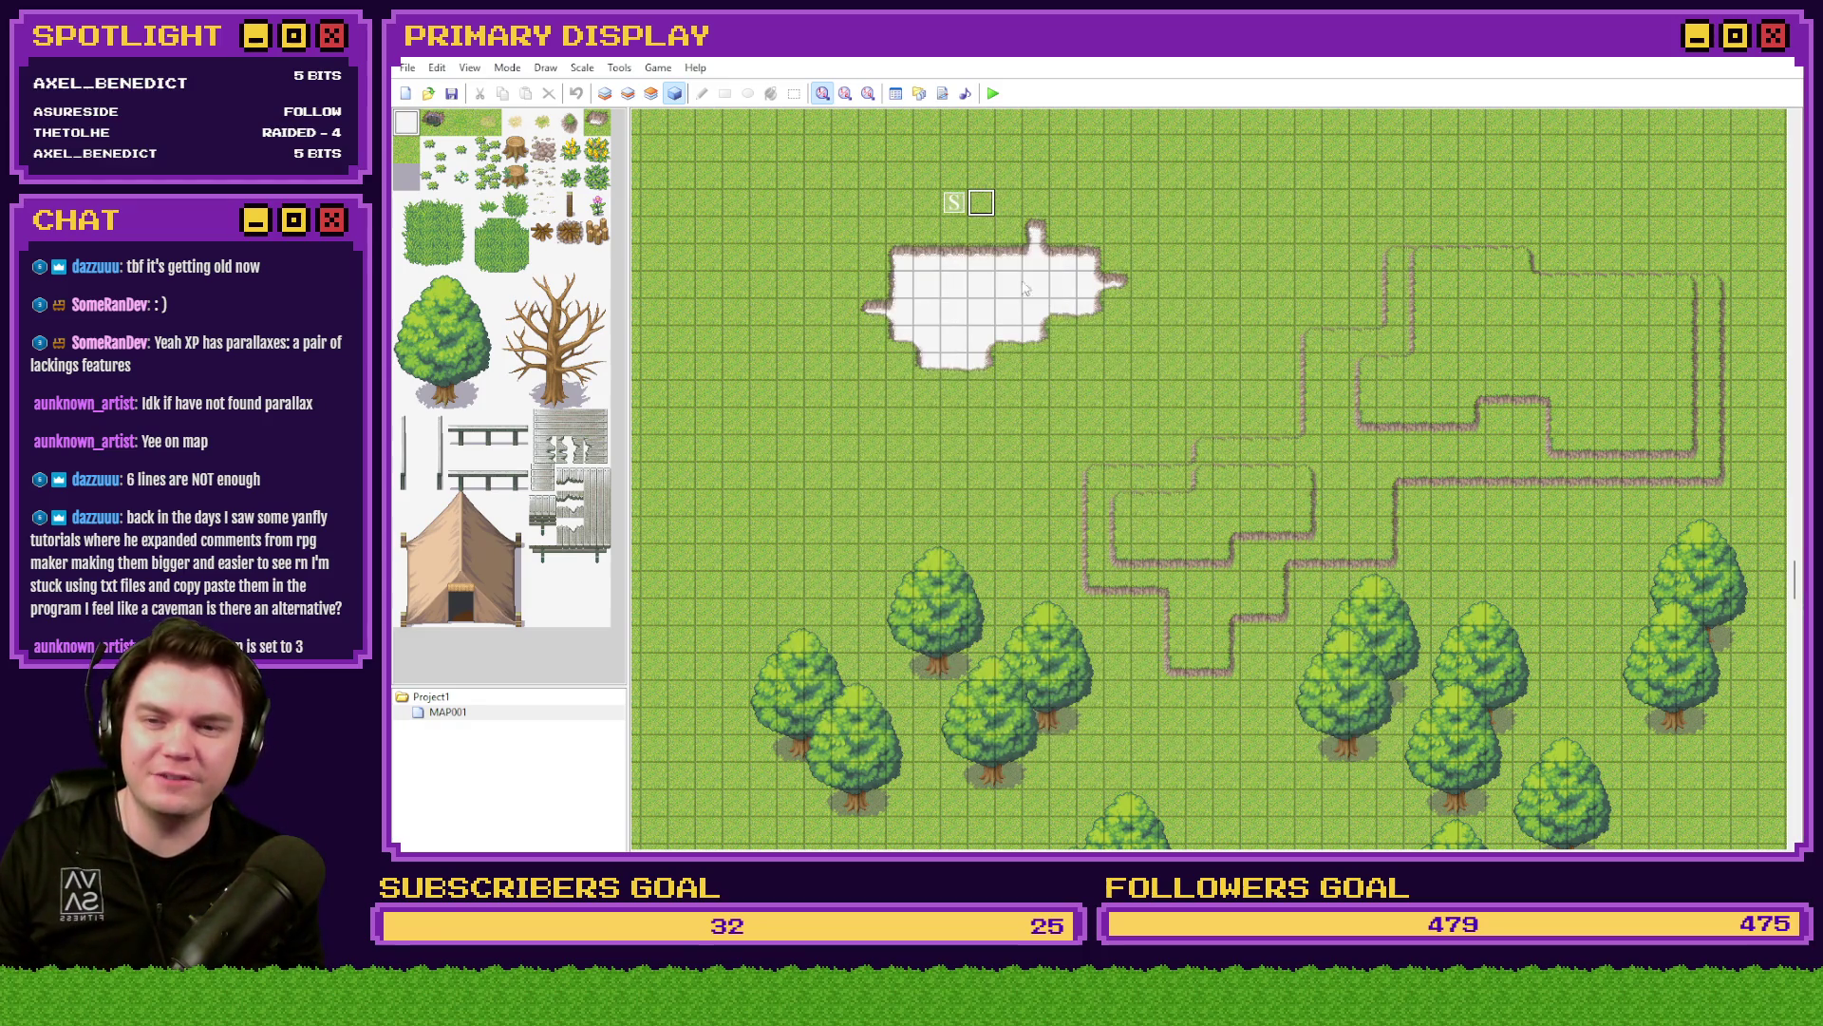
click(990, 94)
- Save, start a new game and walk the hero around the starfield pit before closing the test
click(1045, 501)
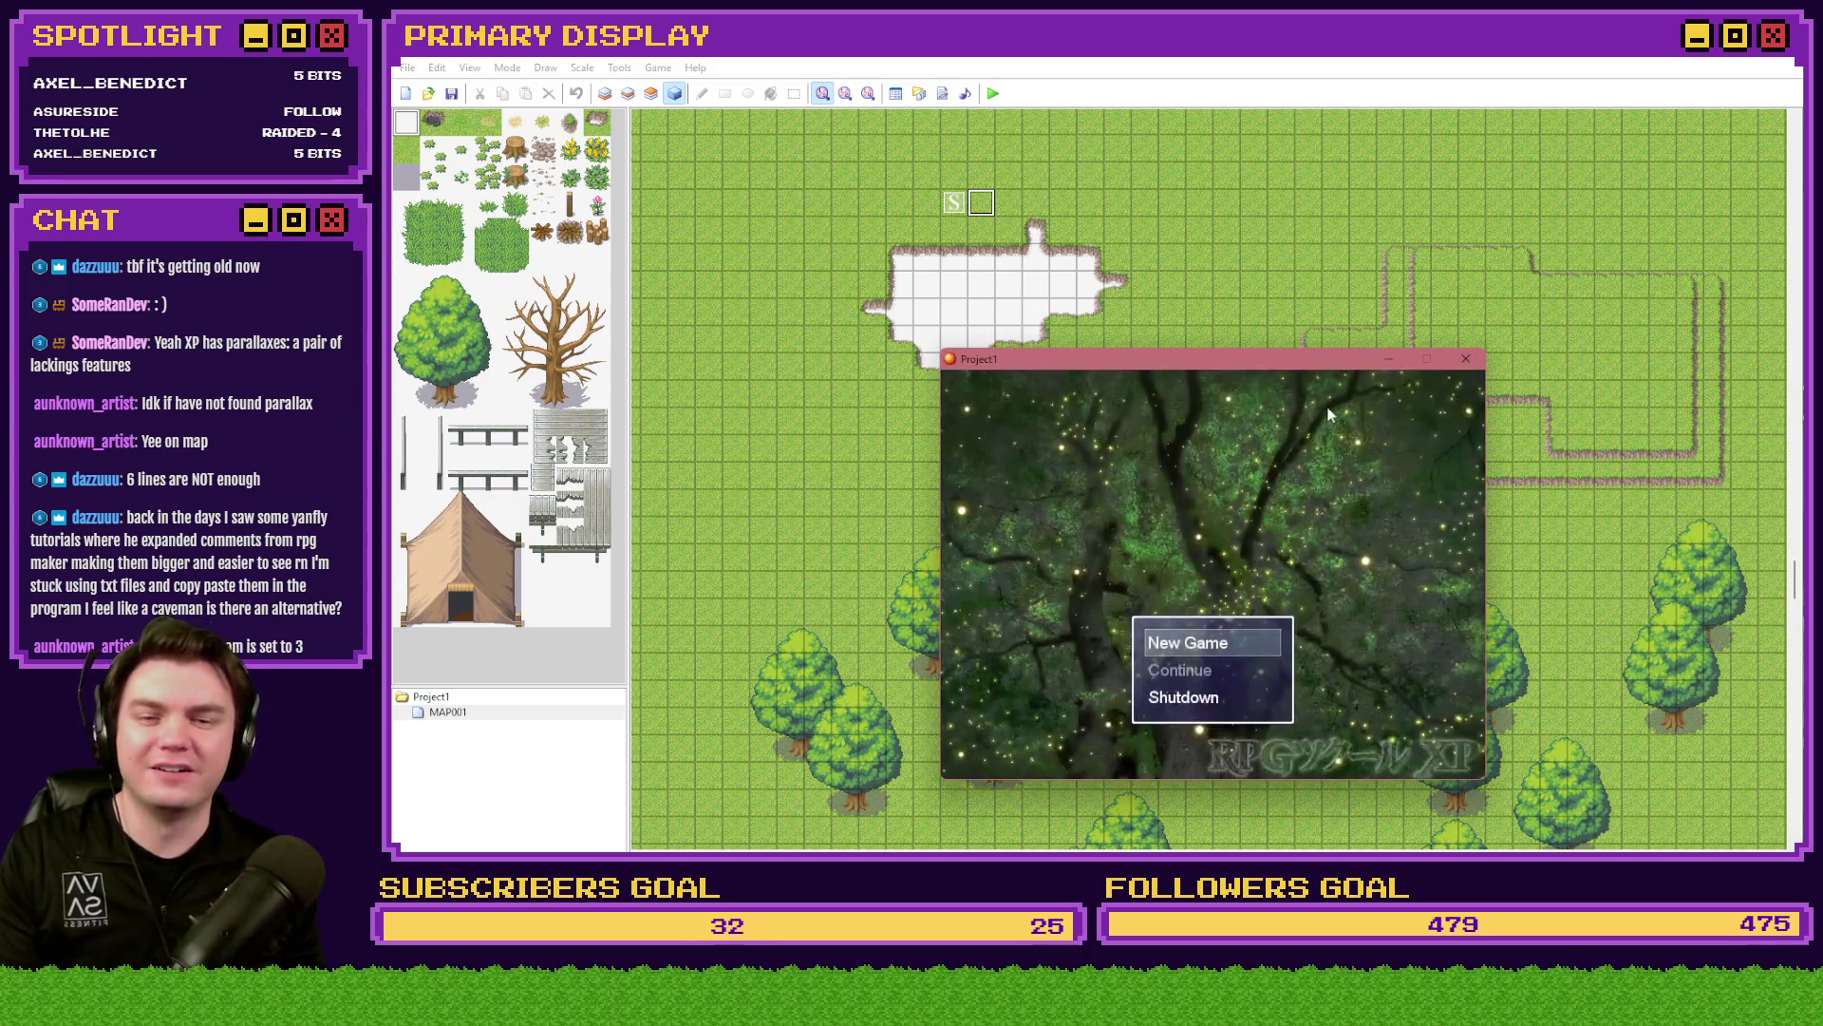
key(Return)
drag(1278, 367, 1164, 264)
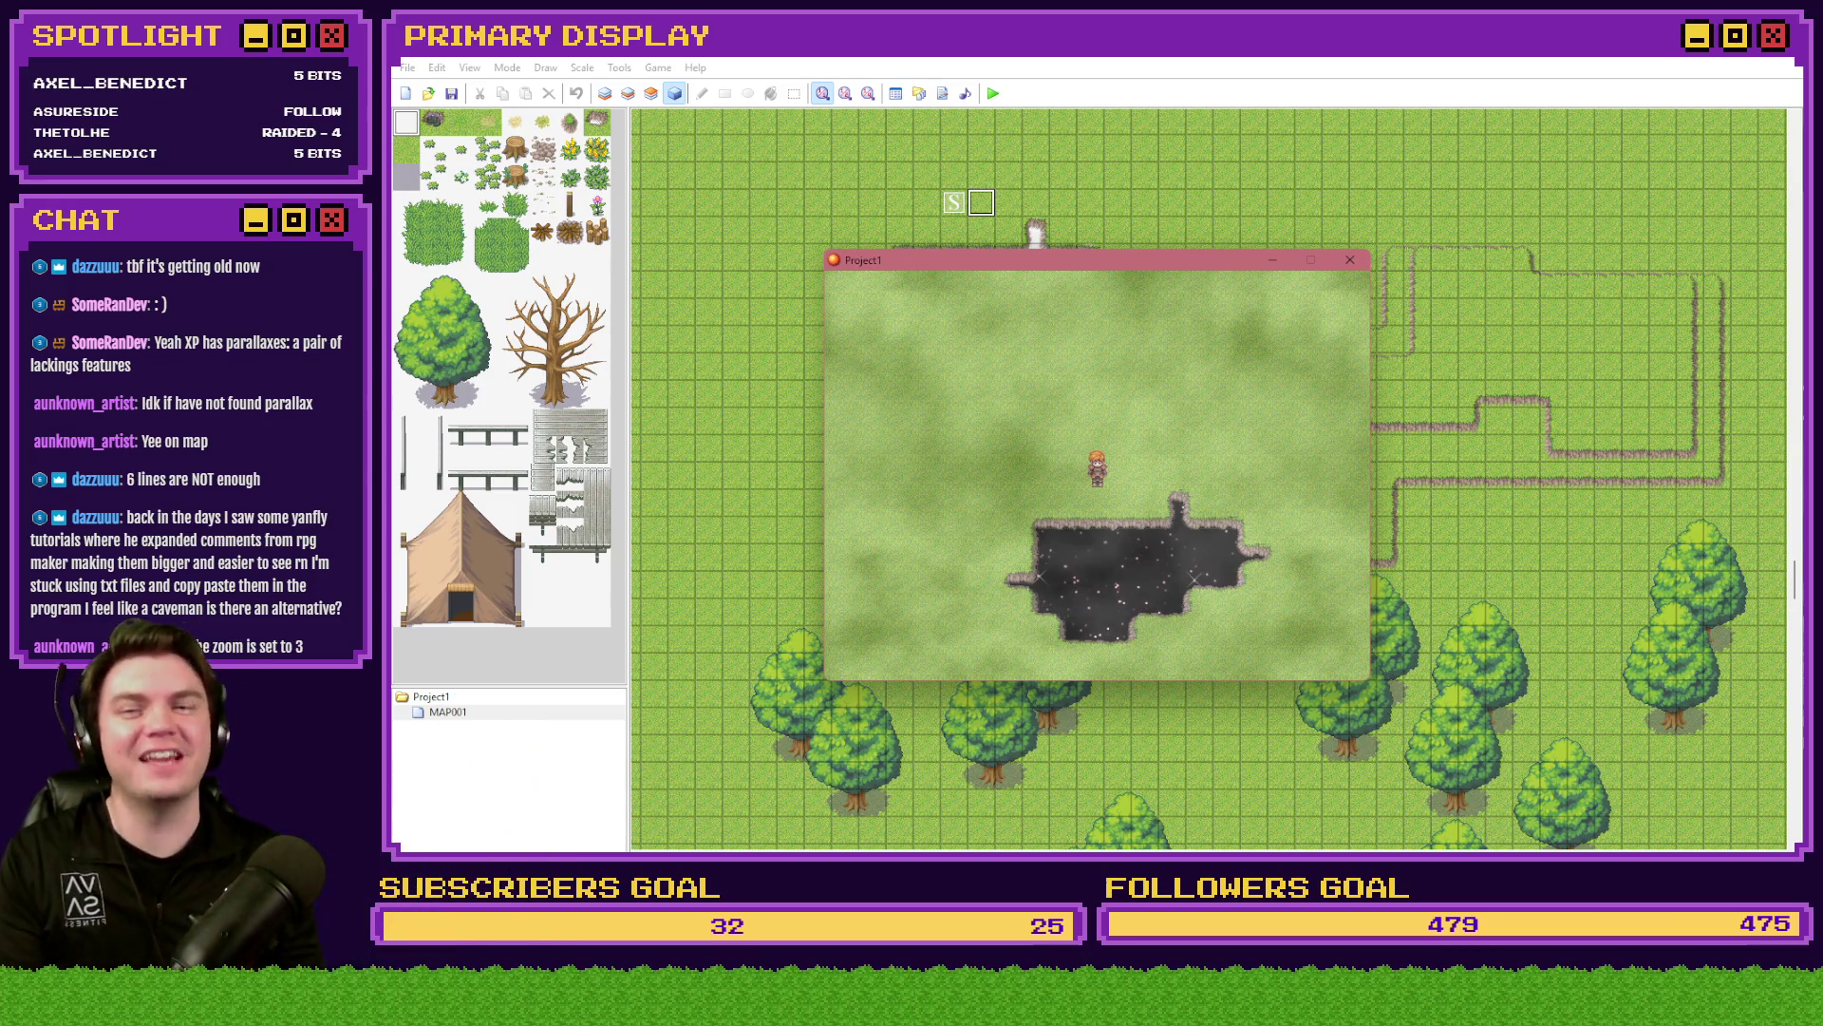
key(Right)
key(Right)
key(Right)
key(Right)
key(Down)
key(Down)
key(Down)
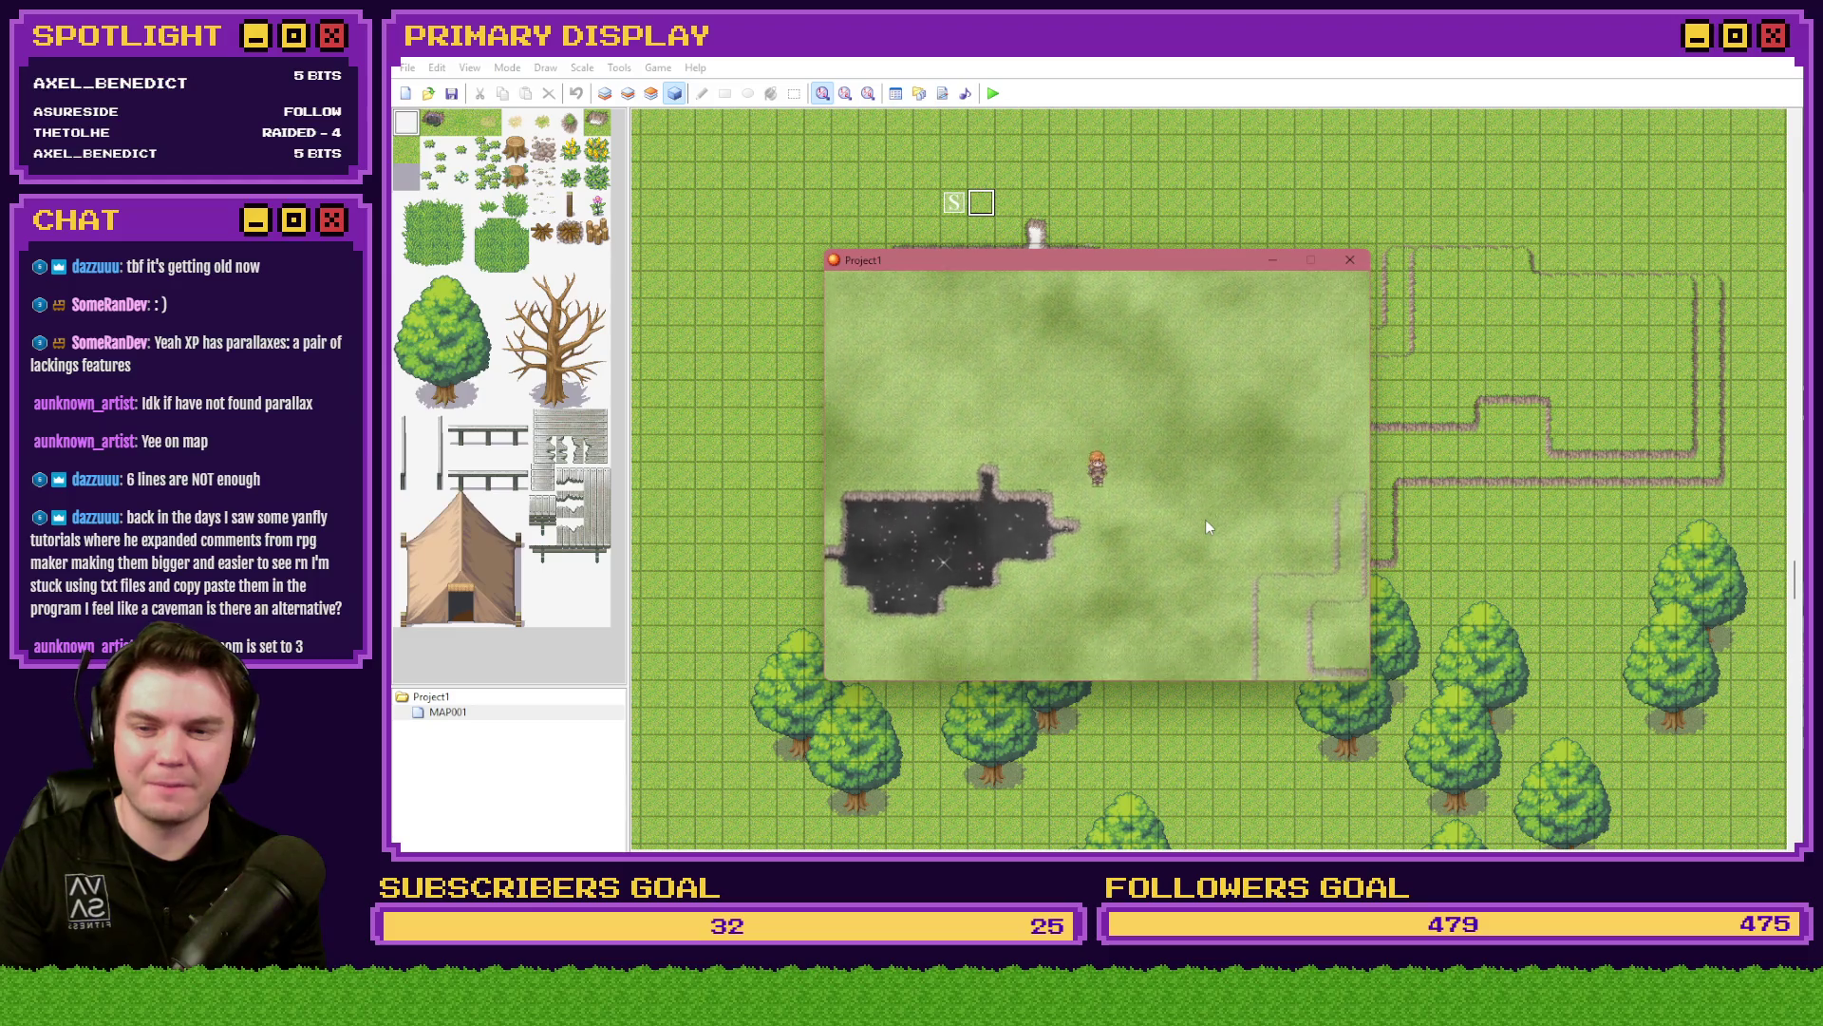
key(Down)
key(Down)
key(Down)
key(Left)
key(Left)
key(Left)
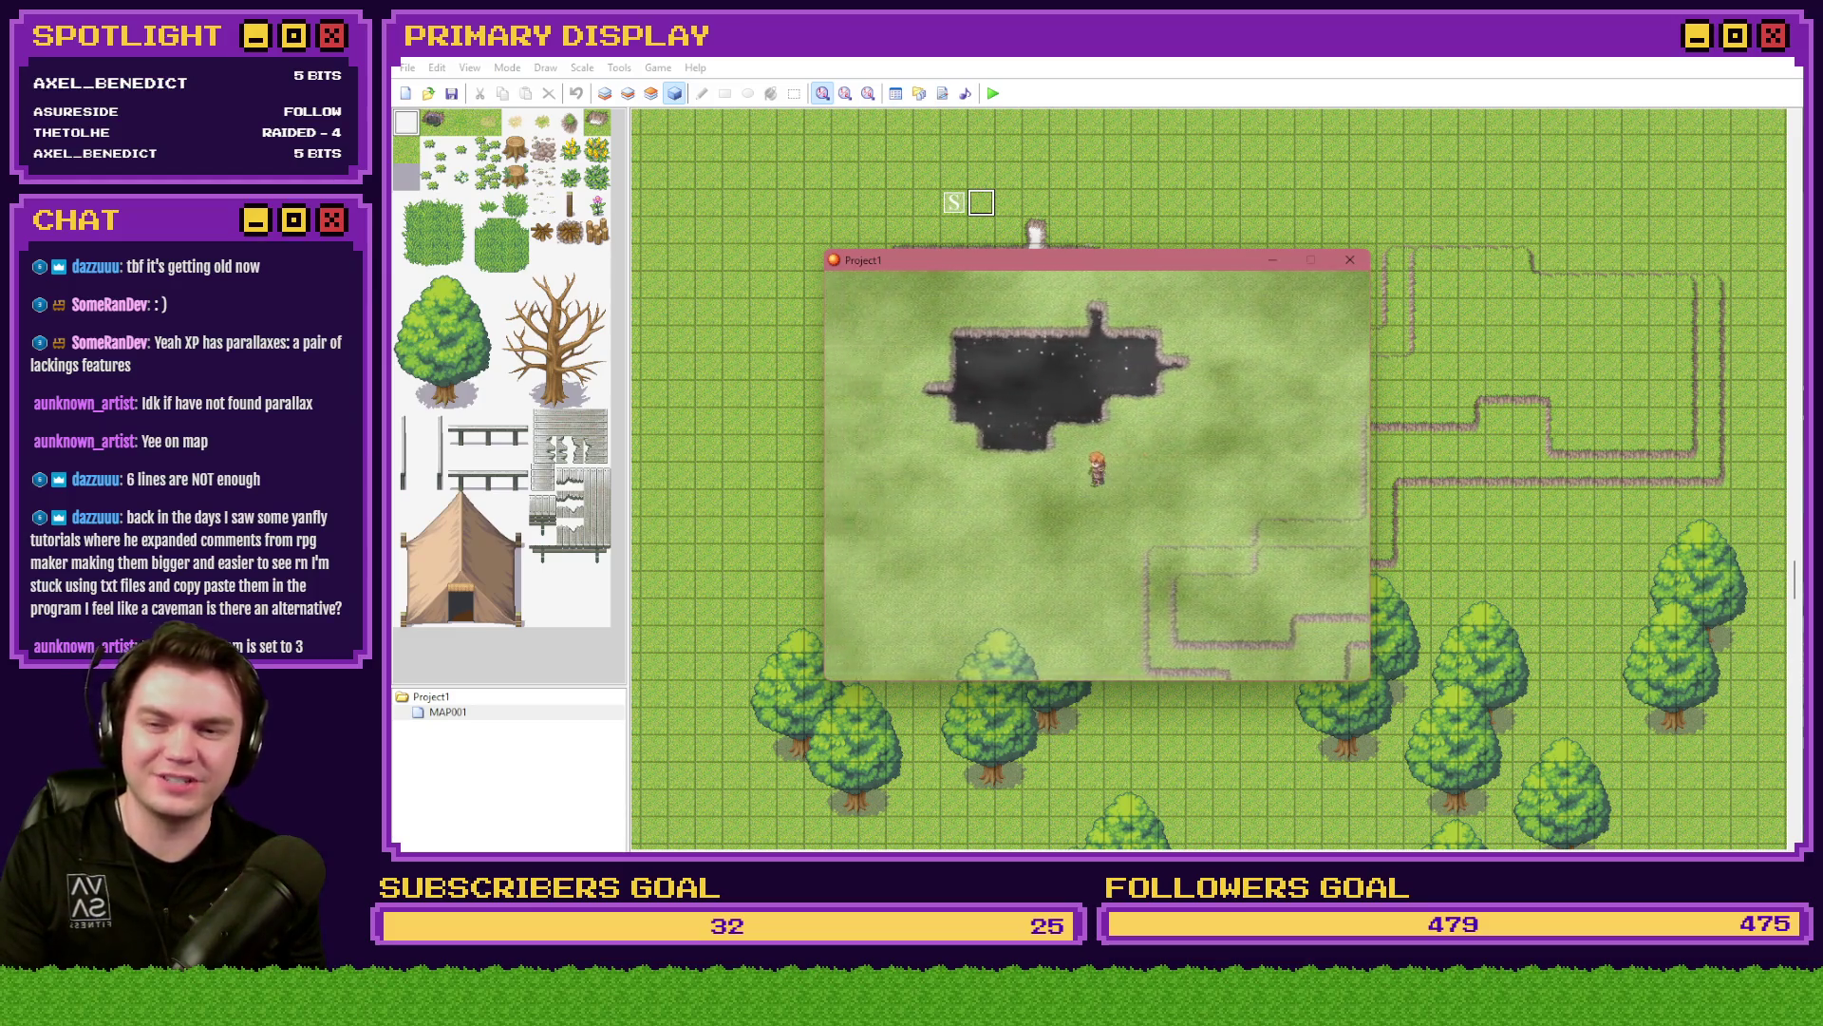
key(Left)
key(Left)
key(Left)
key(Up)
key(Up)
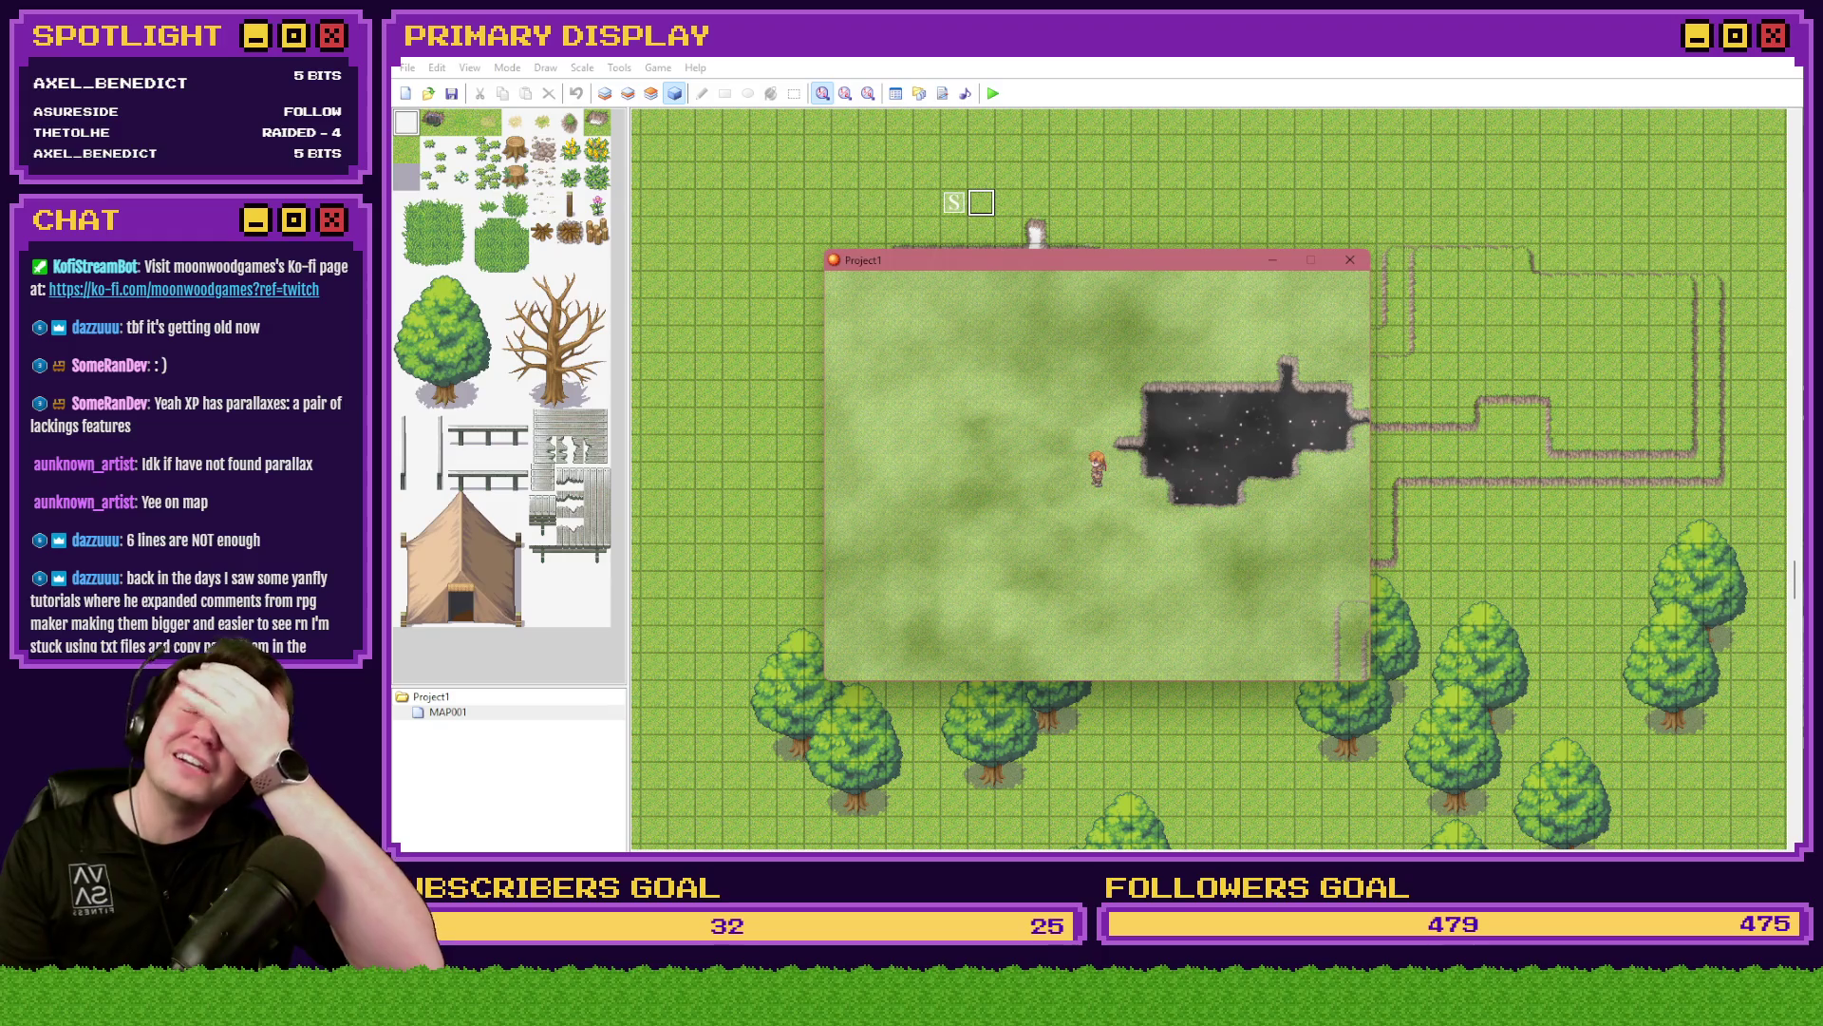
key(Right)
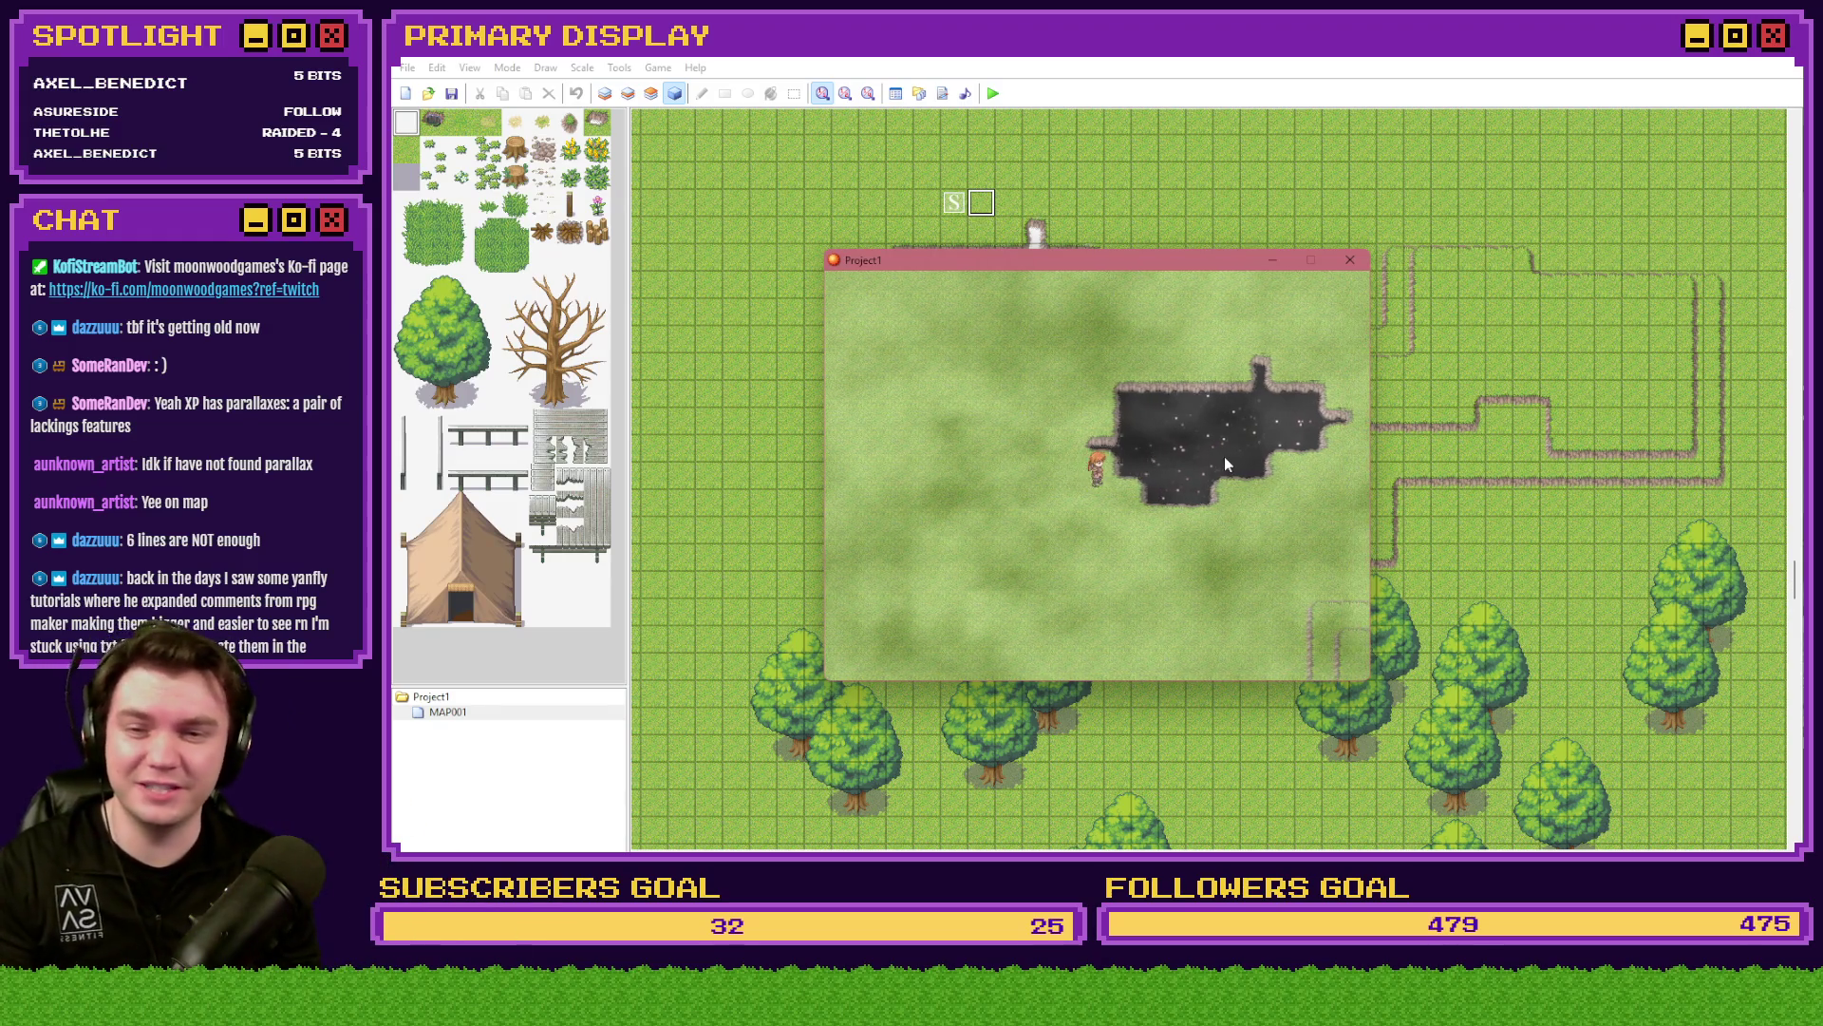
key(Up)
click(1350, 260)
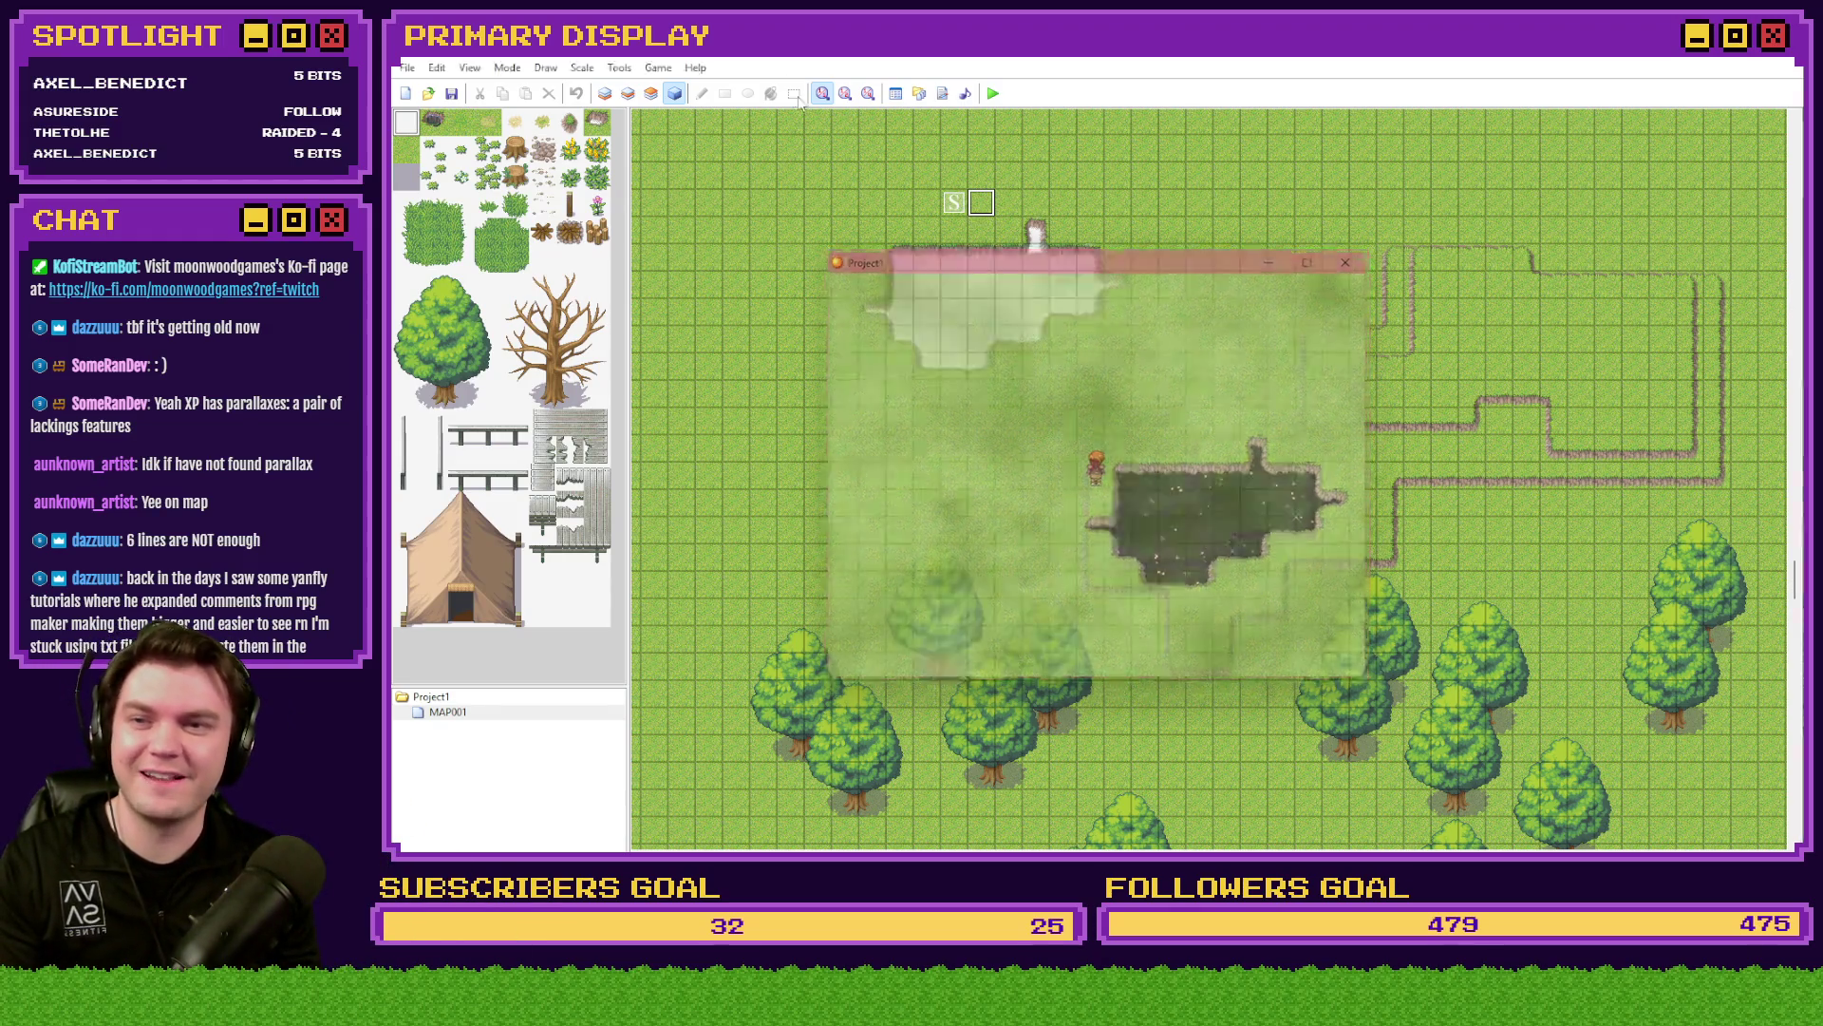
- Choose 007-Water01 as the Grassland fog after previewing the sandstorm and water fogs
click(895, 93)
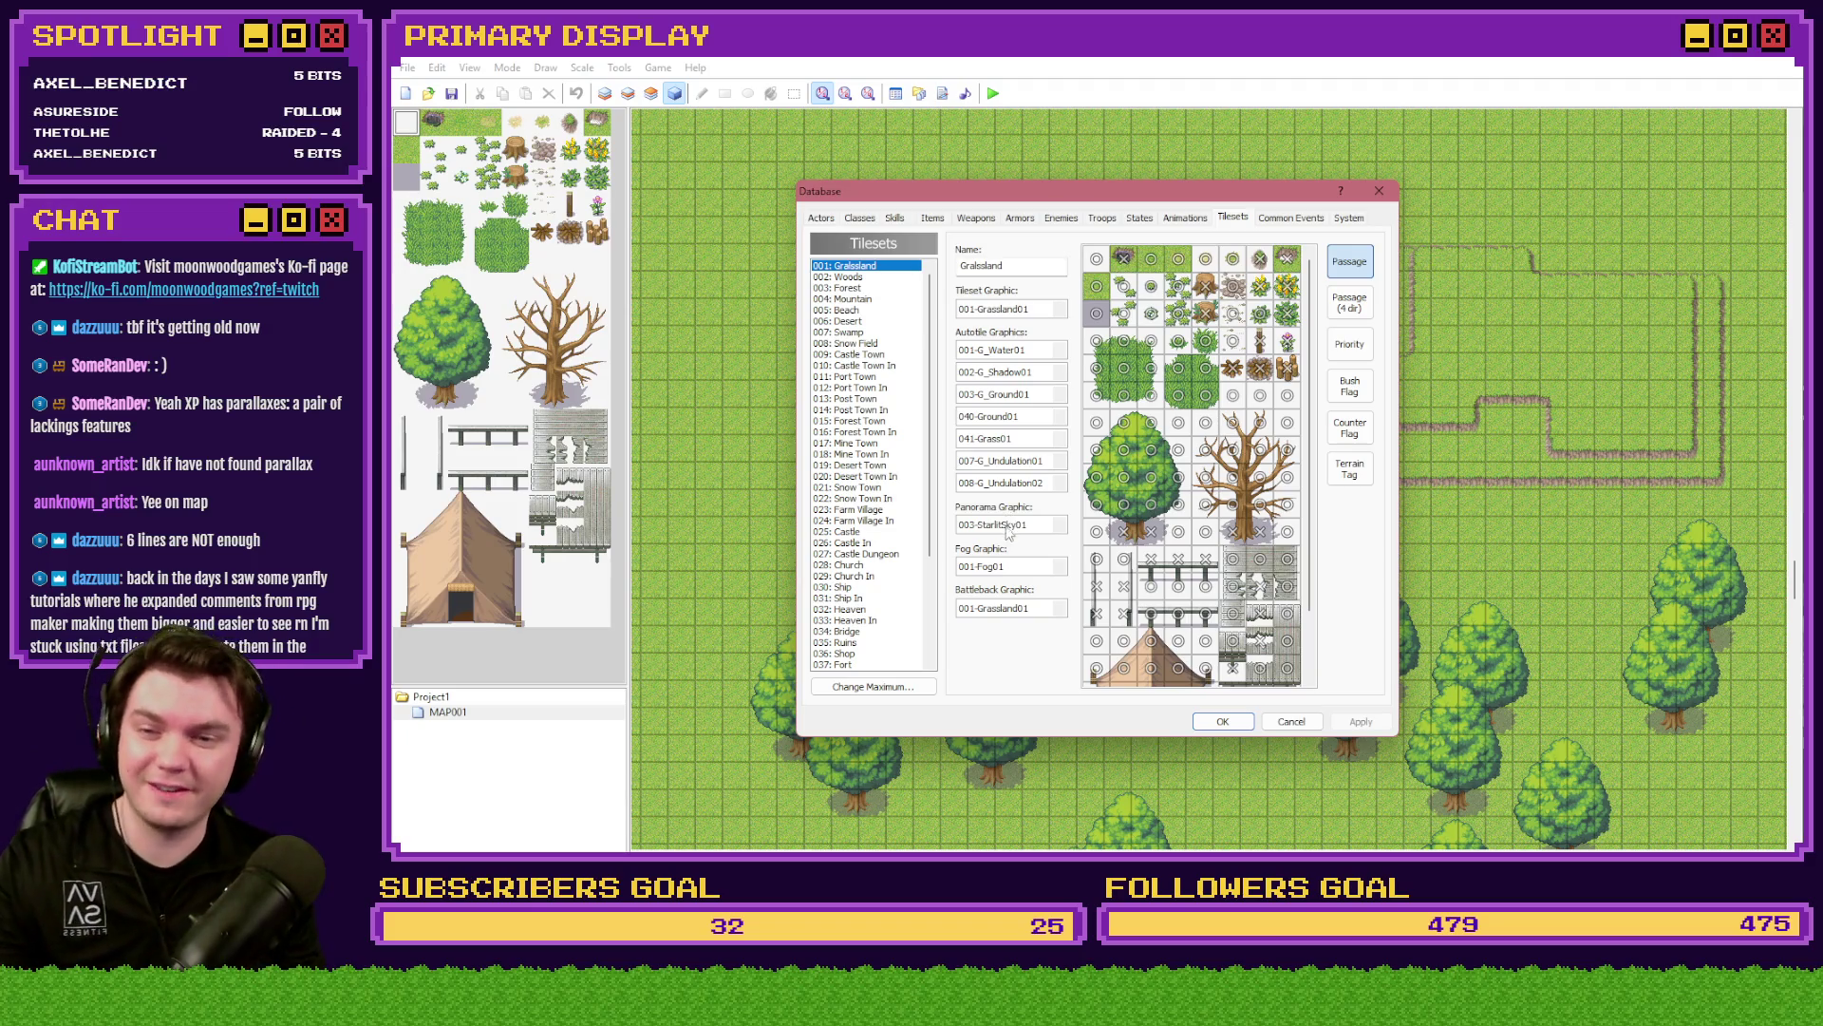
click(1060, 566)
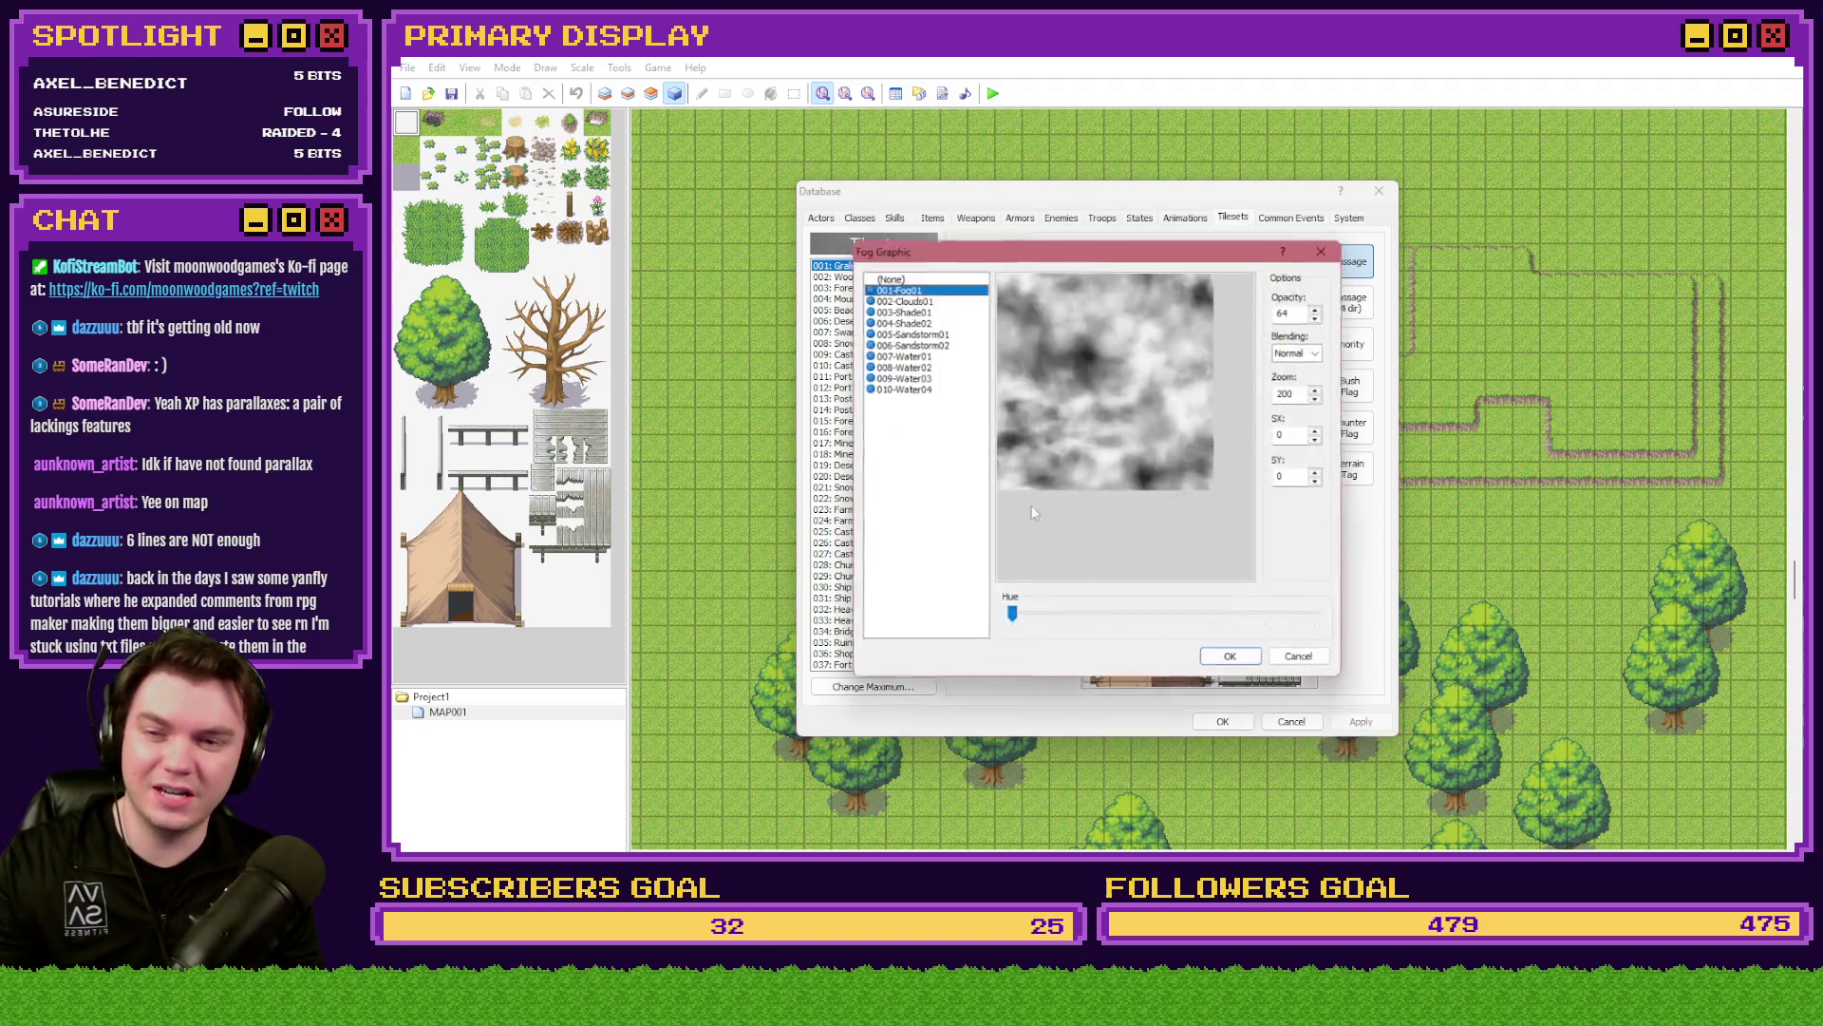
click(936, 312)
click(939, 323)
click(942, 333)
click(946, 356)
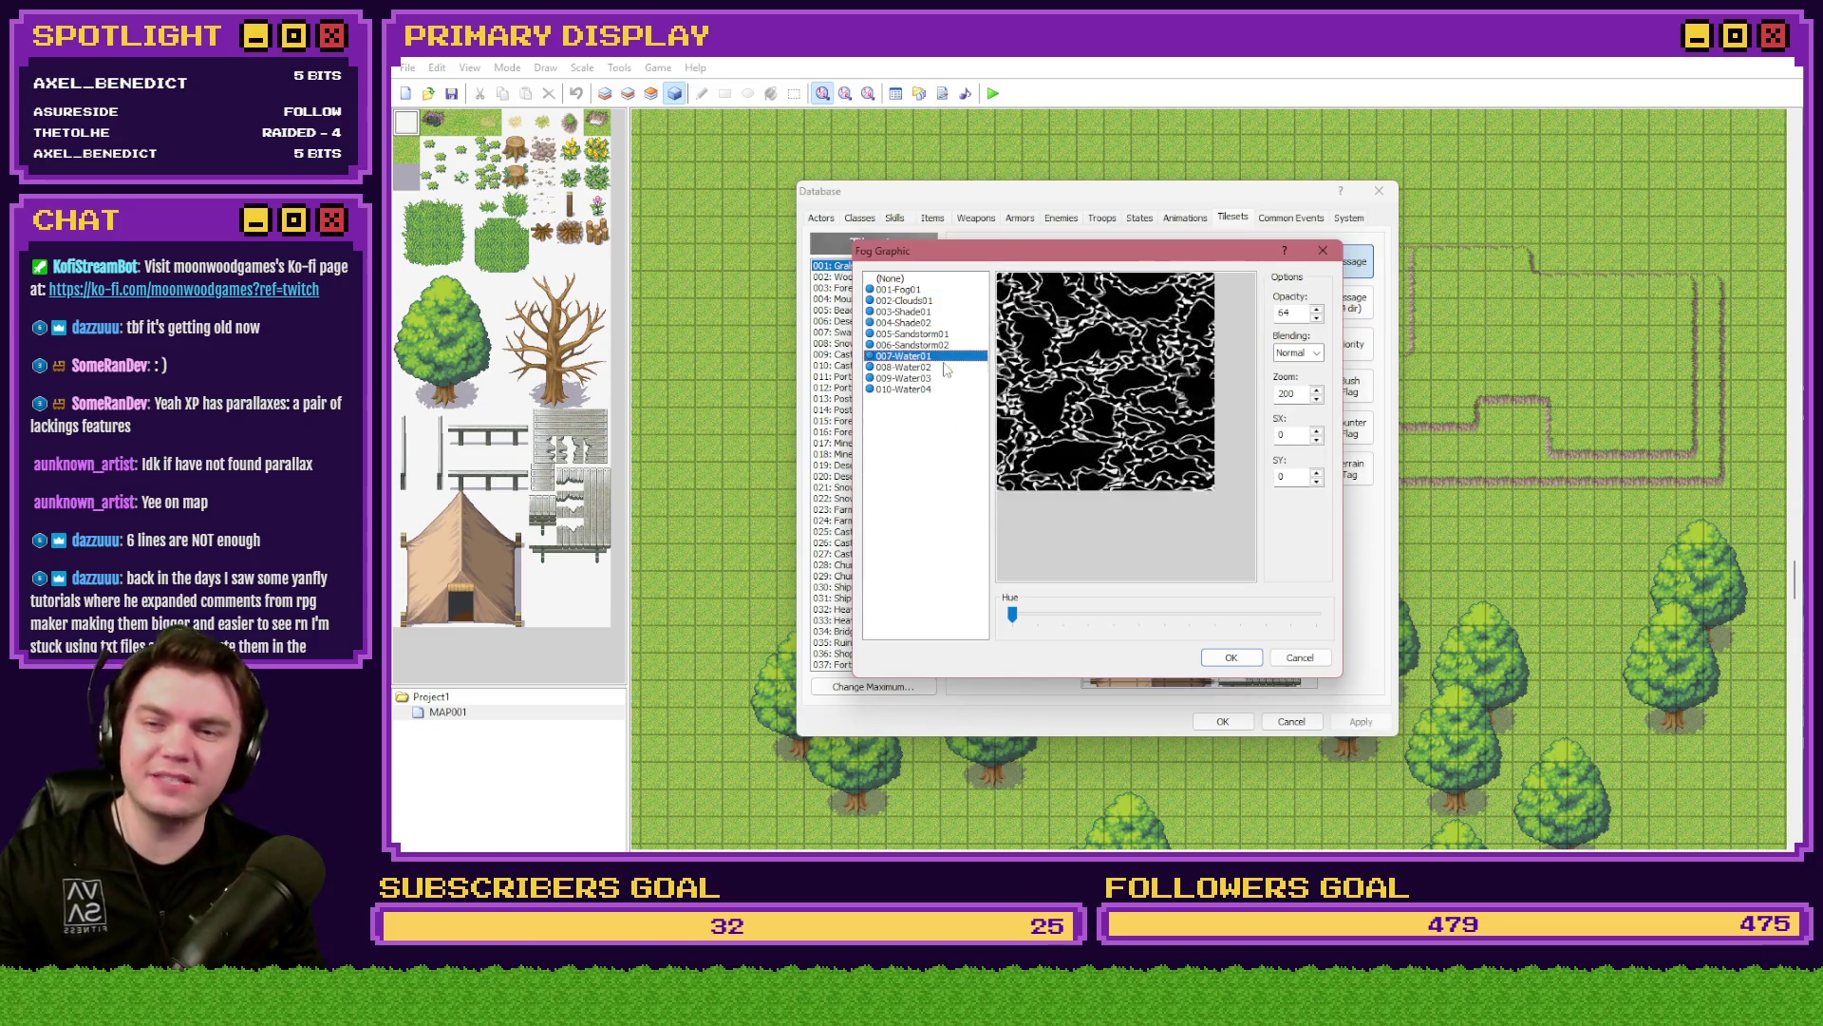
click(945, 368)
click(944, 378)
click(953, 336)
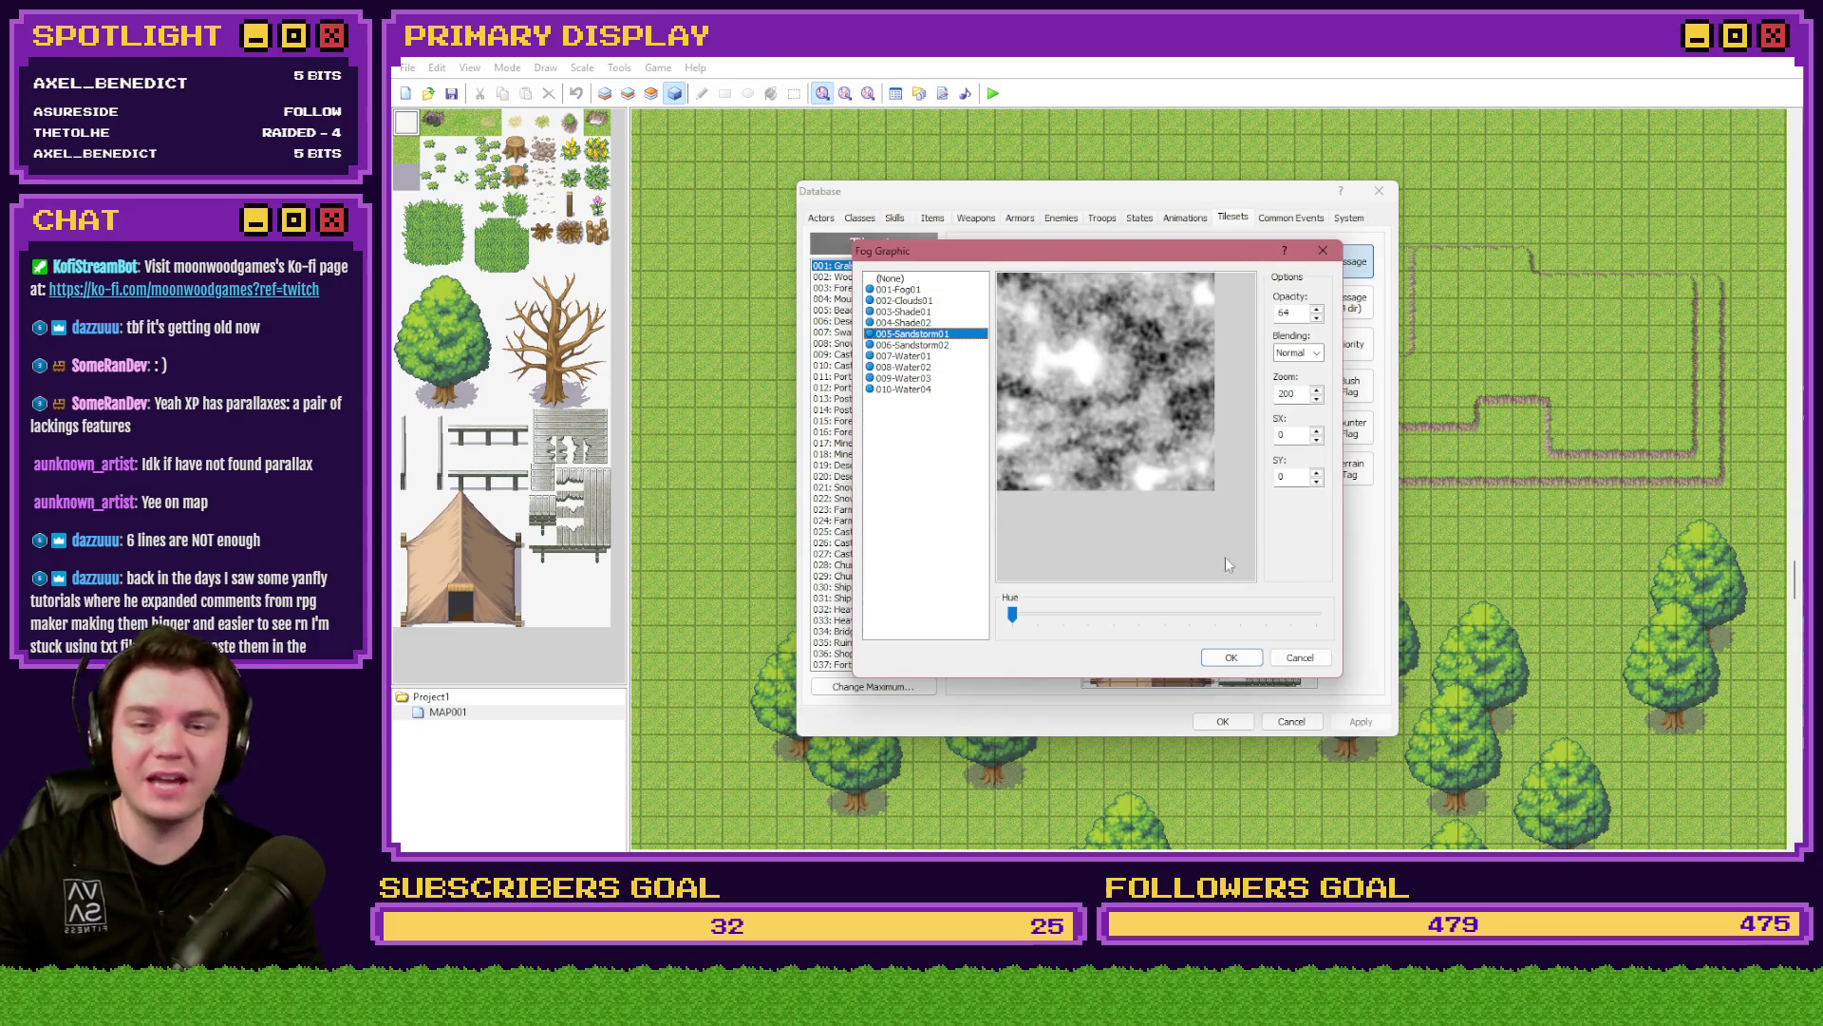
click(950, 345)
click(950, 356)
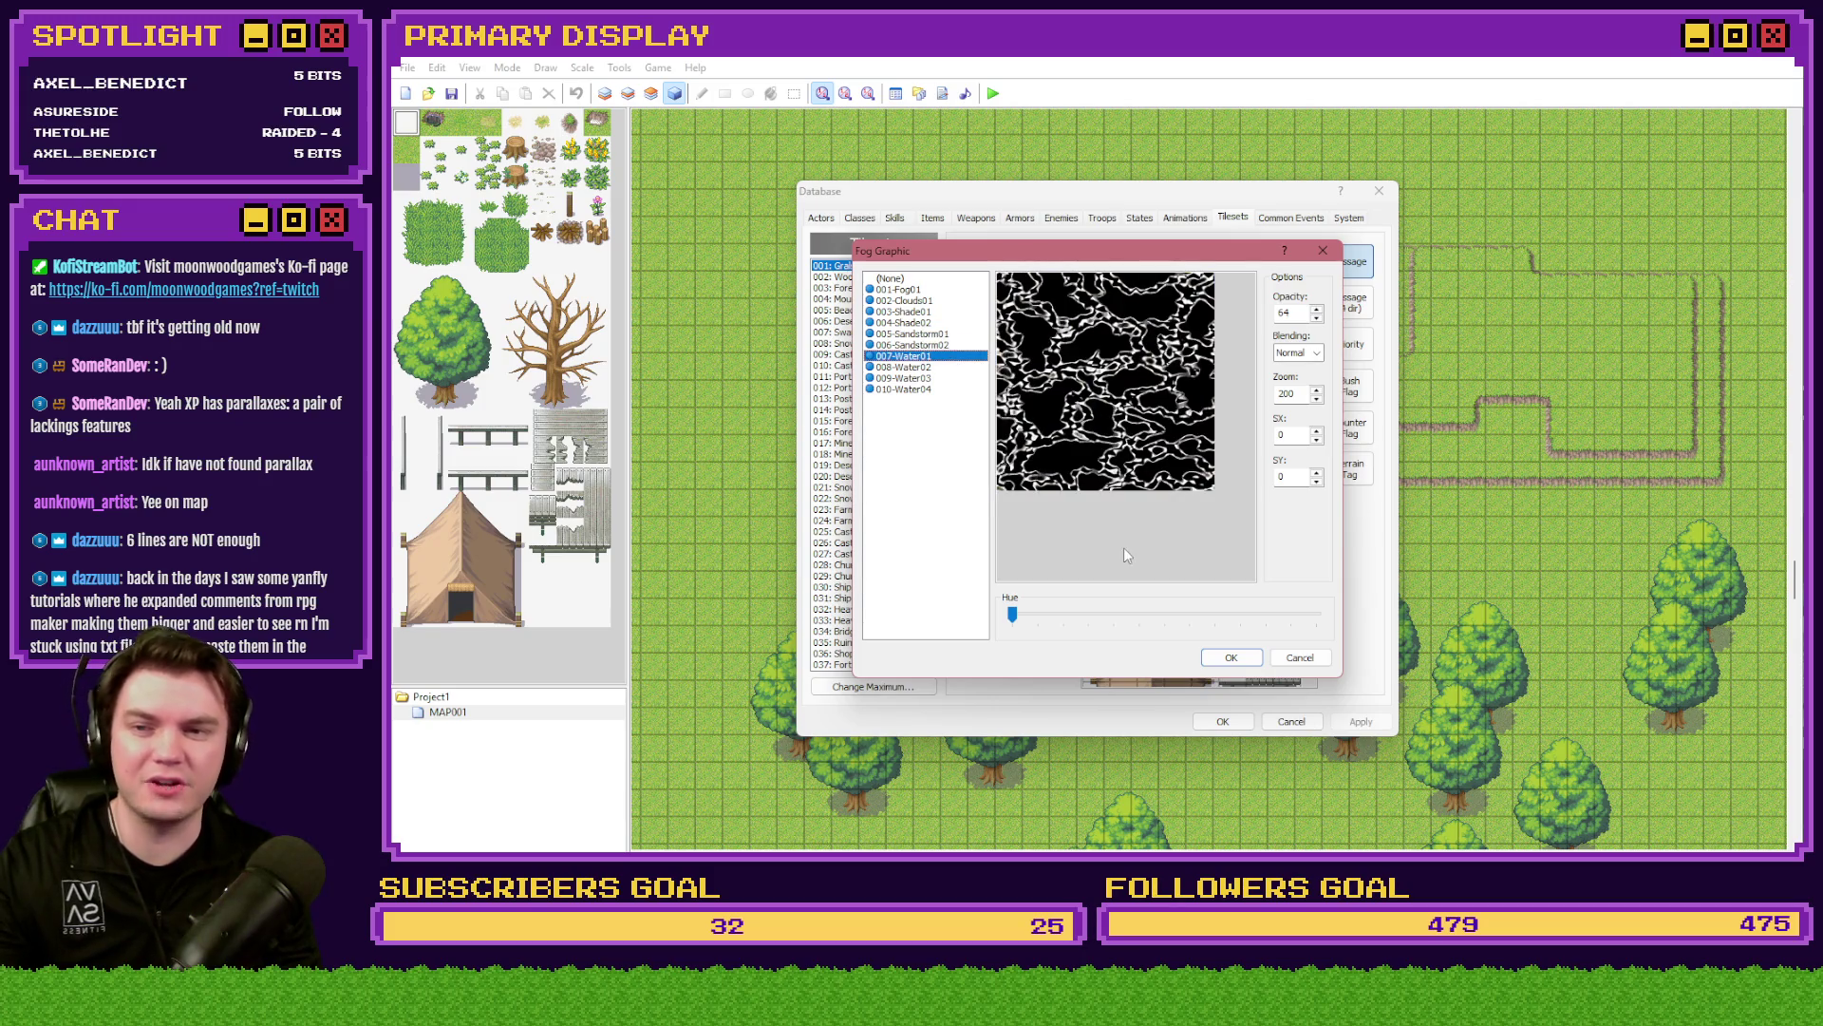
- Keep the 007-Water01 fog at hue 0 with Normal blending and confirm it
click(1012, 616)
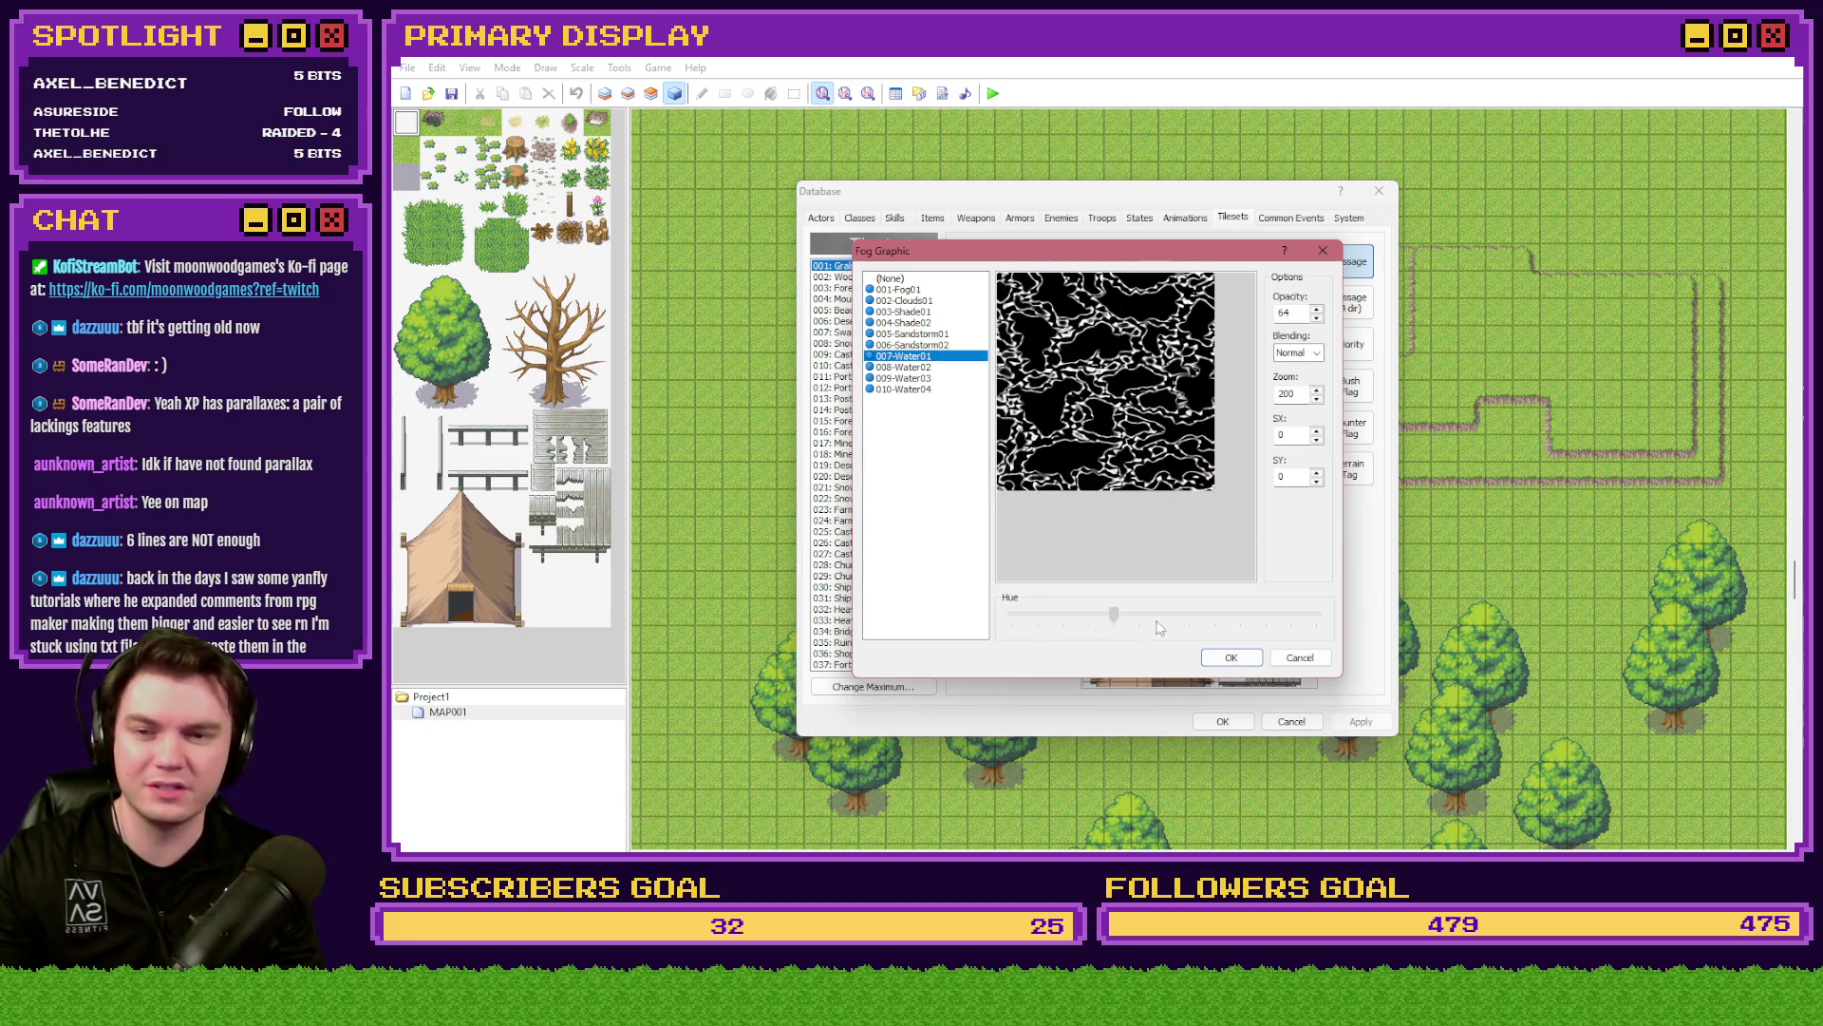
drag(1333, 633, 1339, 450)
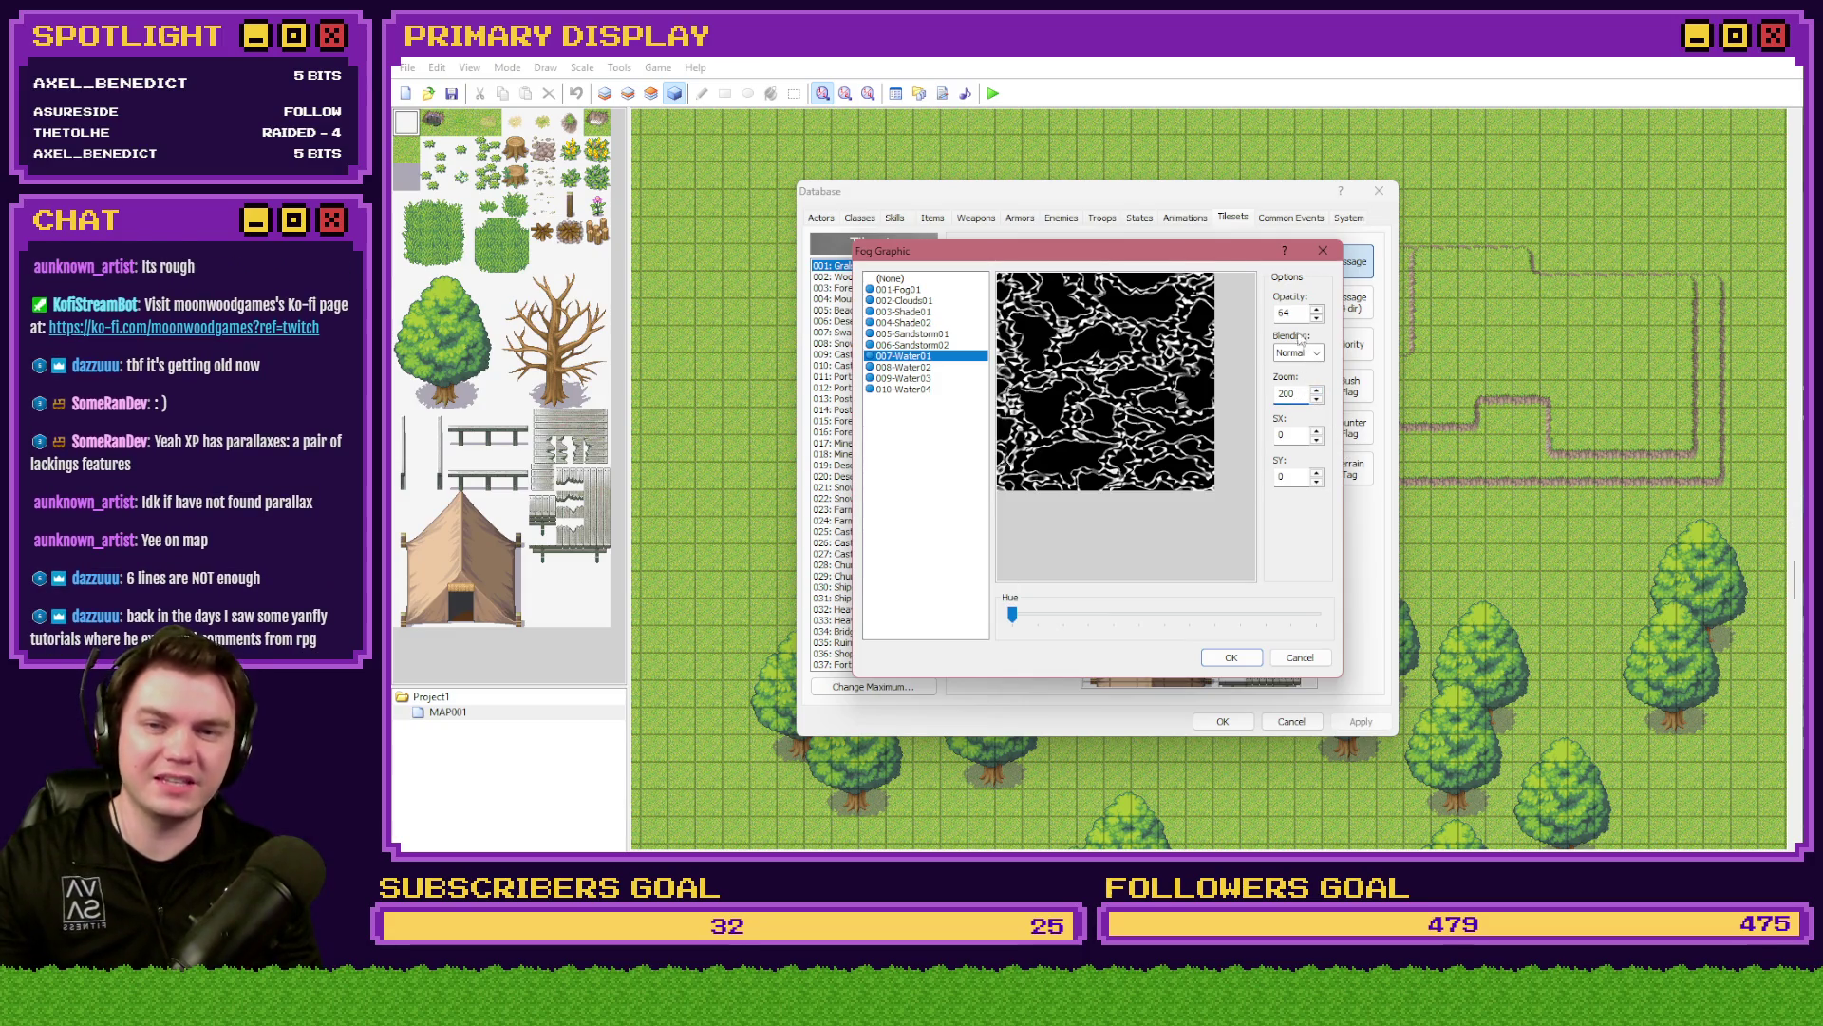
click(1297, 352)
click(1299, 369)
text(2)
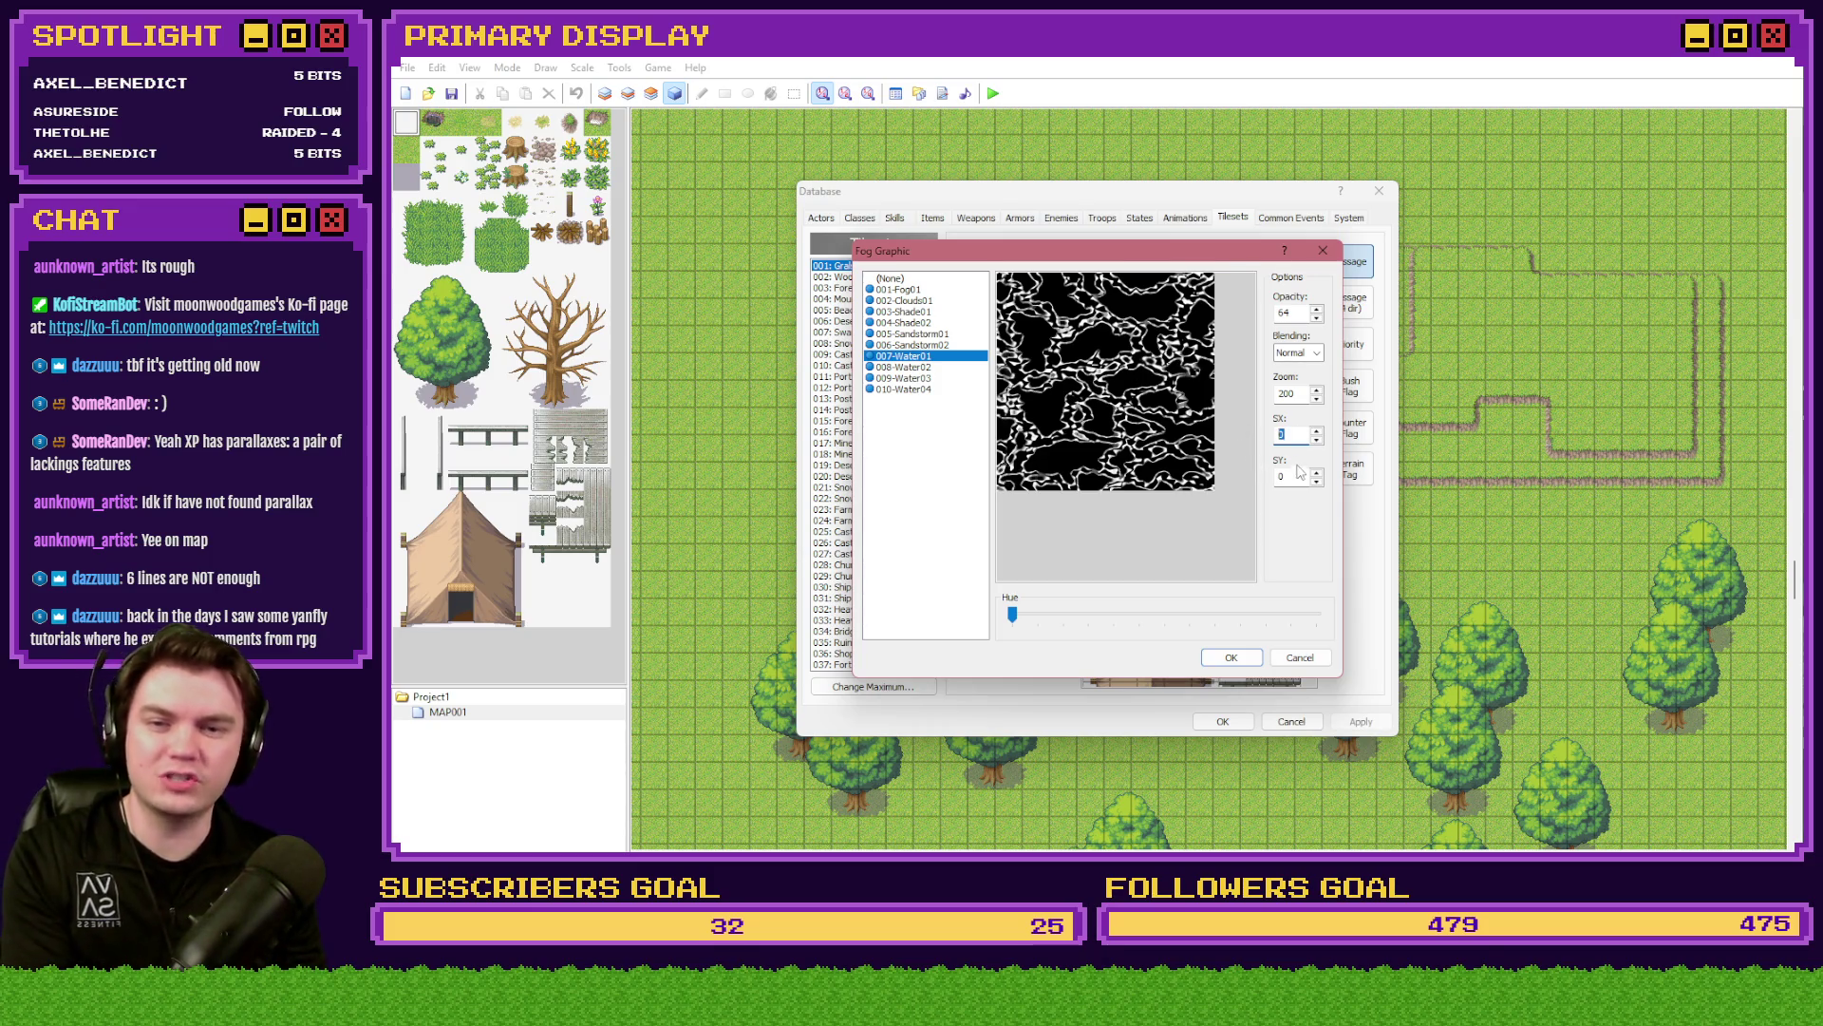
click(1232, 657)
- Keep 003-StarlitSky01 as the panorama, apply the tileset changes and start a saved playtest
click(1043, 528)
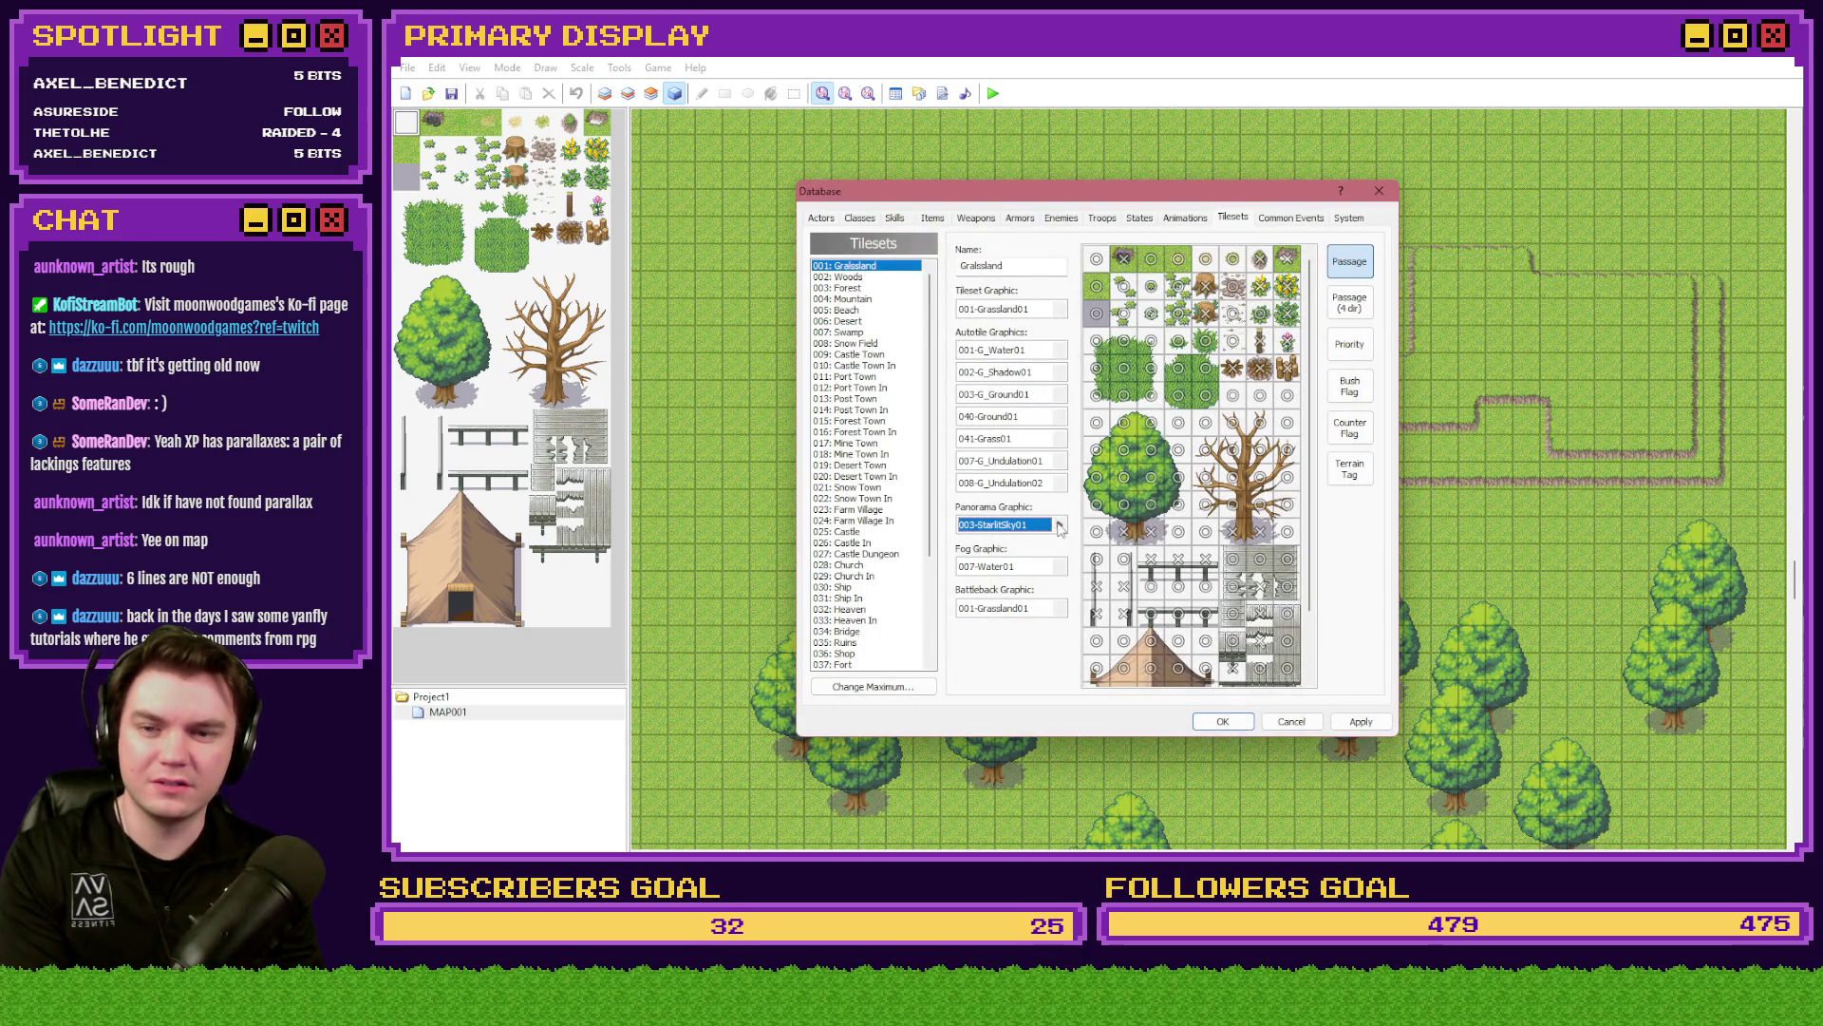
click(1060, 526)
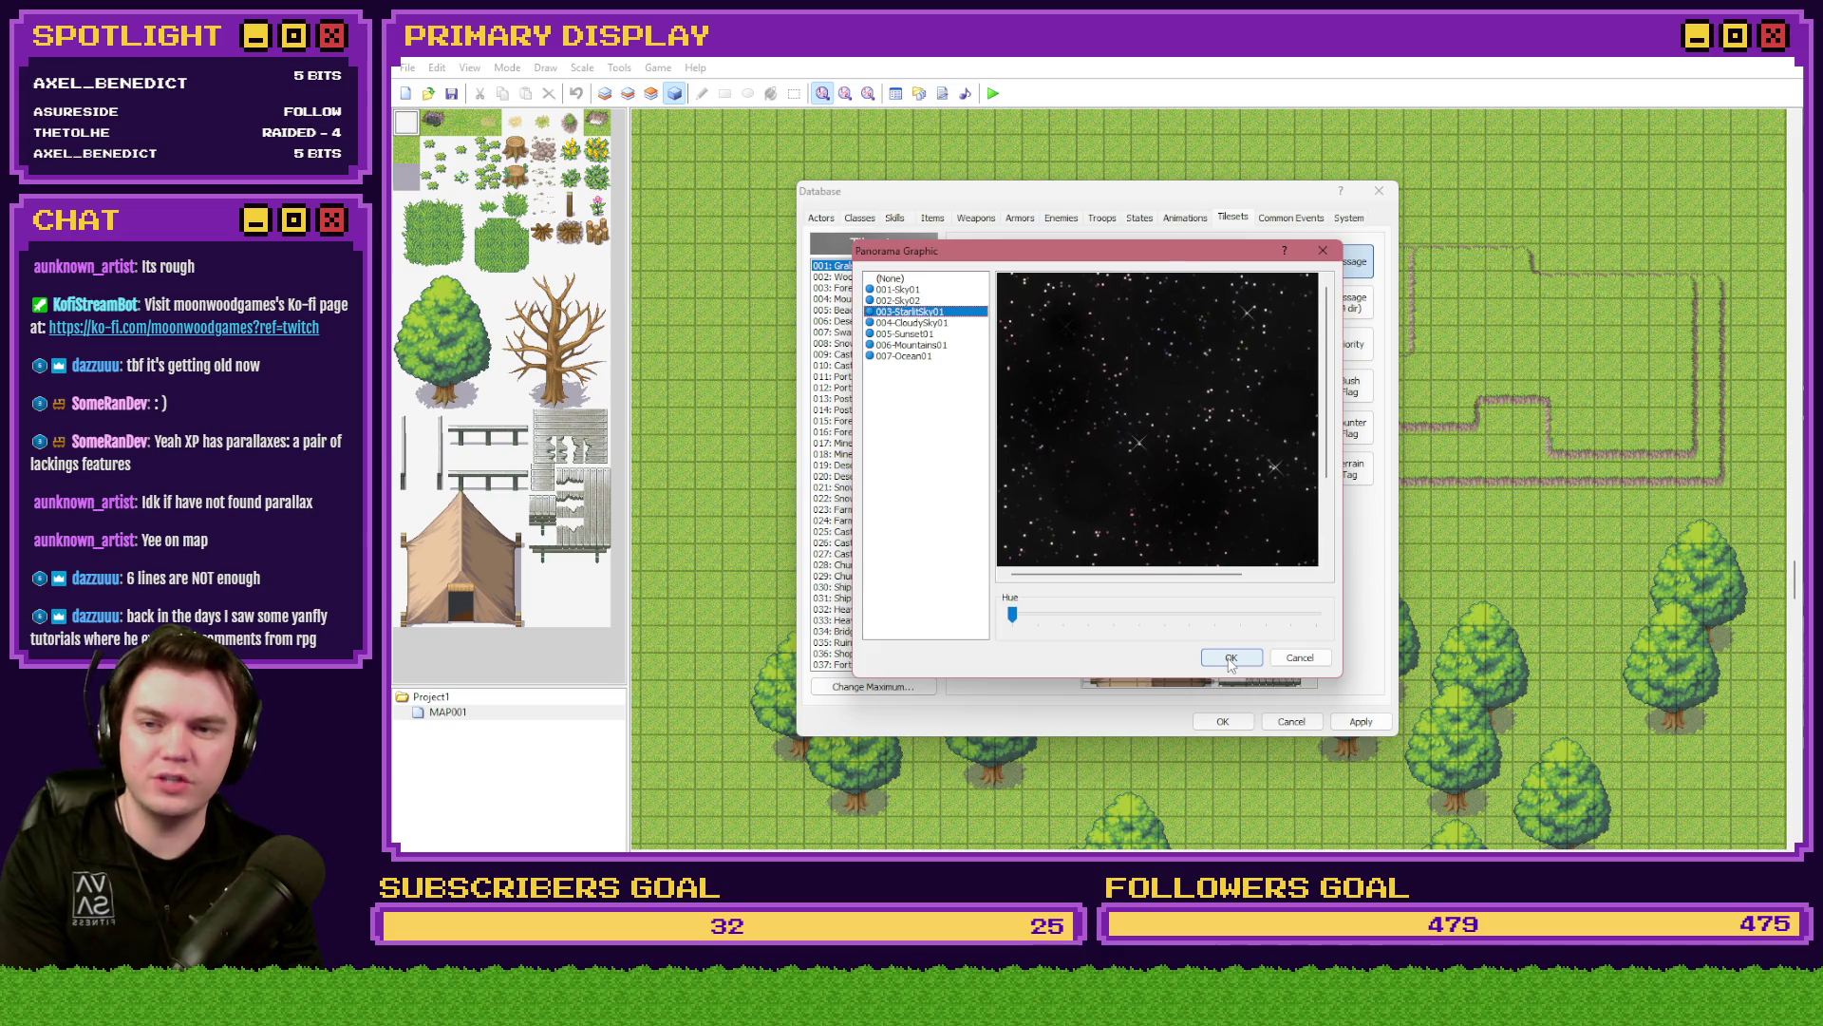
click(1230, 659)
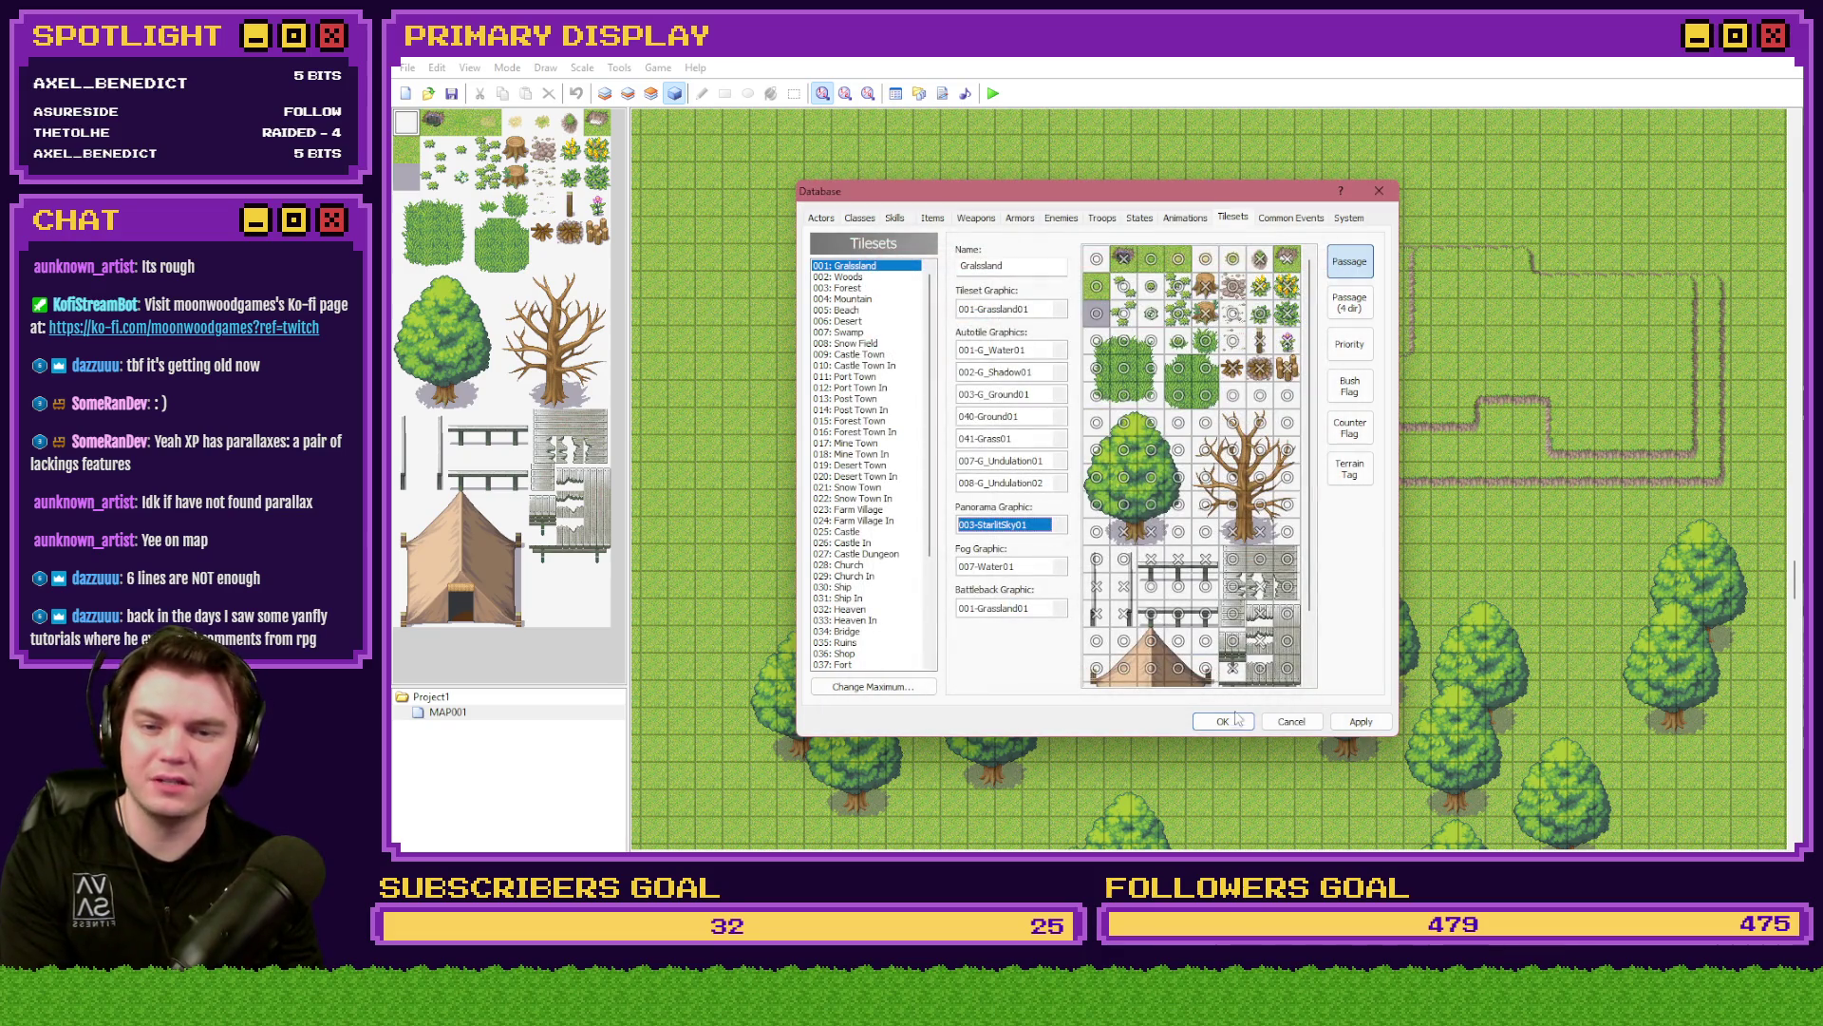
click(1223, 721)
click(992, 93)
click(1056, 509)
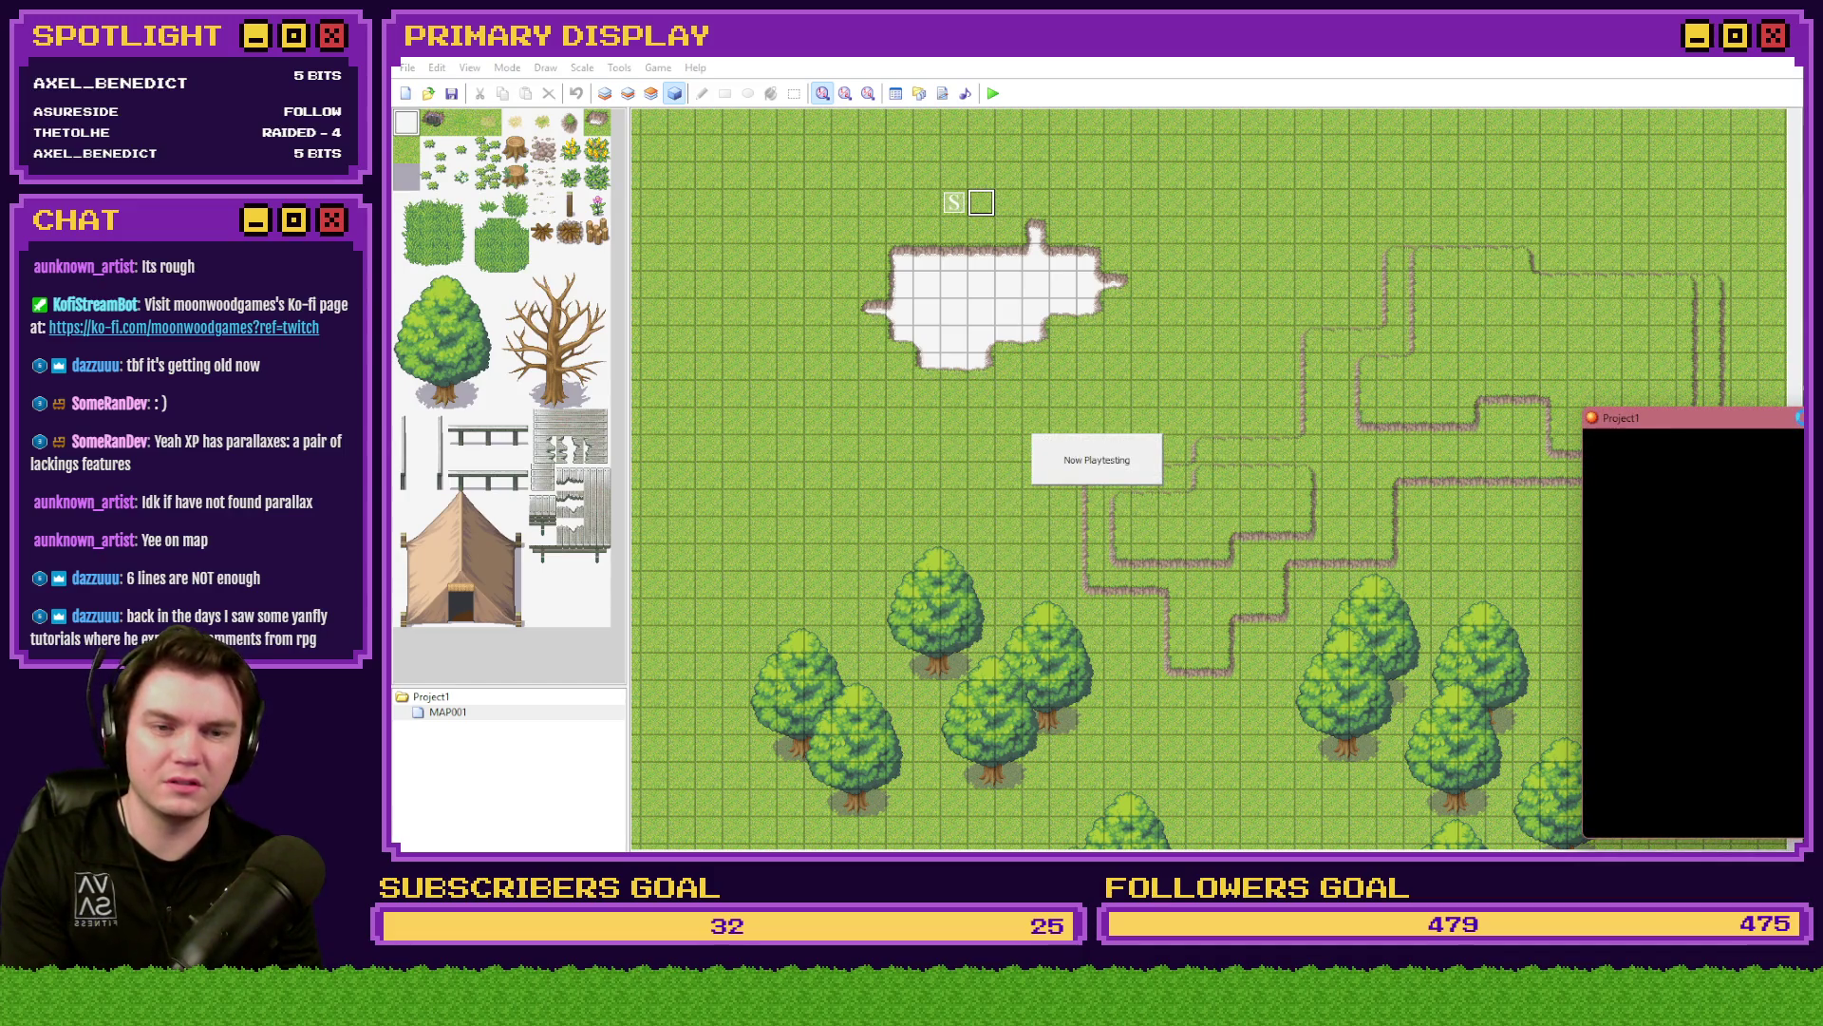
- Start a new game, watch the water fog ripple over the grass and starry pit, then close it
key(Return)
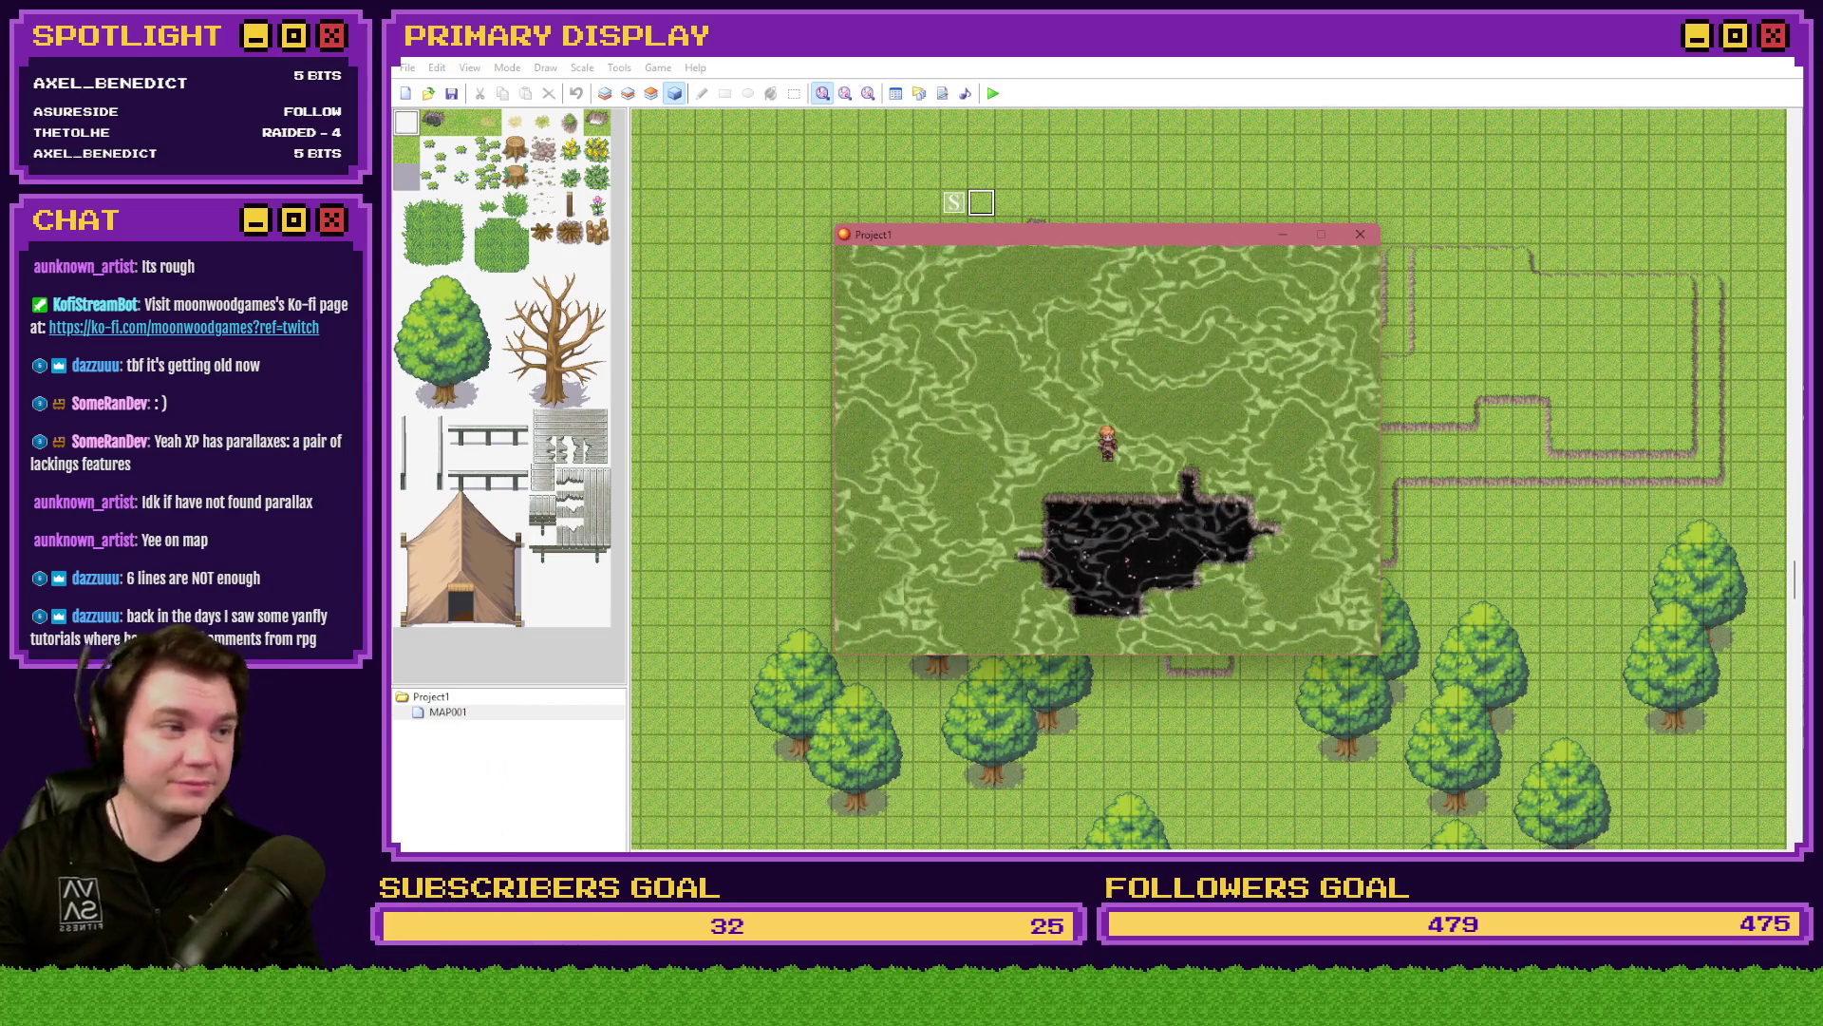
drag(1233, 236, 1225, 222)
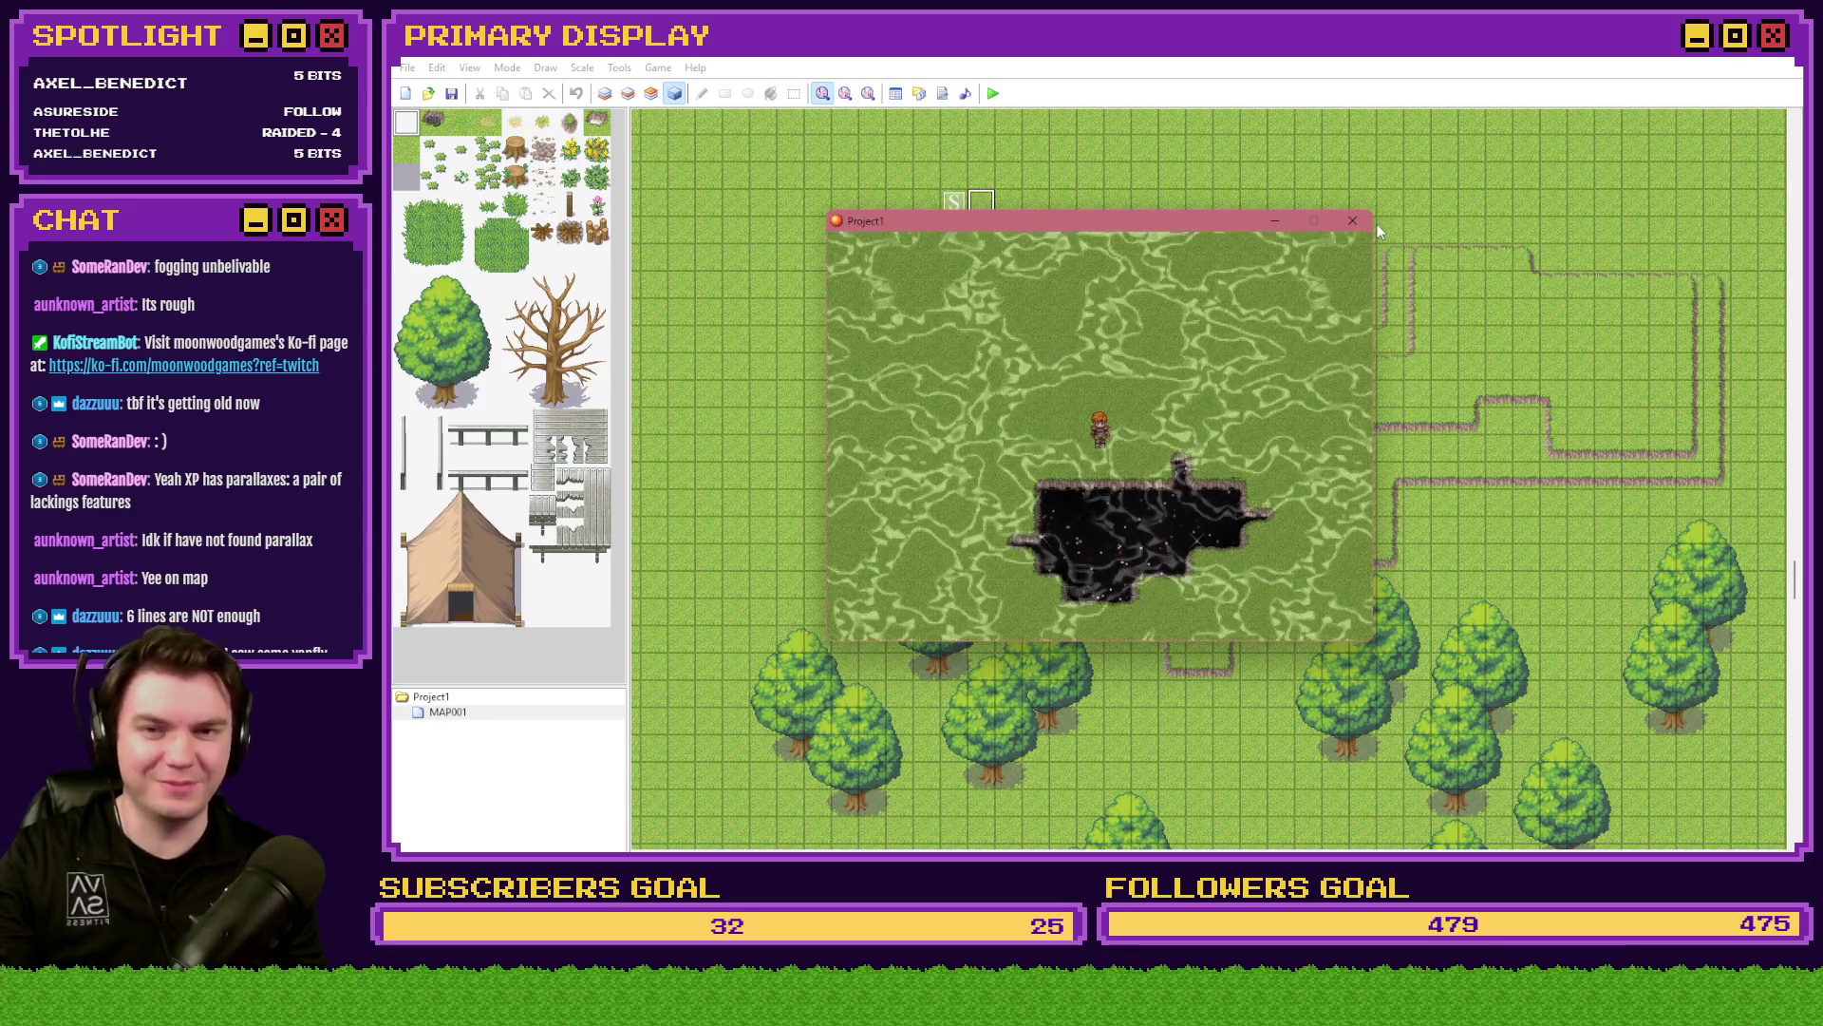
click(1360, 221)
- Choose 002-Clouds01 as the Grassland fog, leaving the battleback unchanged
click(894, 94)
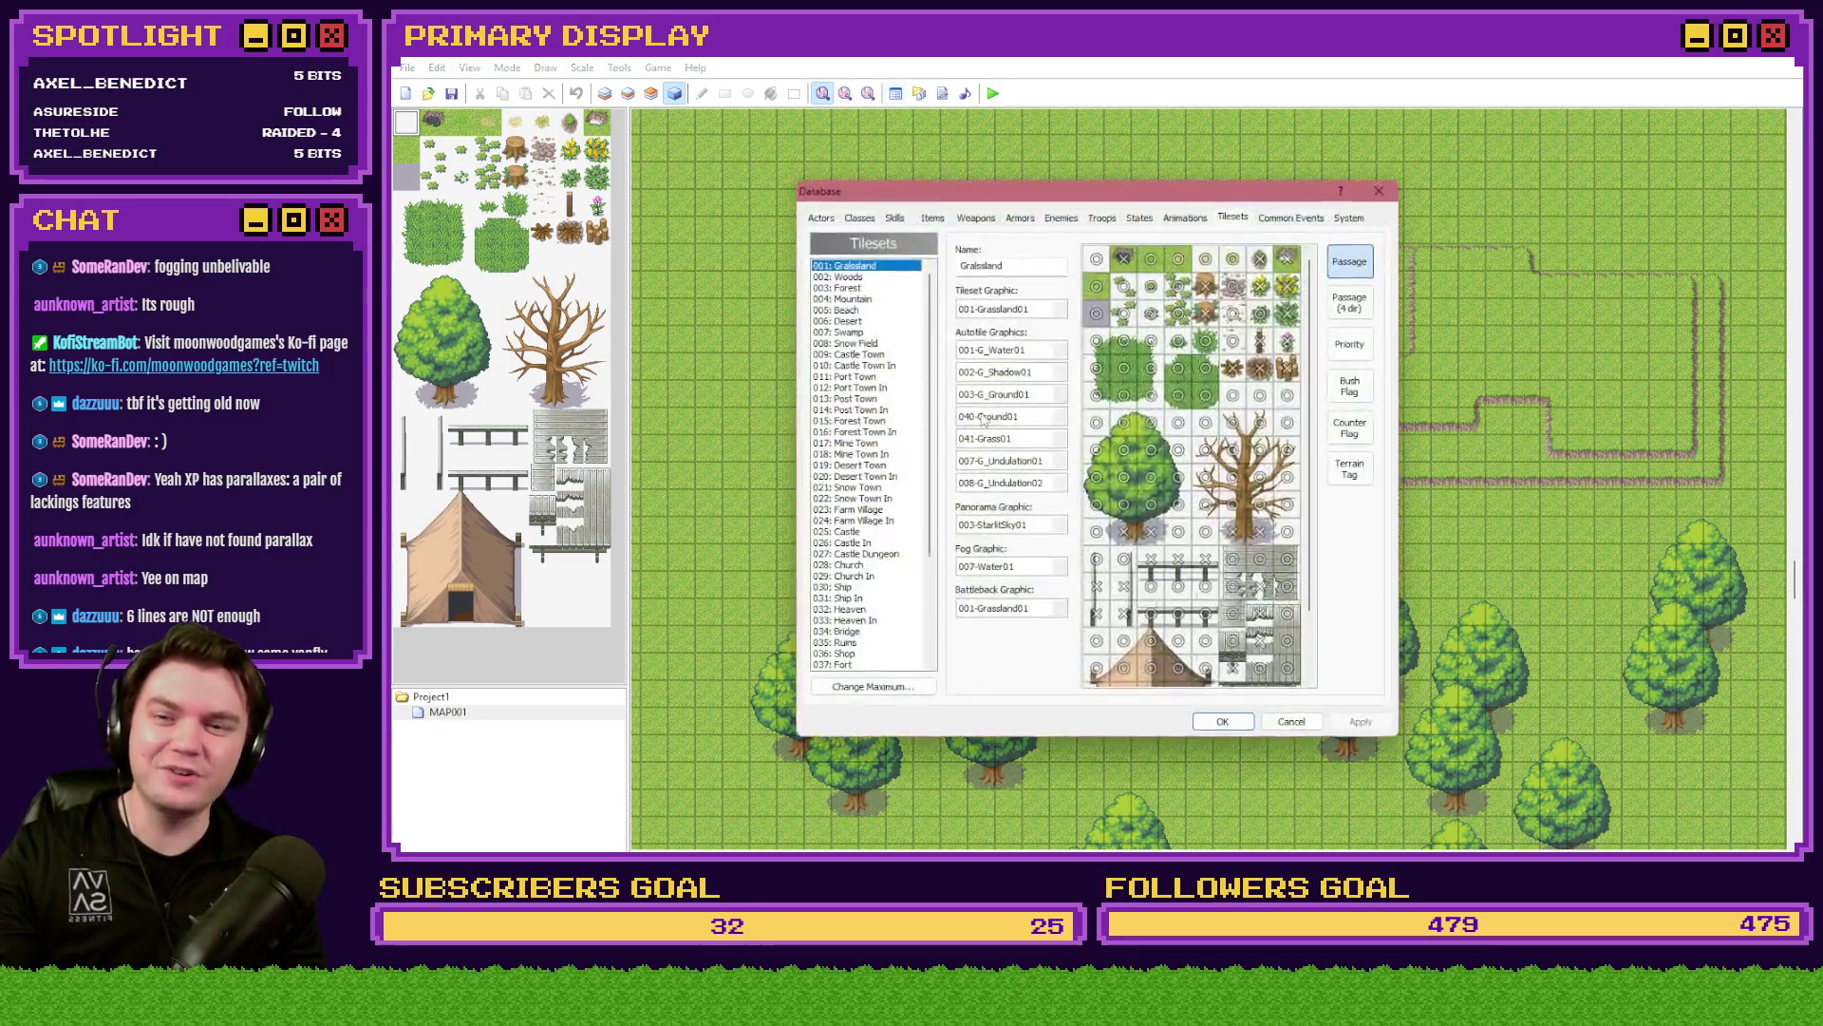
click(1066, 607)
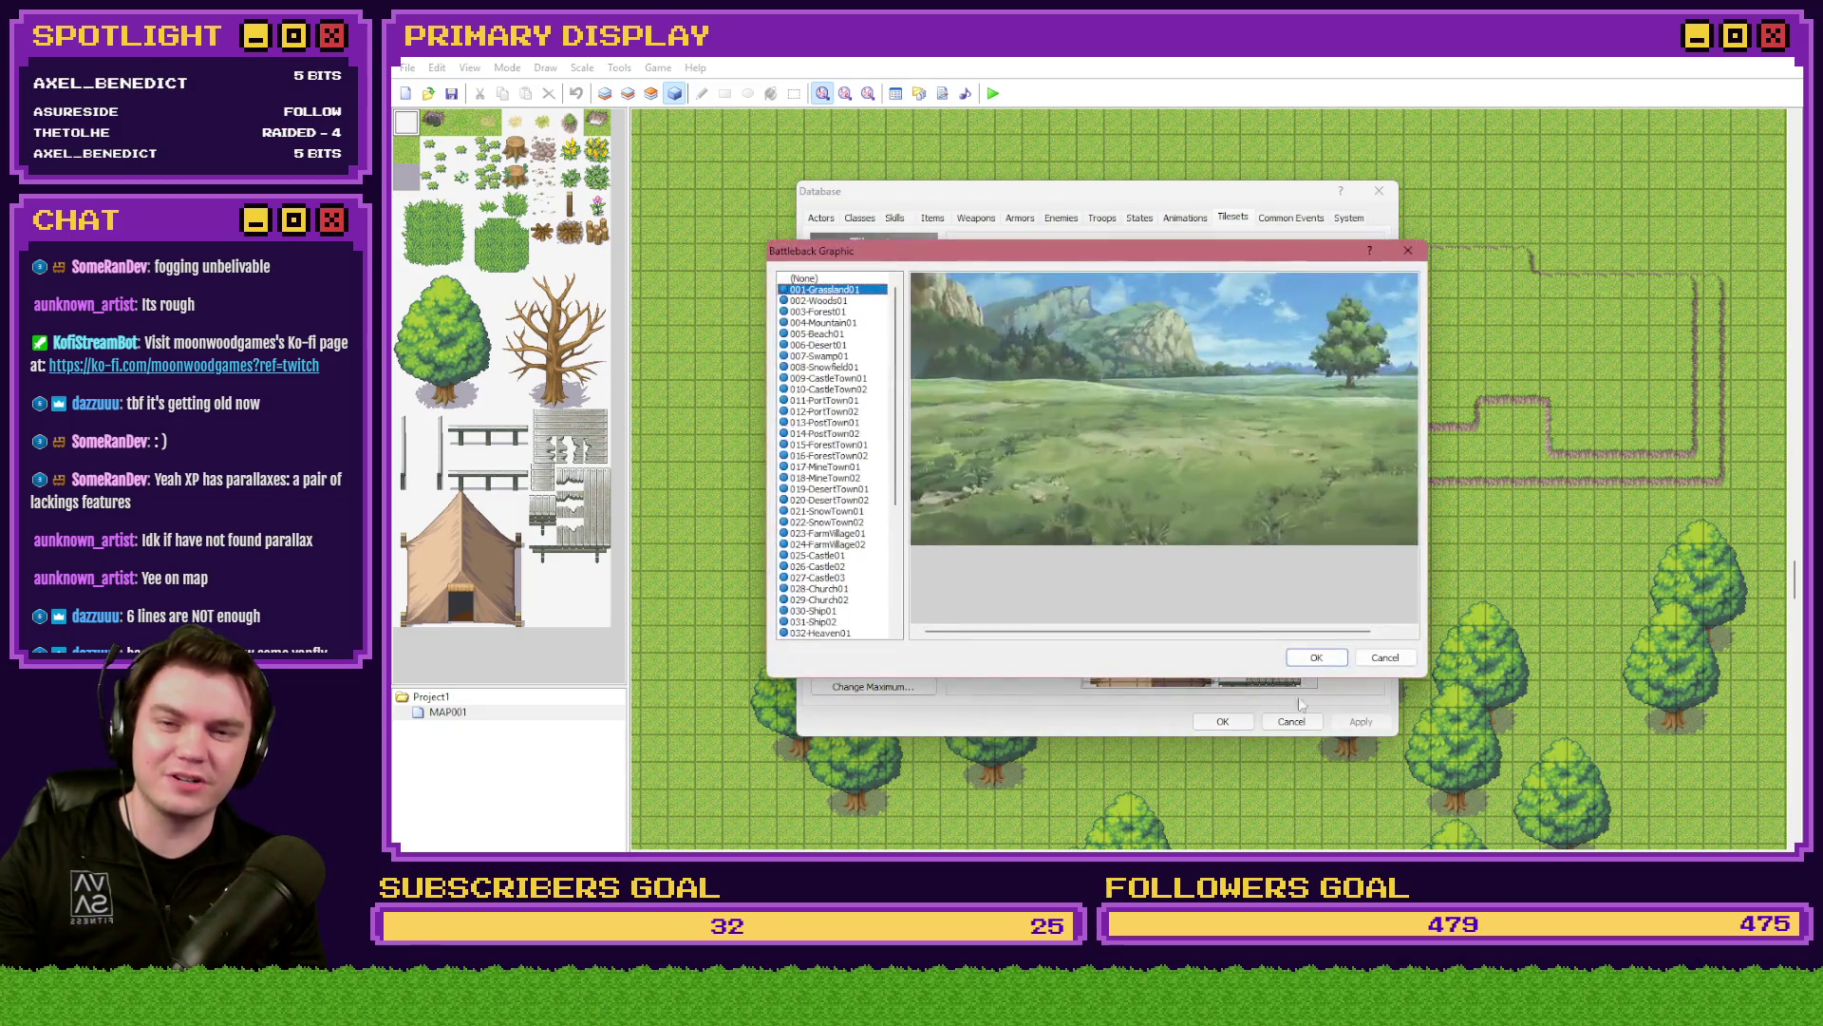
click(1402, 657)
click(1059, 568)
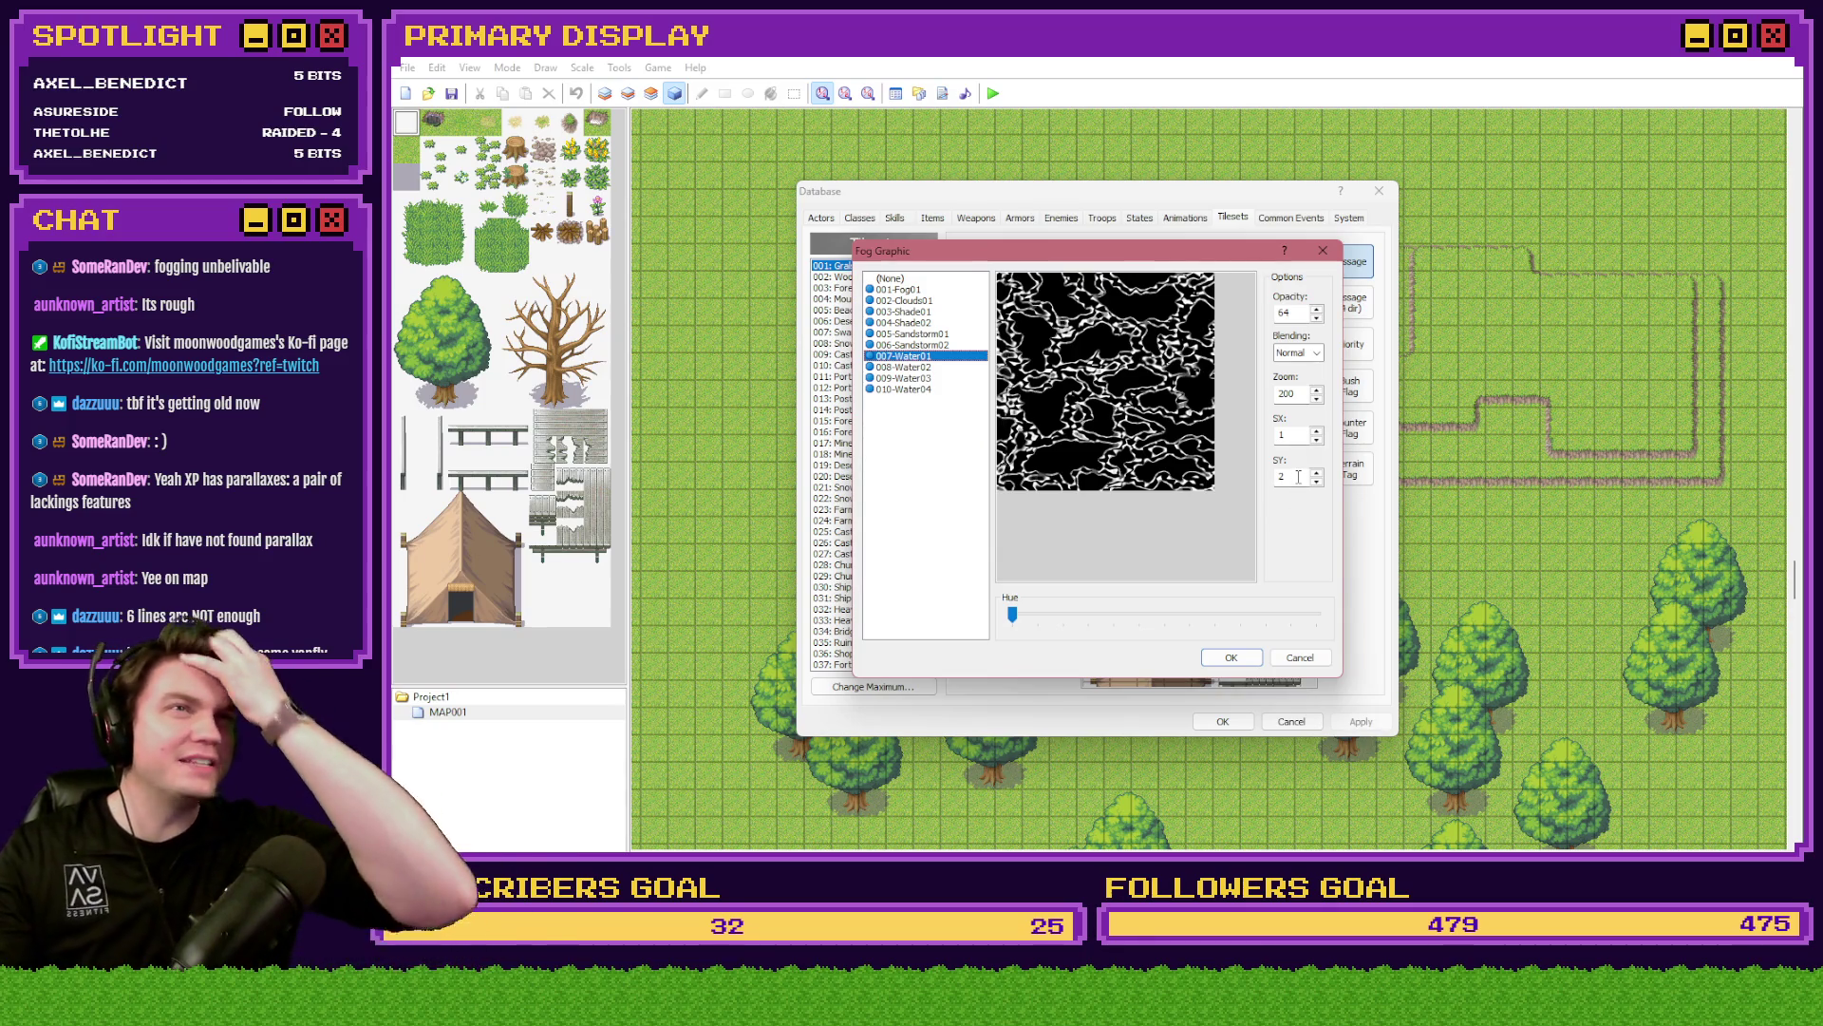
click(933, 314)
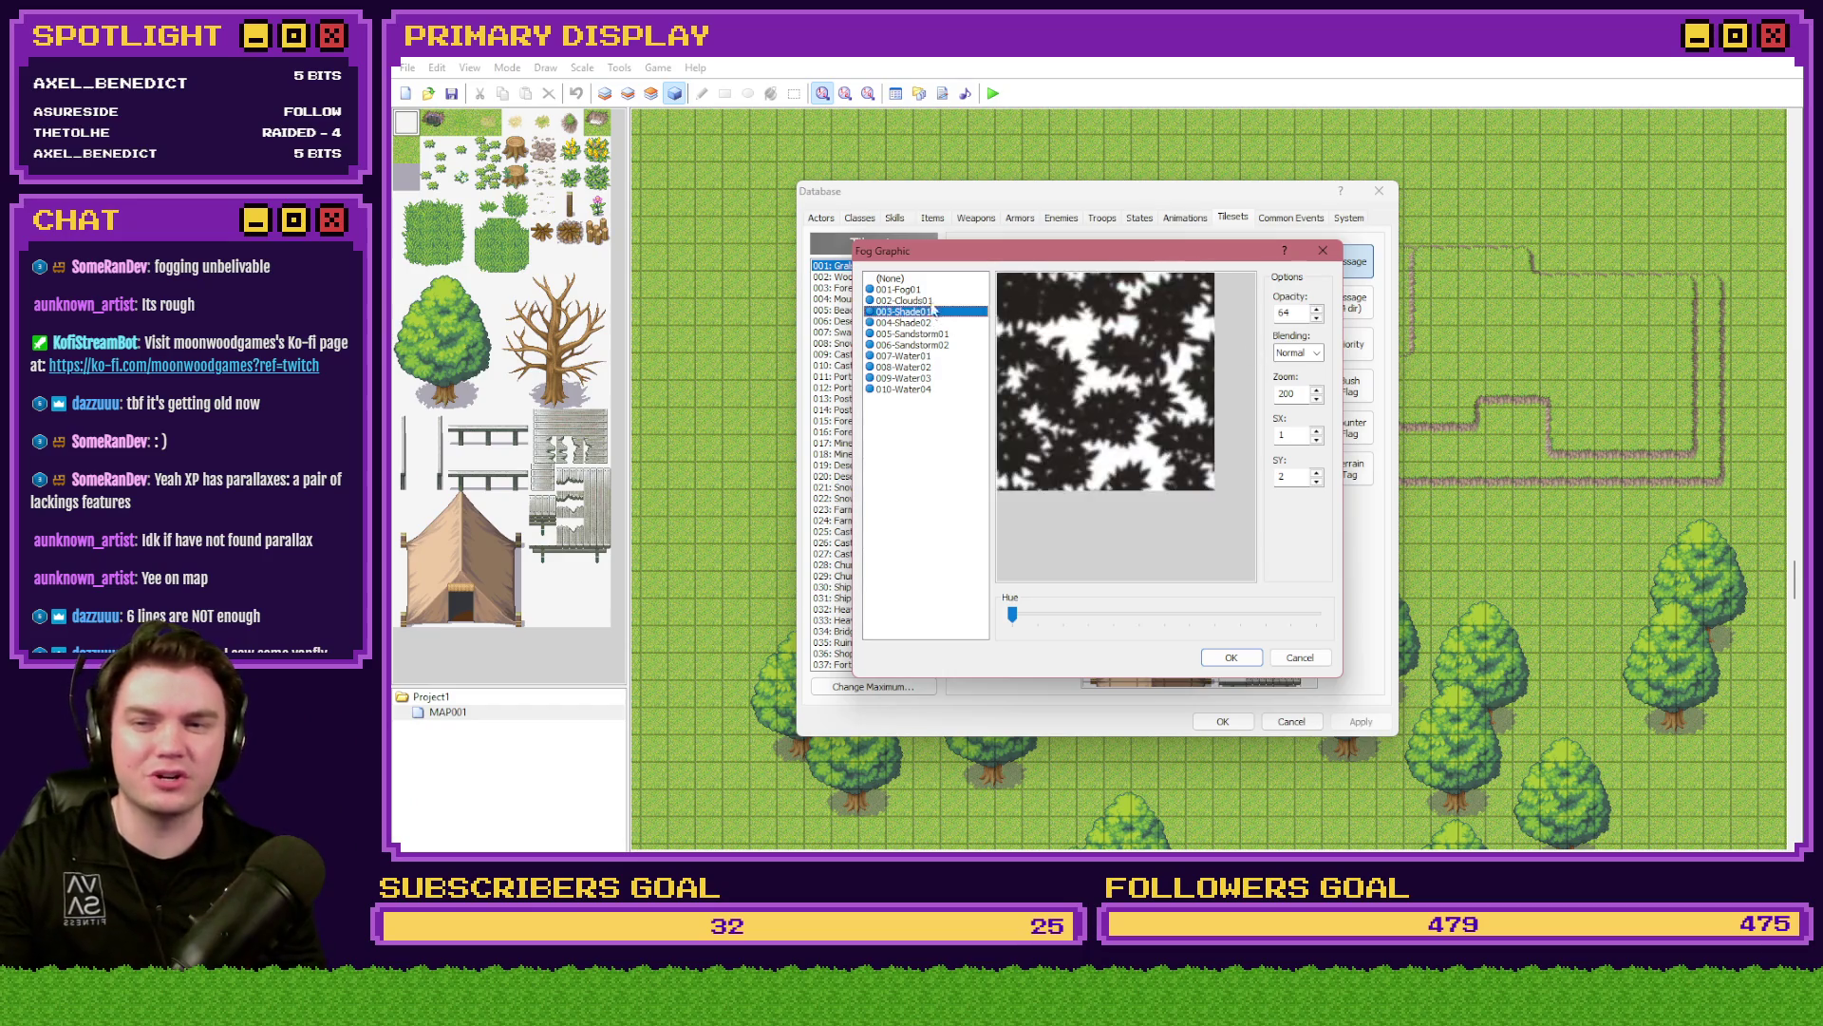
click(928, 301)
click(926, 292)
click(927, 302)
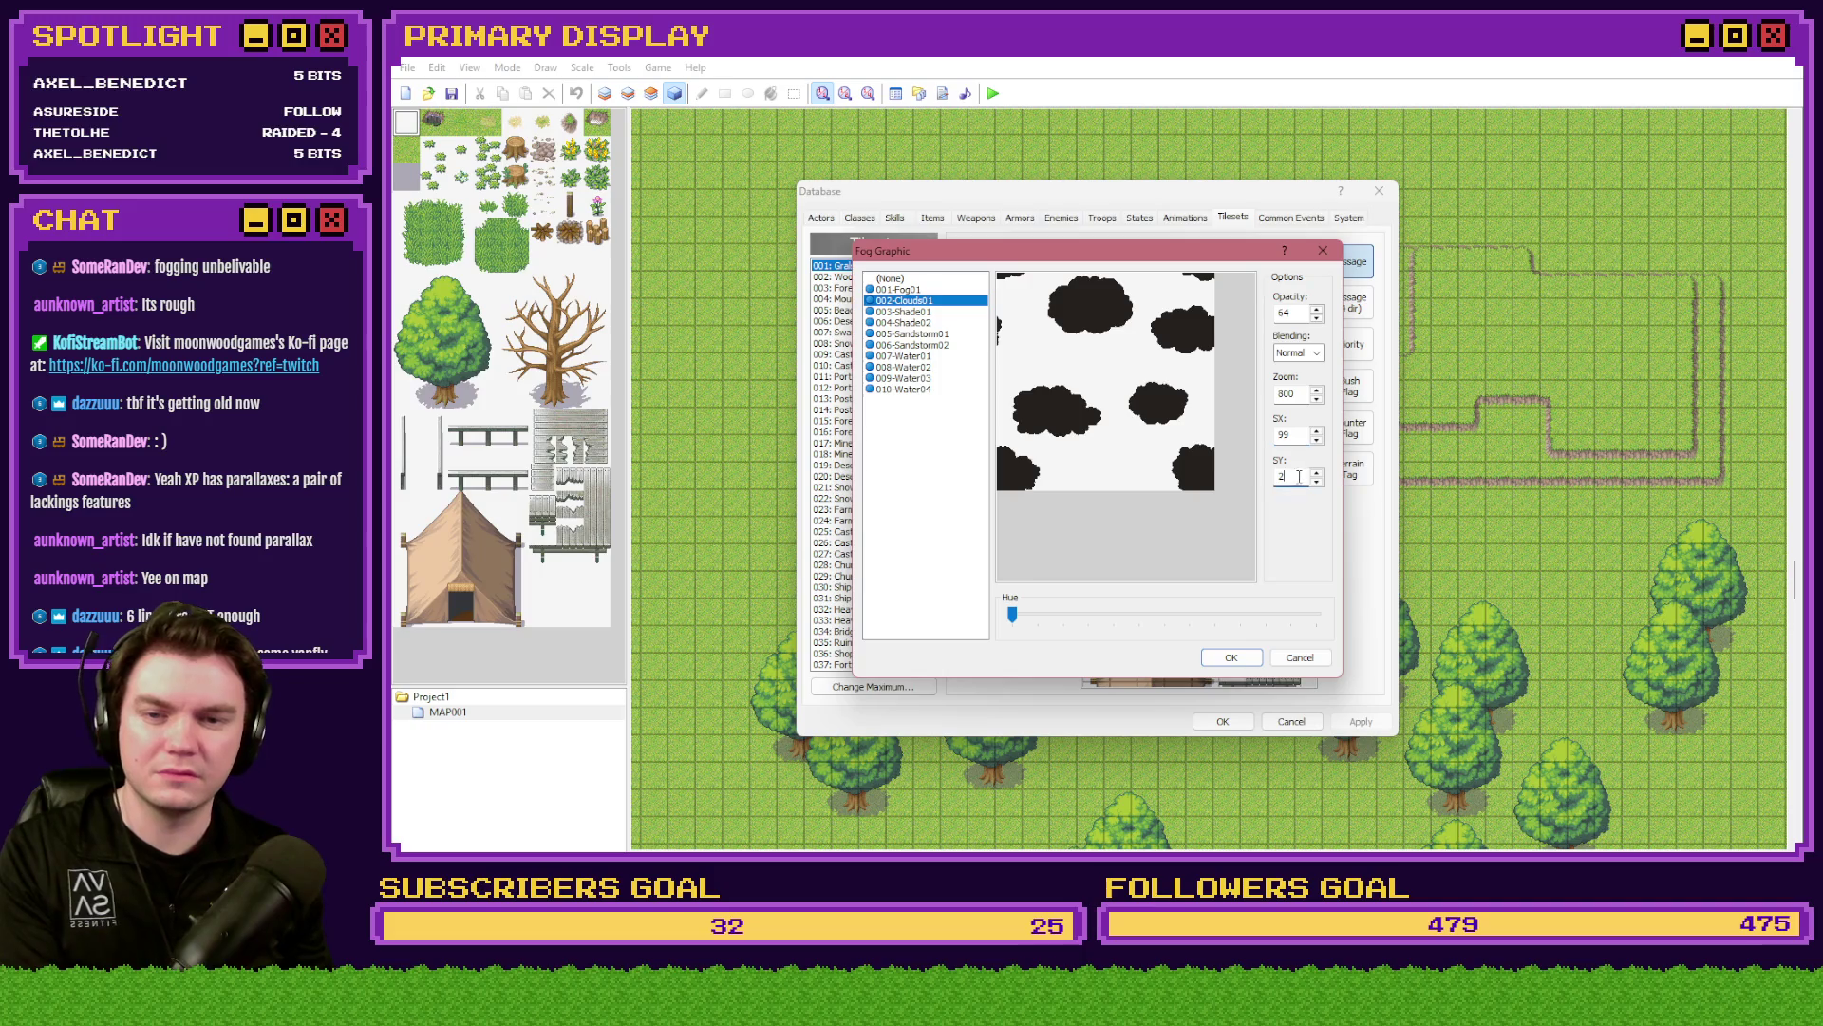
- Confirm the cloud fog at zoom 800 and SX 99, save the project and launch a playtest
click(1231, 657)
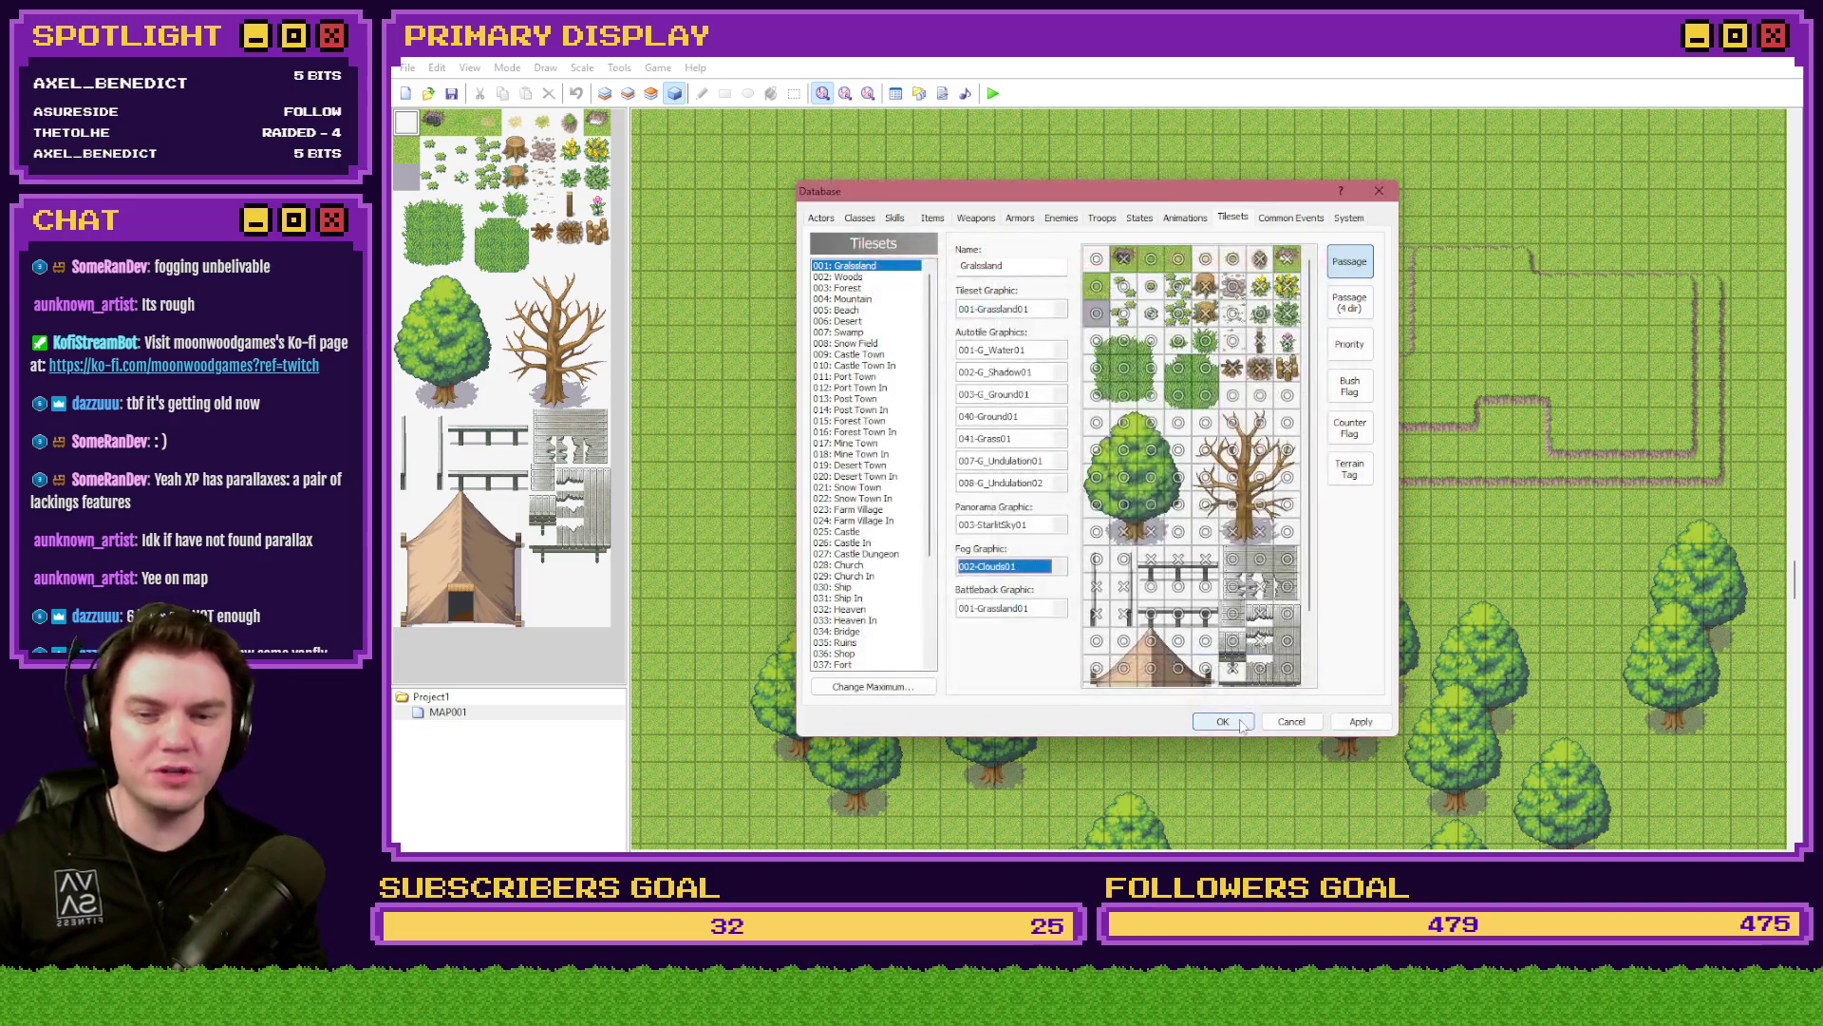
click(1223, 721)
click(1034, 503)
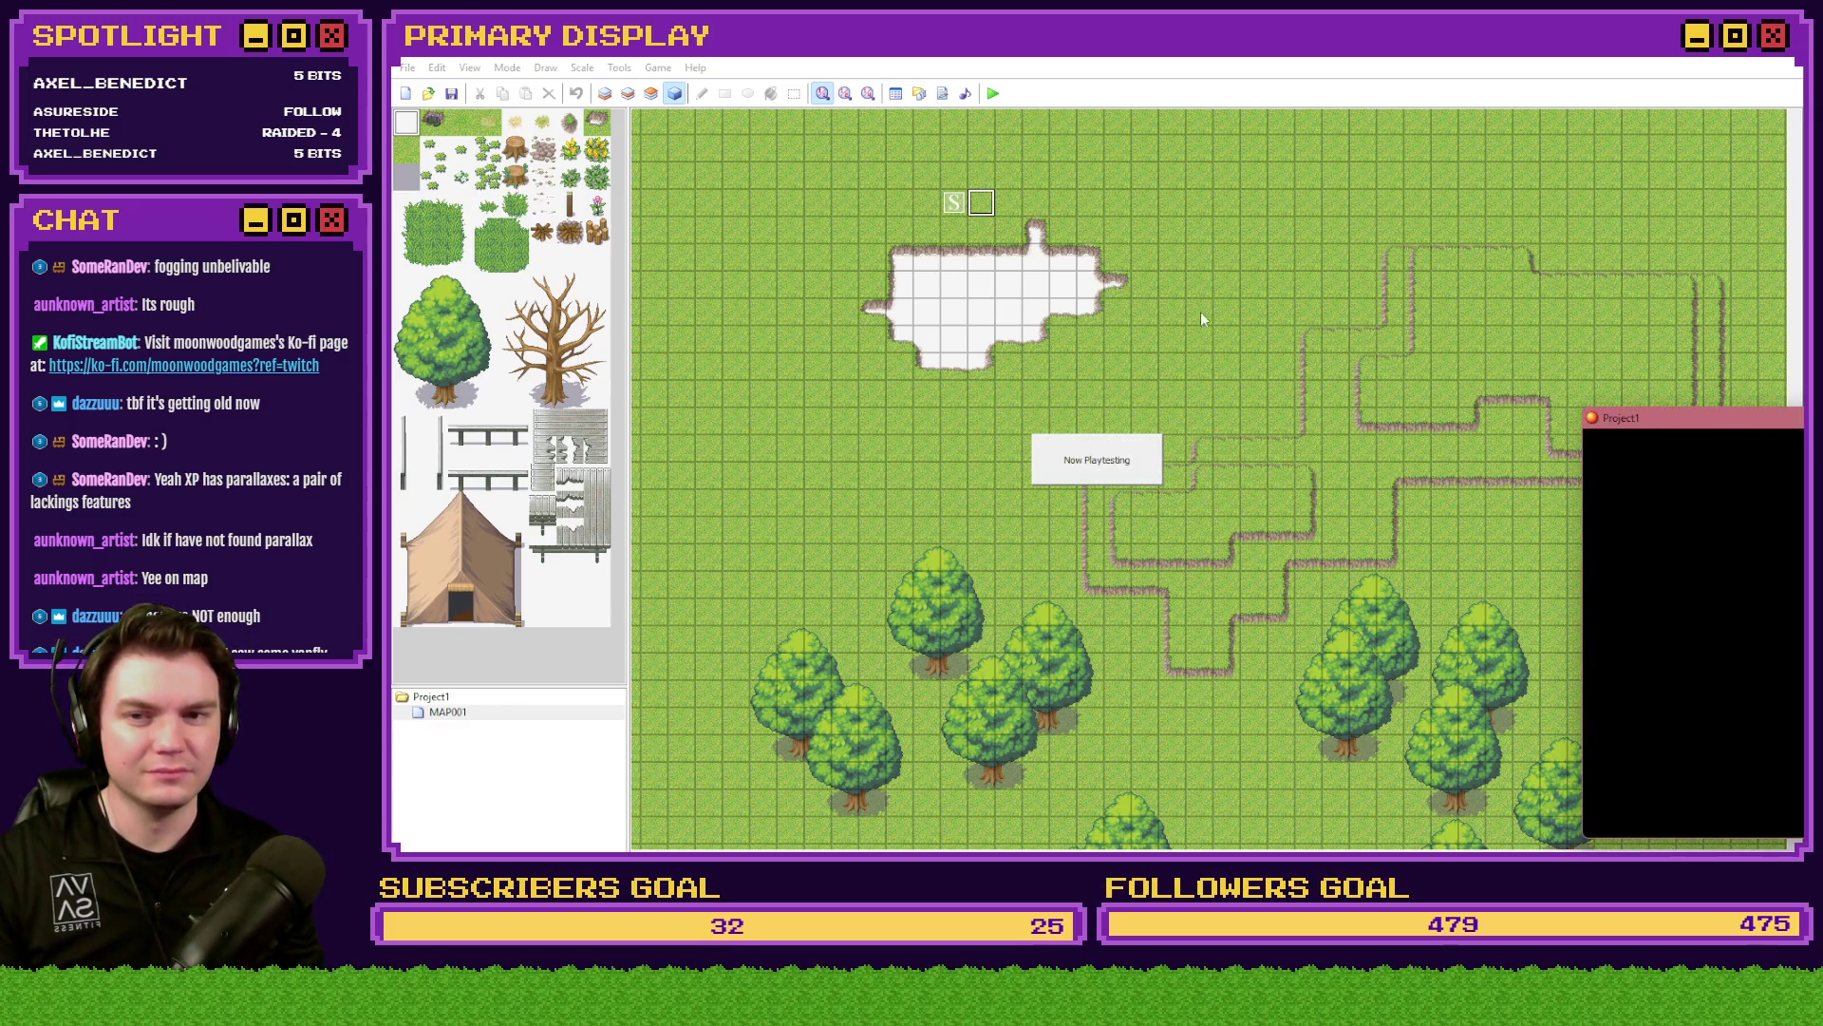
- Start a new game in the XP playtest, walk the hero past the void hole, then close it and return to Tomb of Vercilias
key(Return)
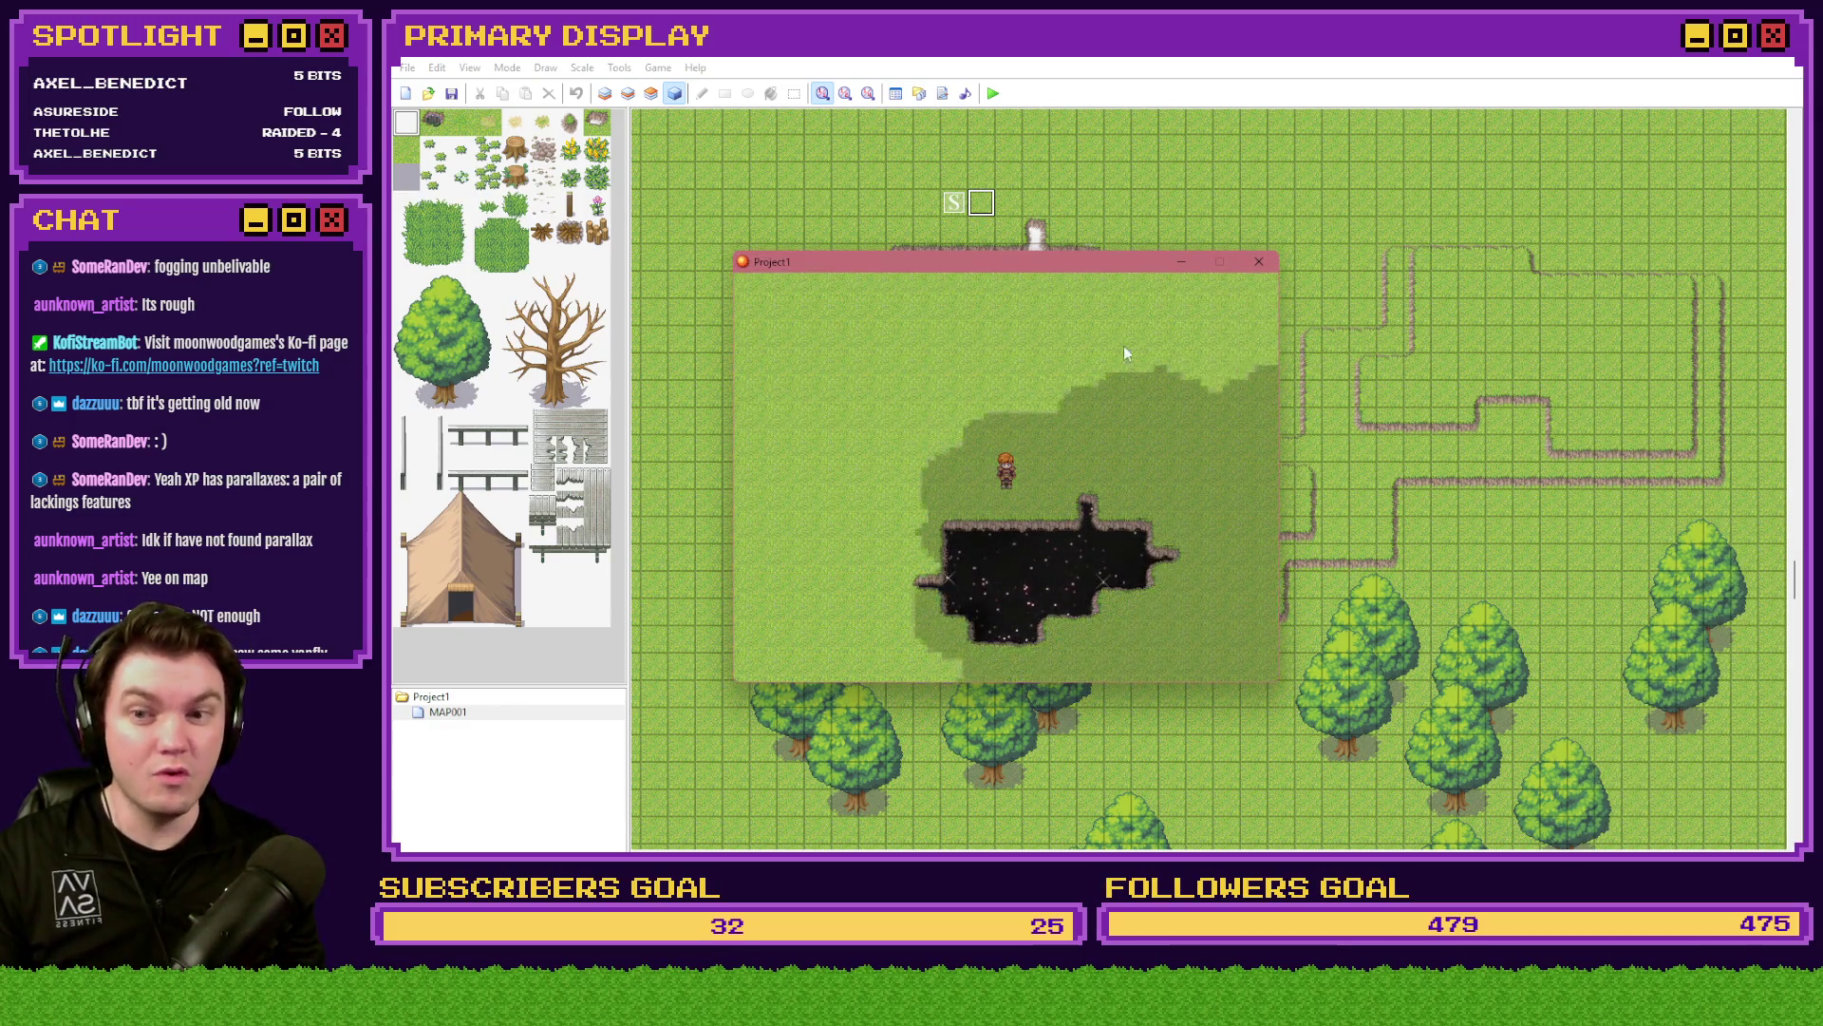
key(Up)
key(Left)
key(Left)
key(Left)
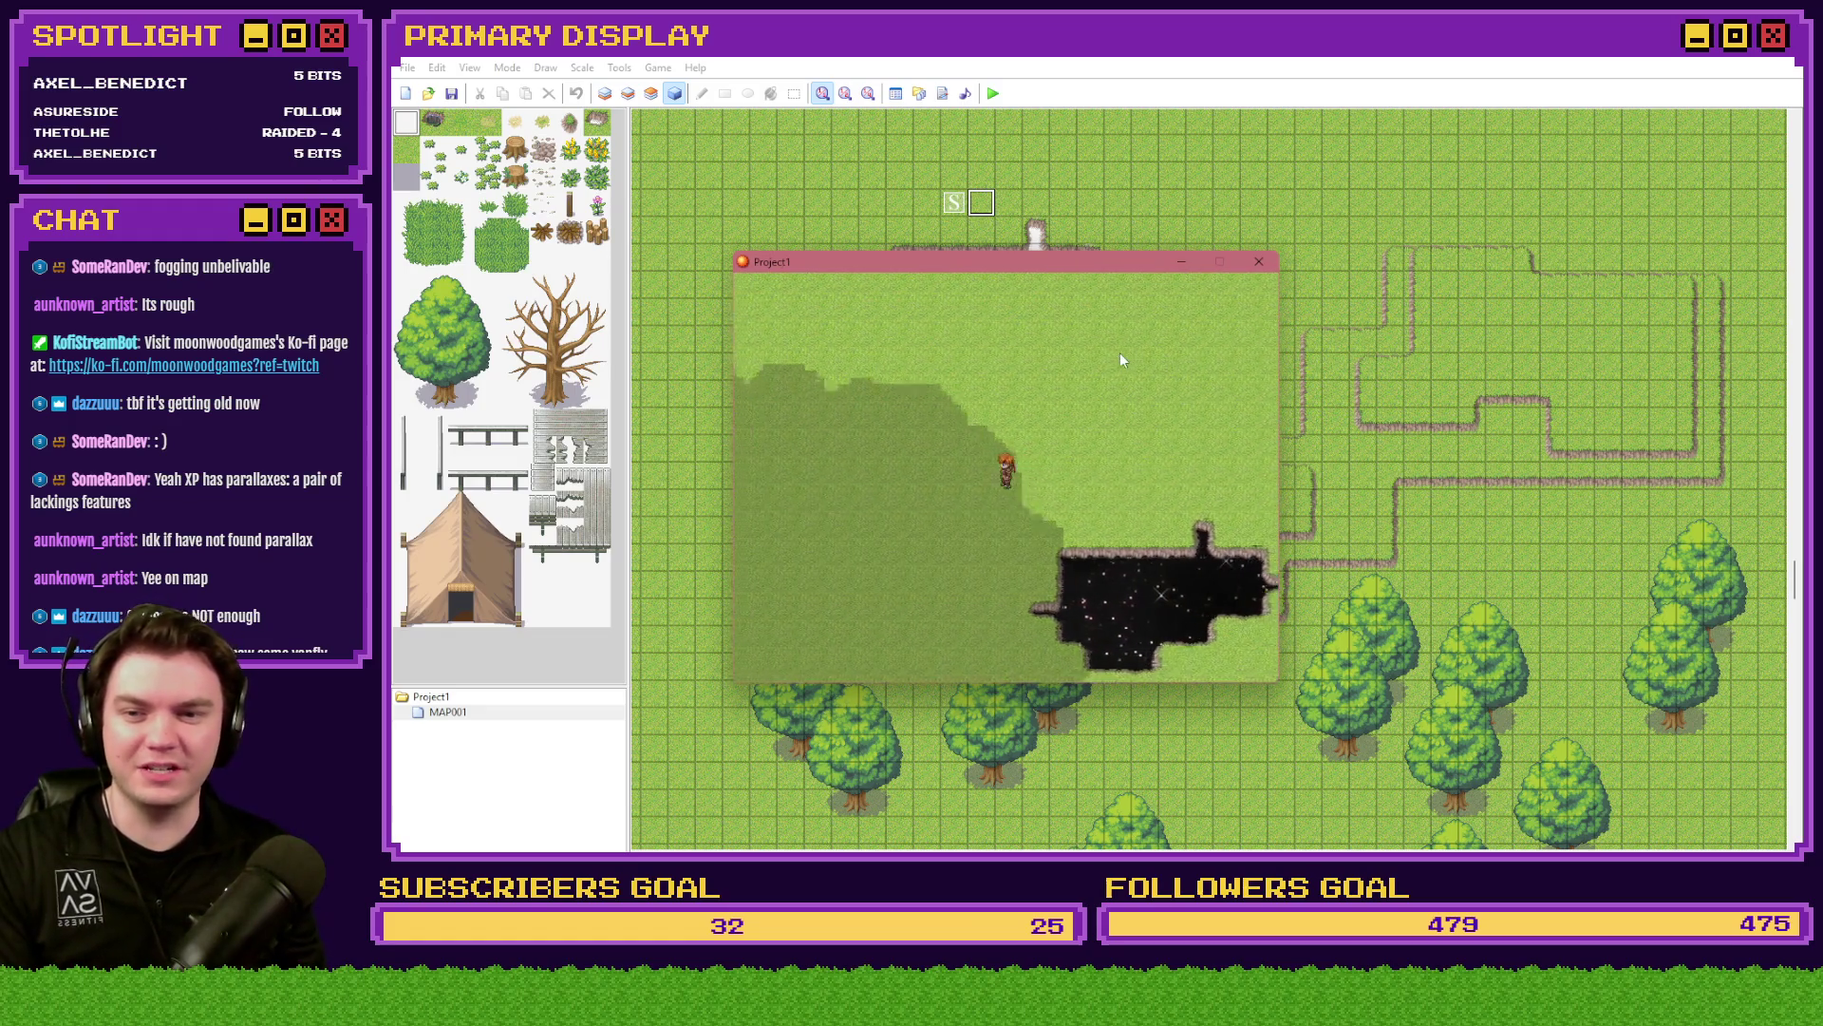
key(Down)
key(Down)
key(Down)
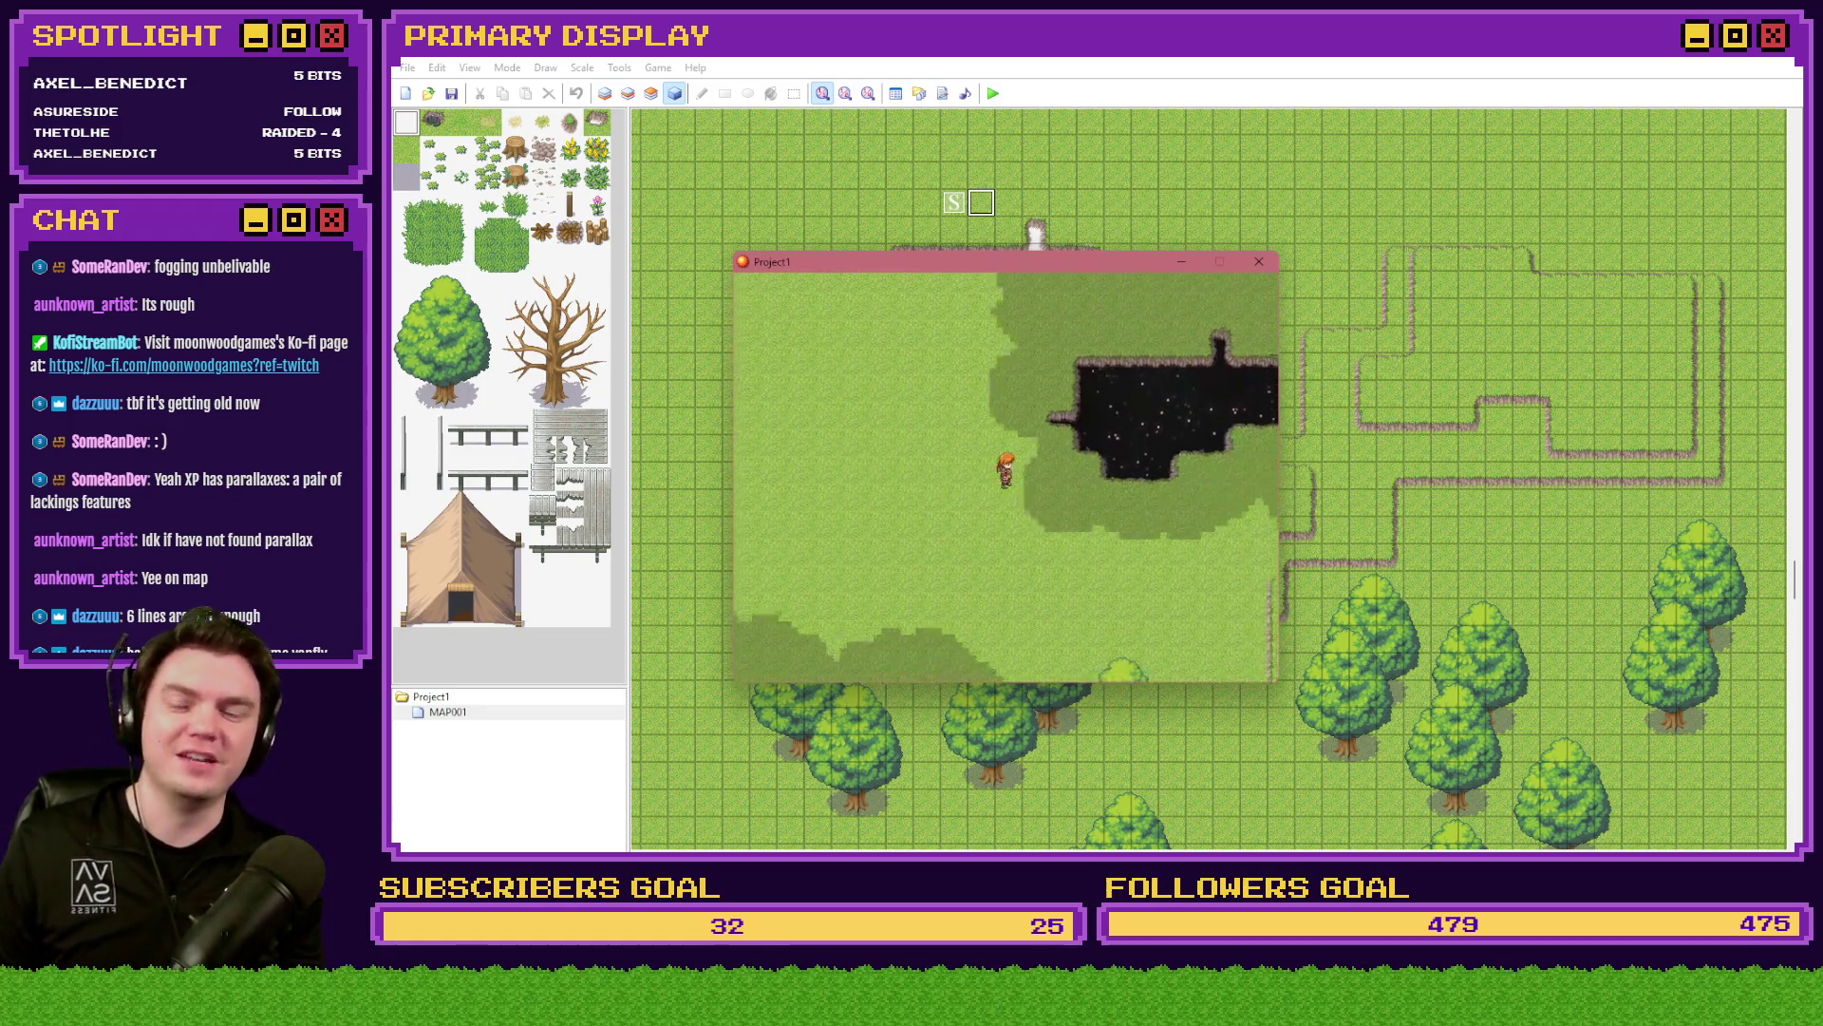
key(Right)
key(Right)
key(Right)
key(Down)
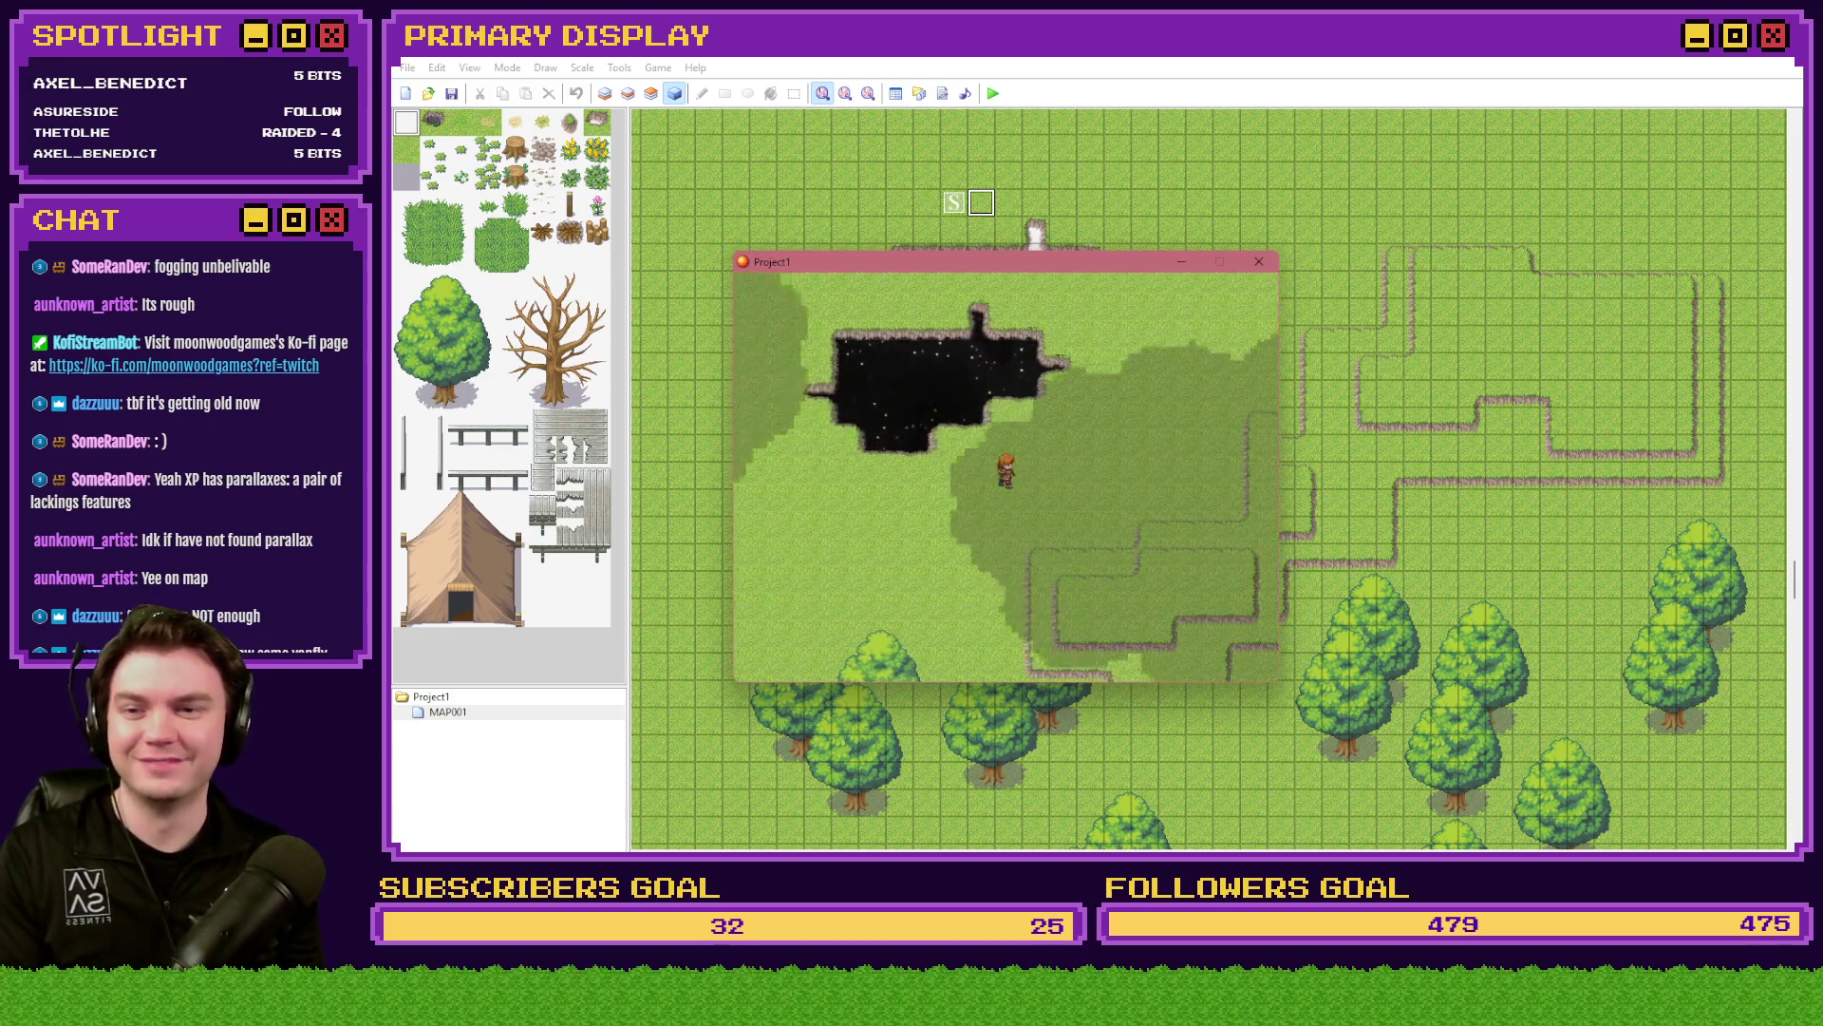
click(1258, 260)
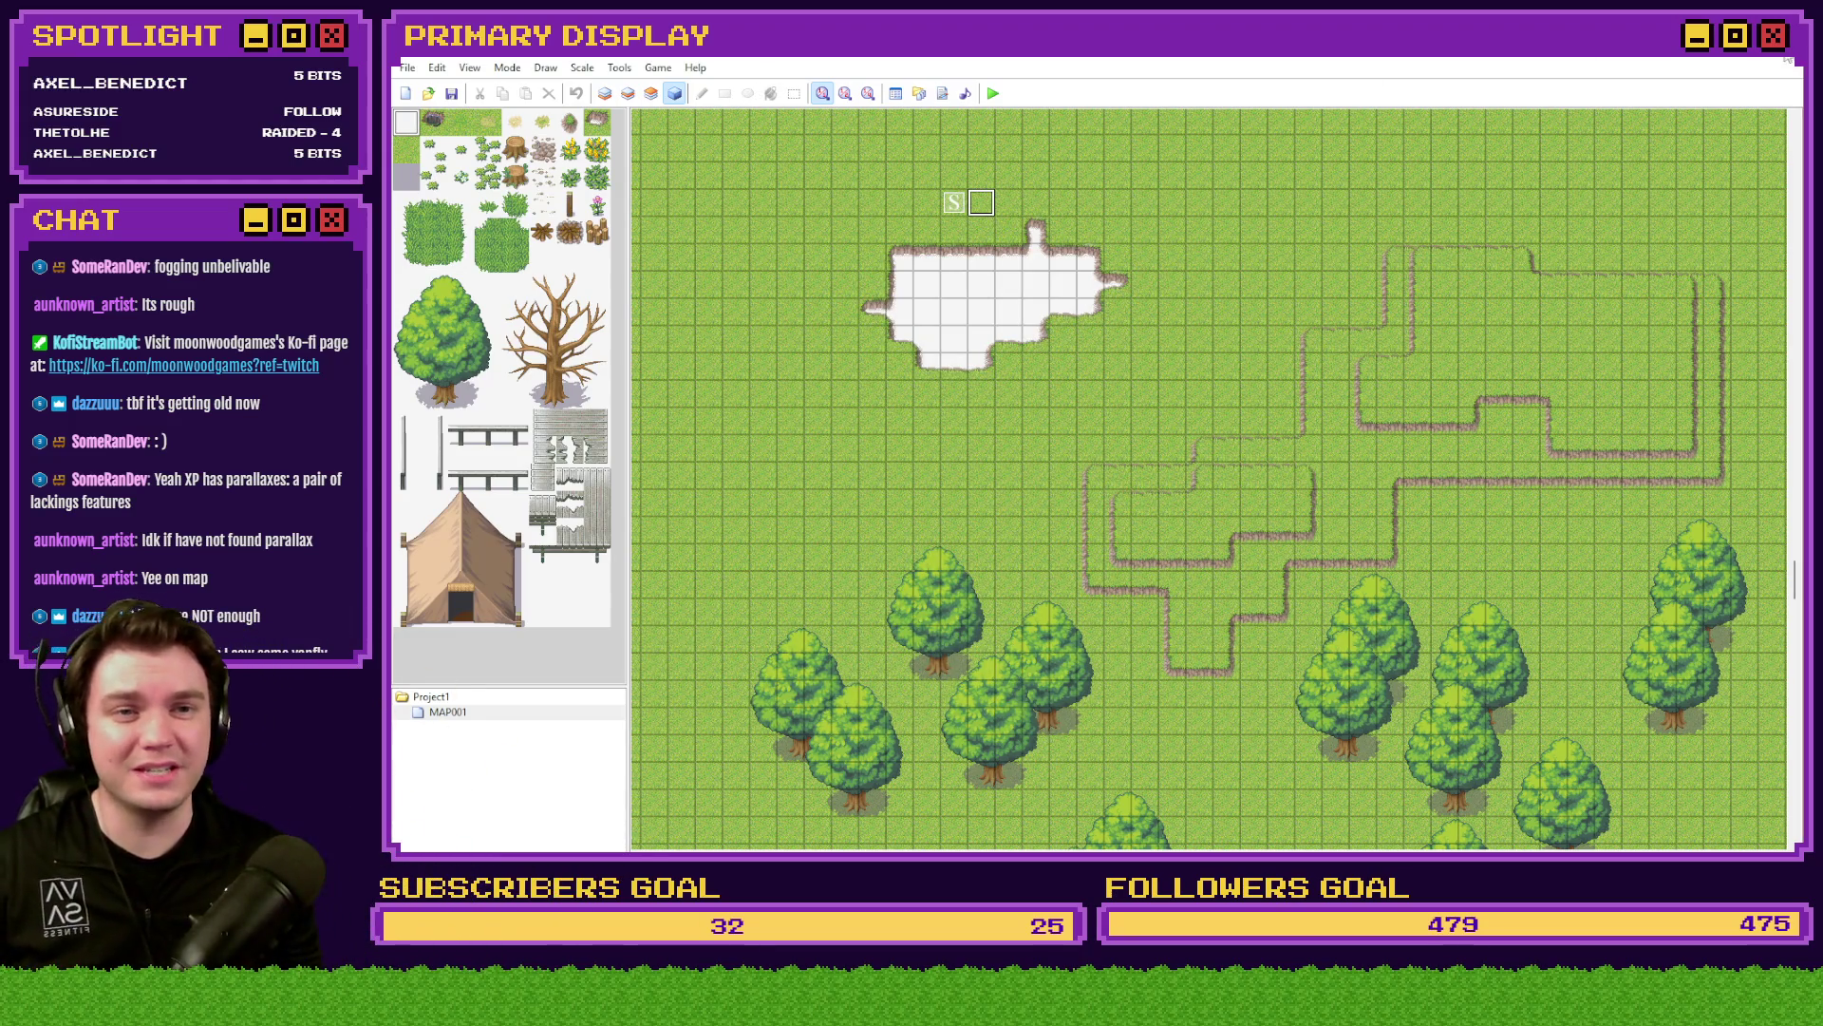
key(alt+Tab)
key(alt+Tab)
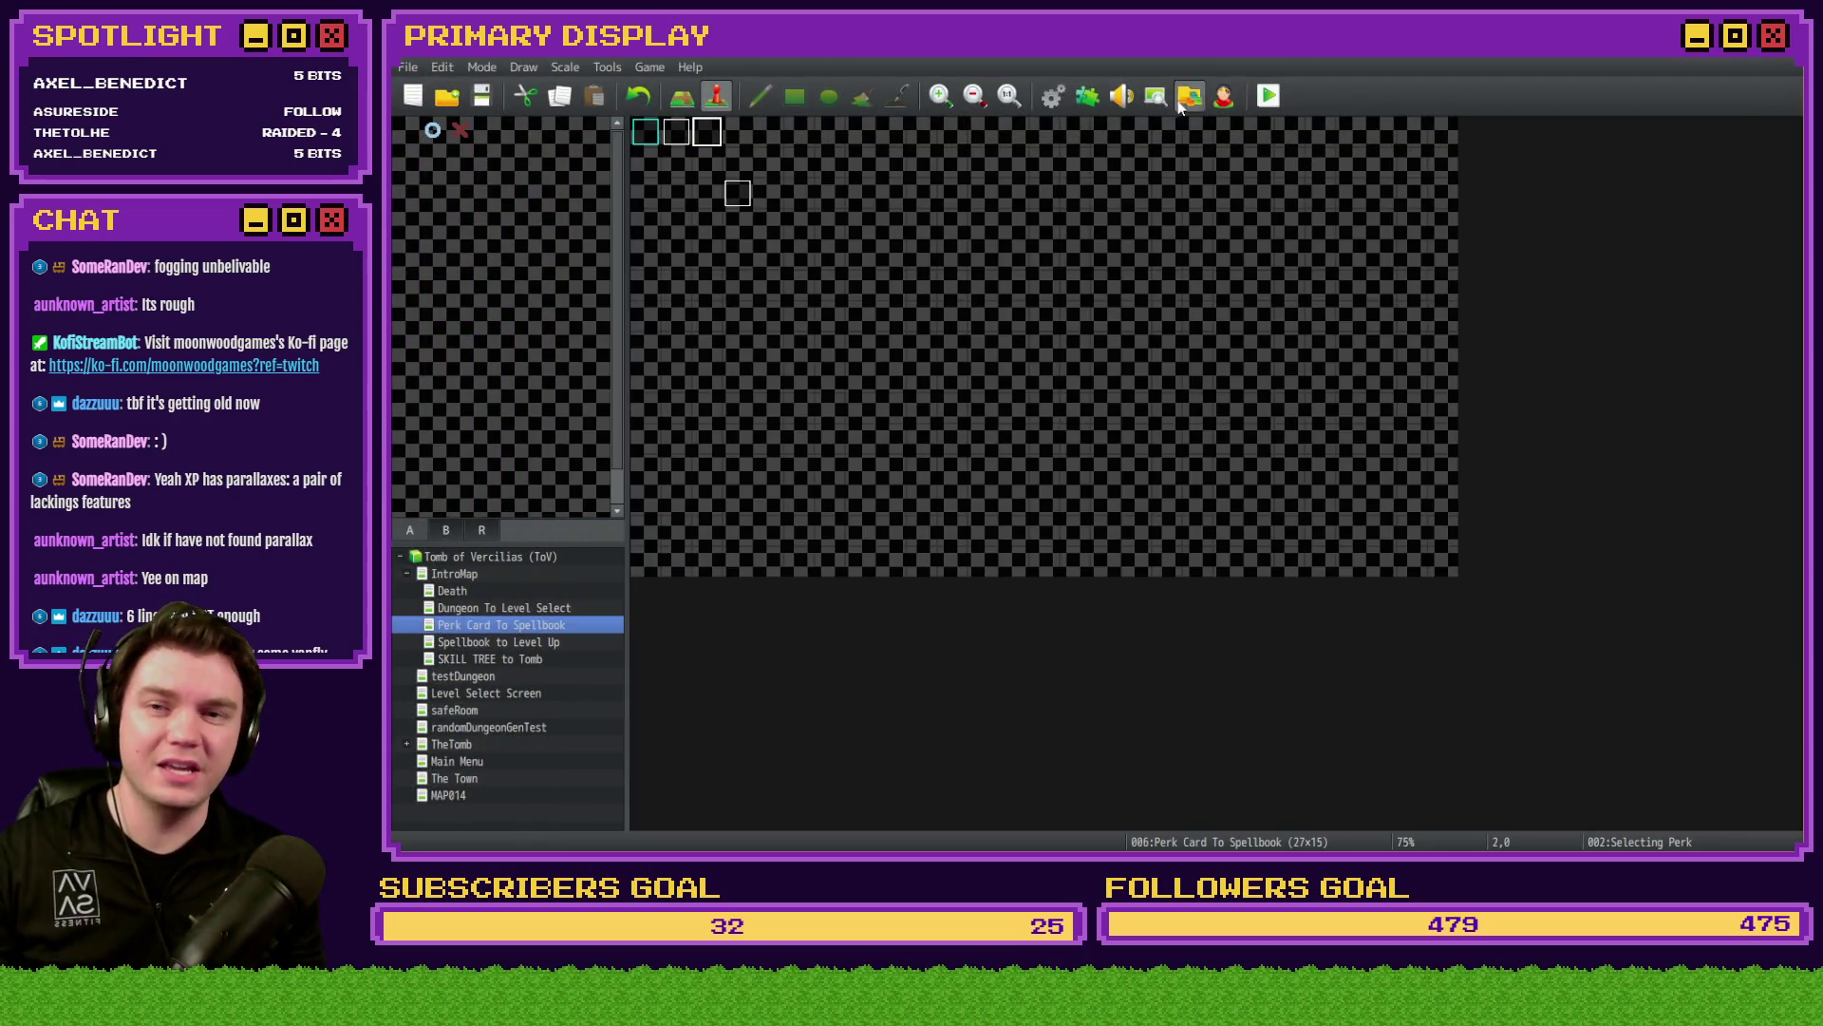
- Zoom the map view out, back to actual size, and in again
click(975, 96)
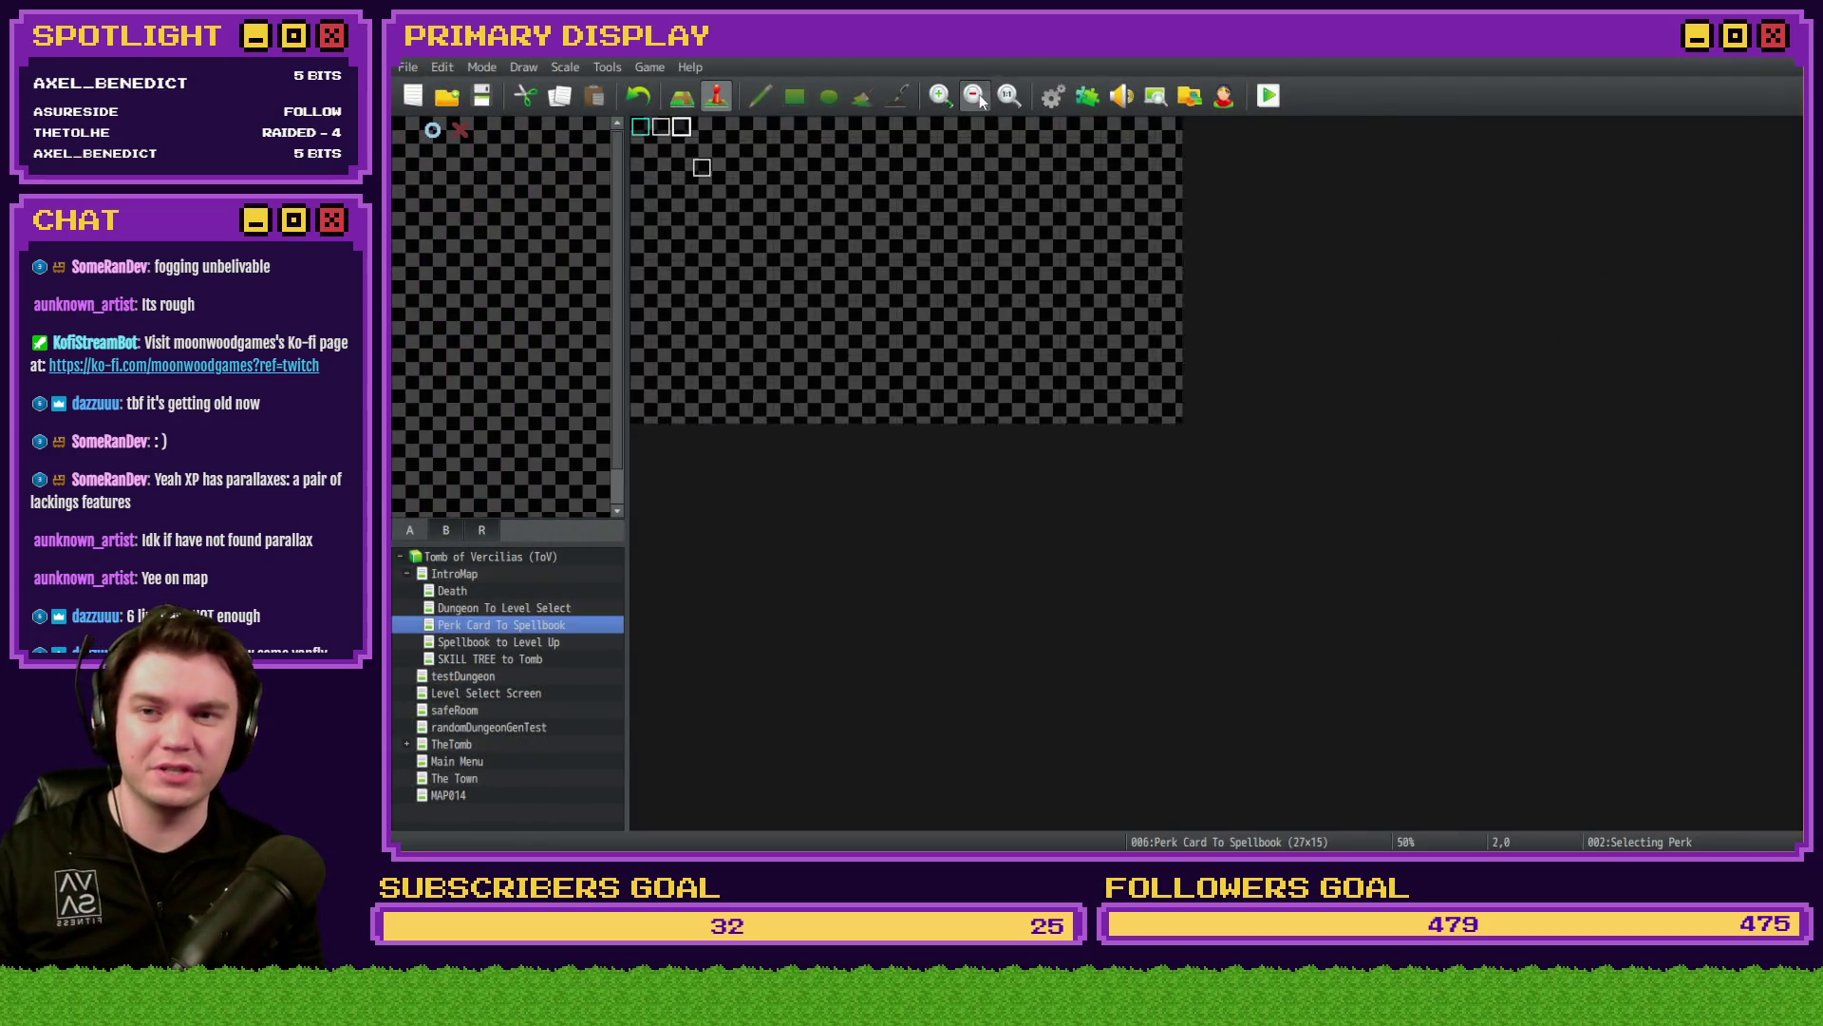
click(975, 96)
click(975, 95)
click(975, 96)
click(1012, 97)
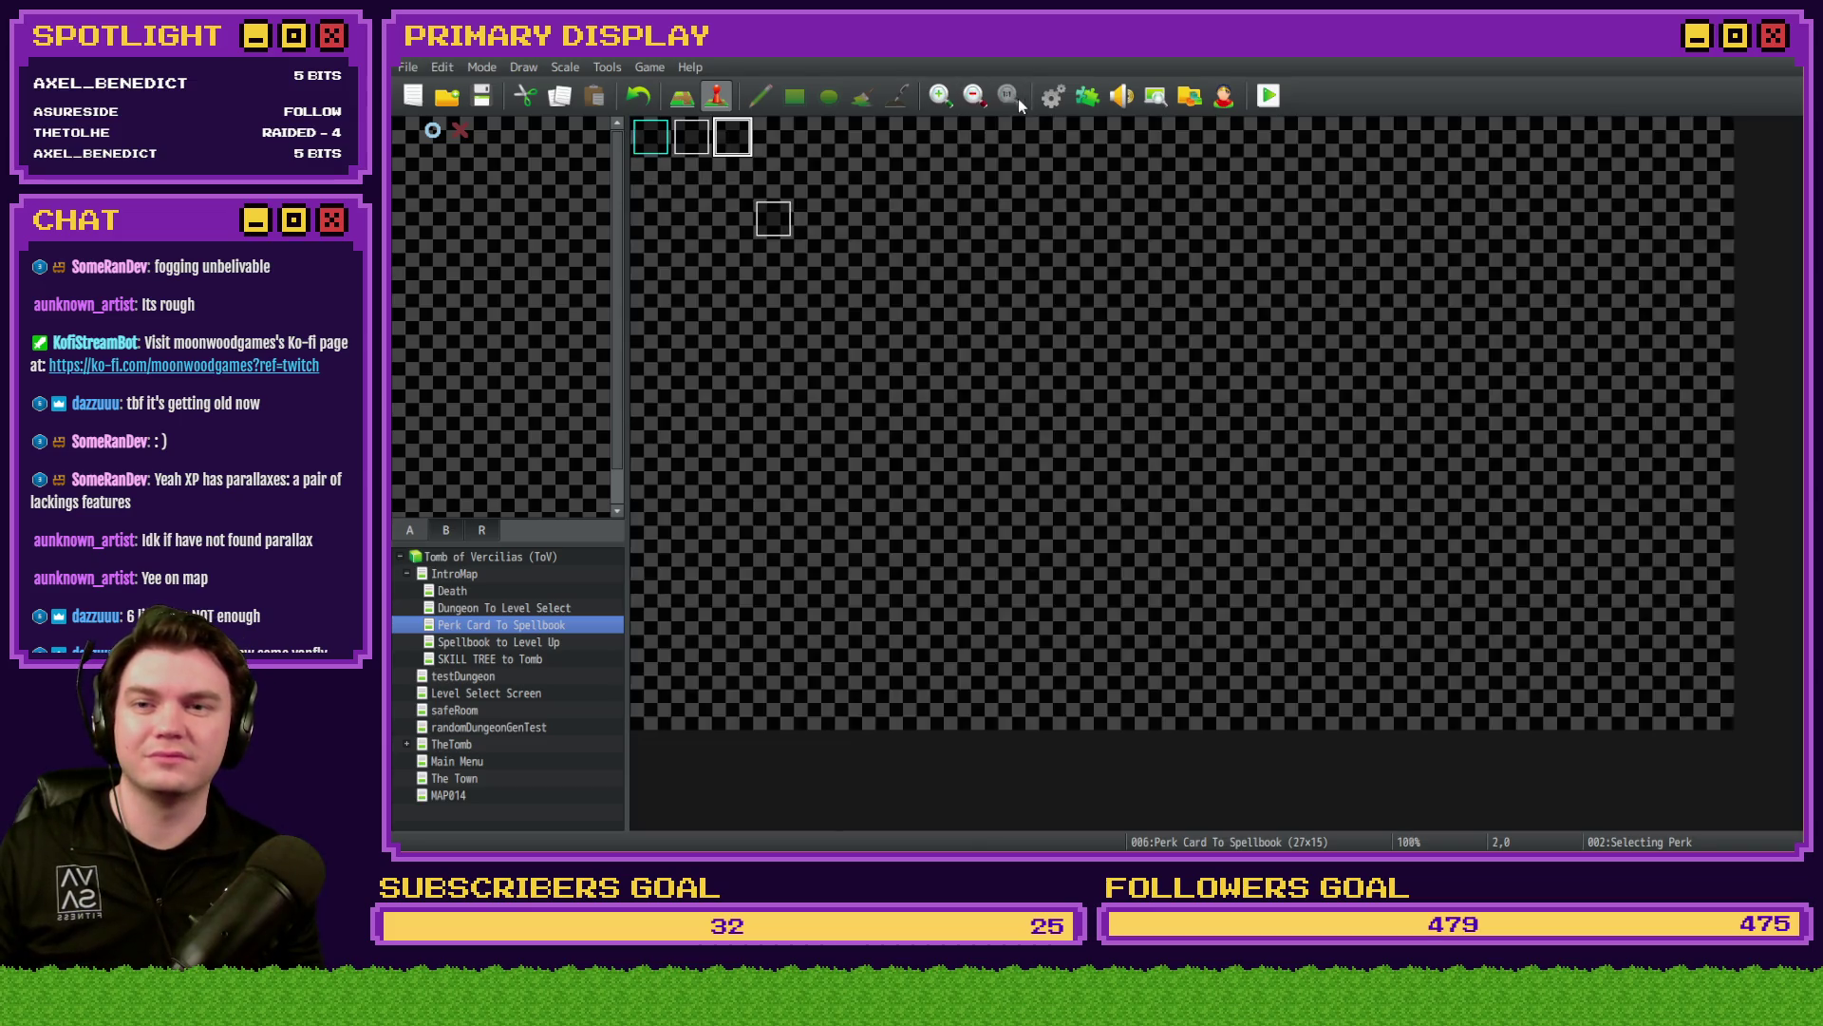
click(928, 97)
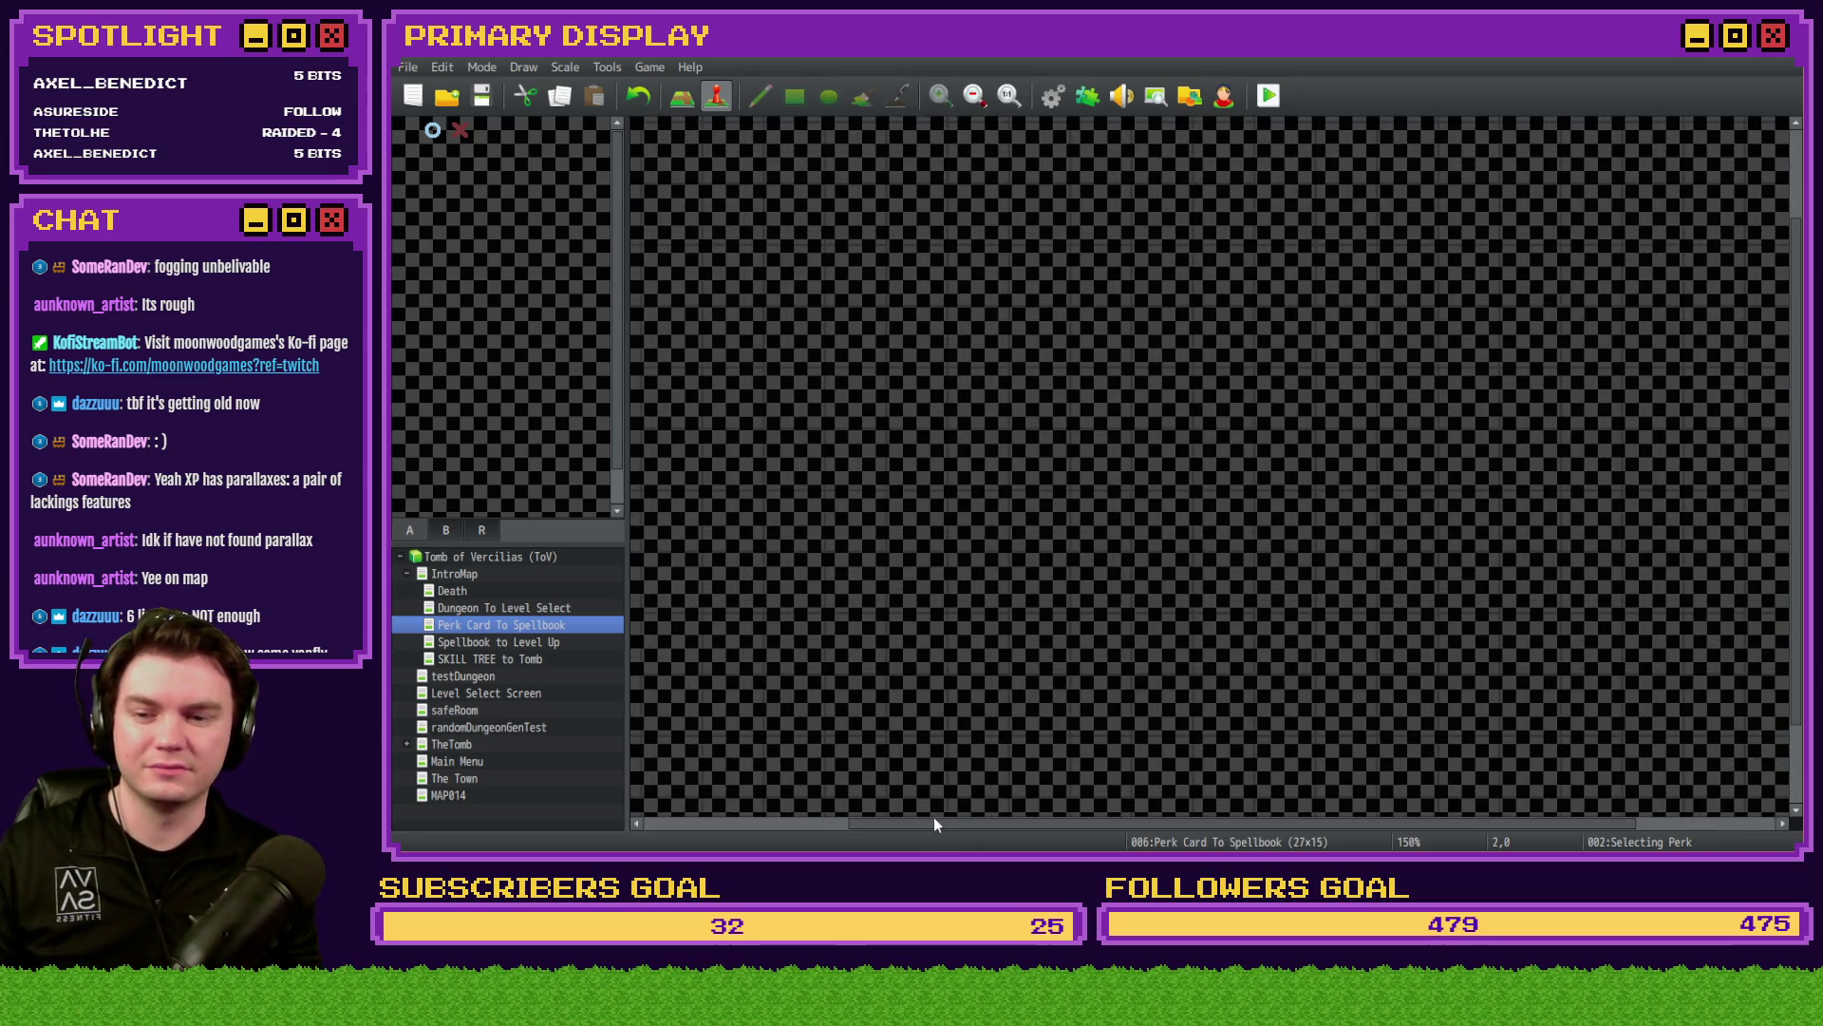
drag(936, 822, 731, 822)
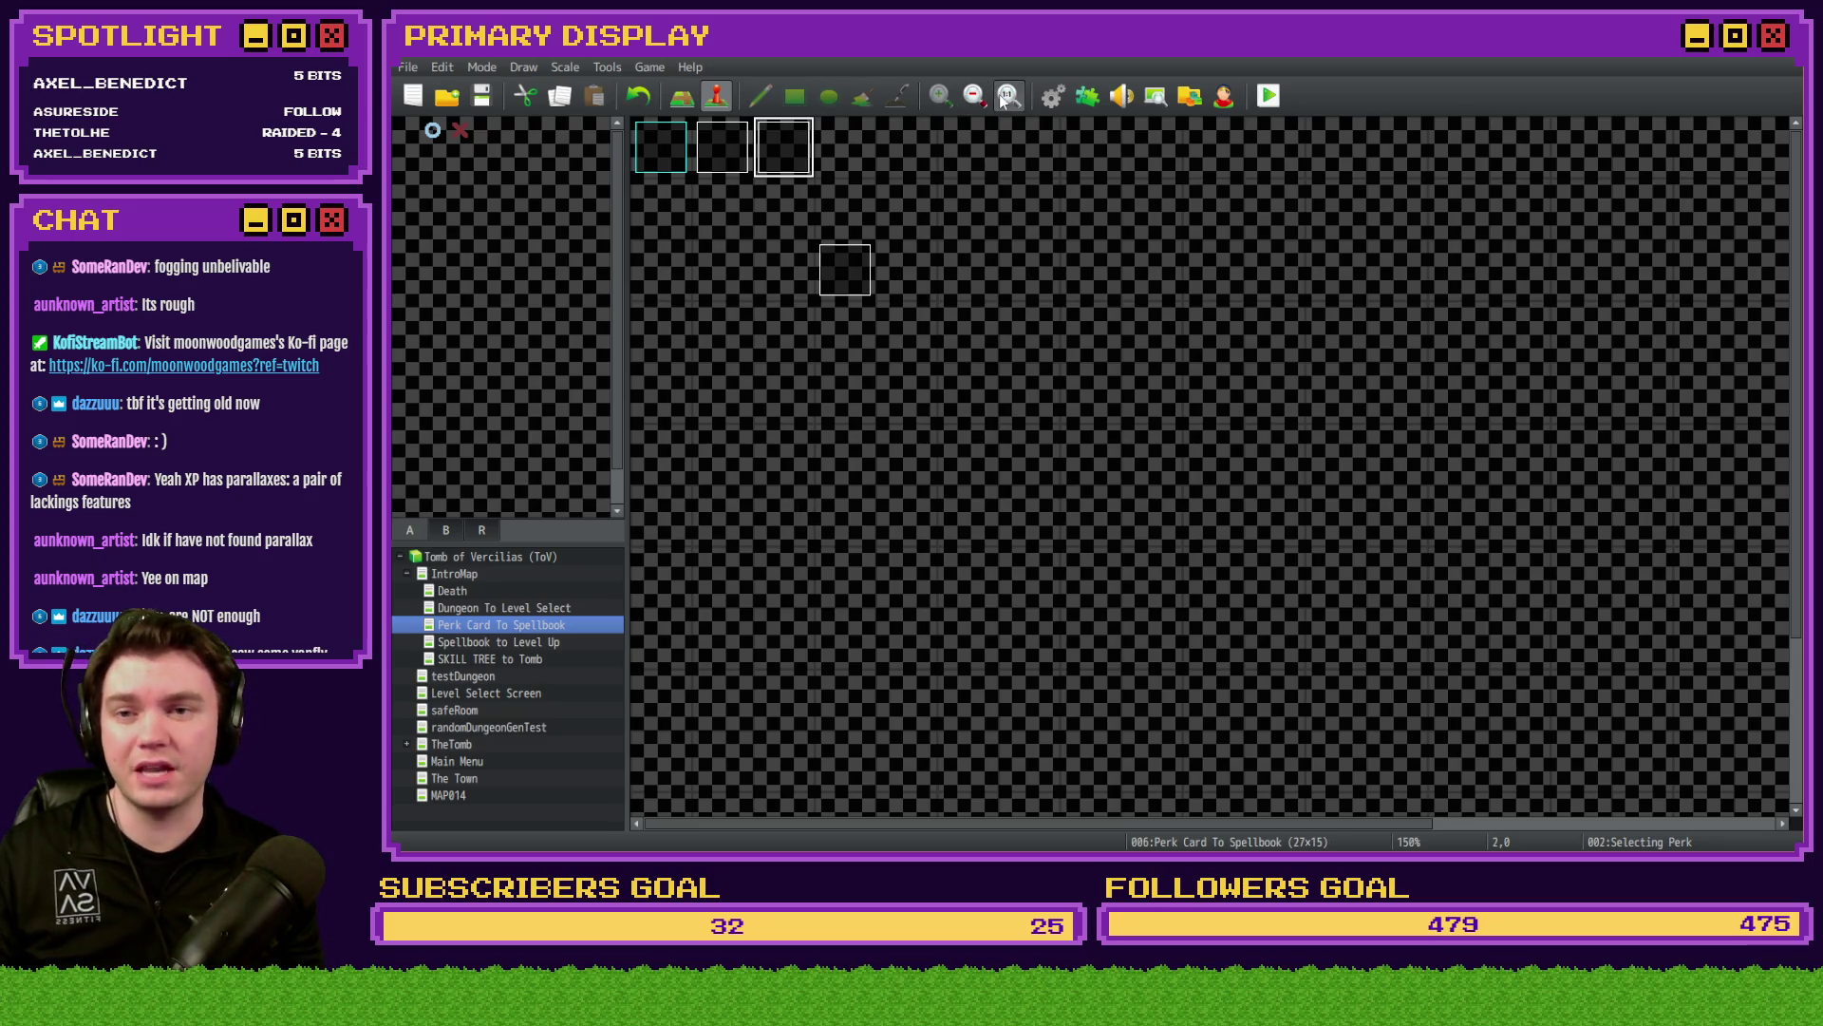
click(1005, 97)
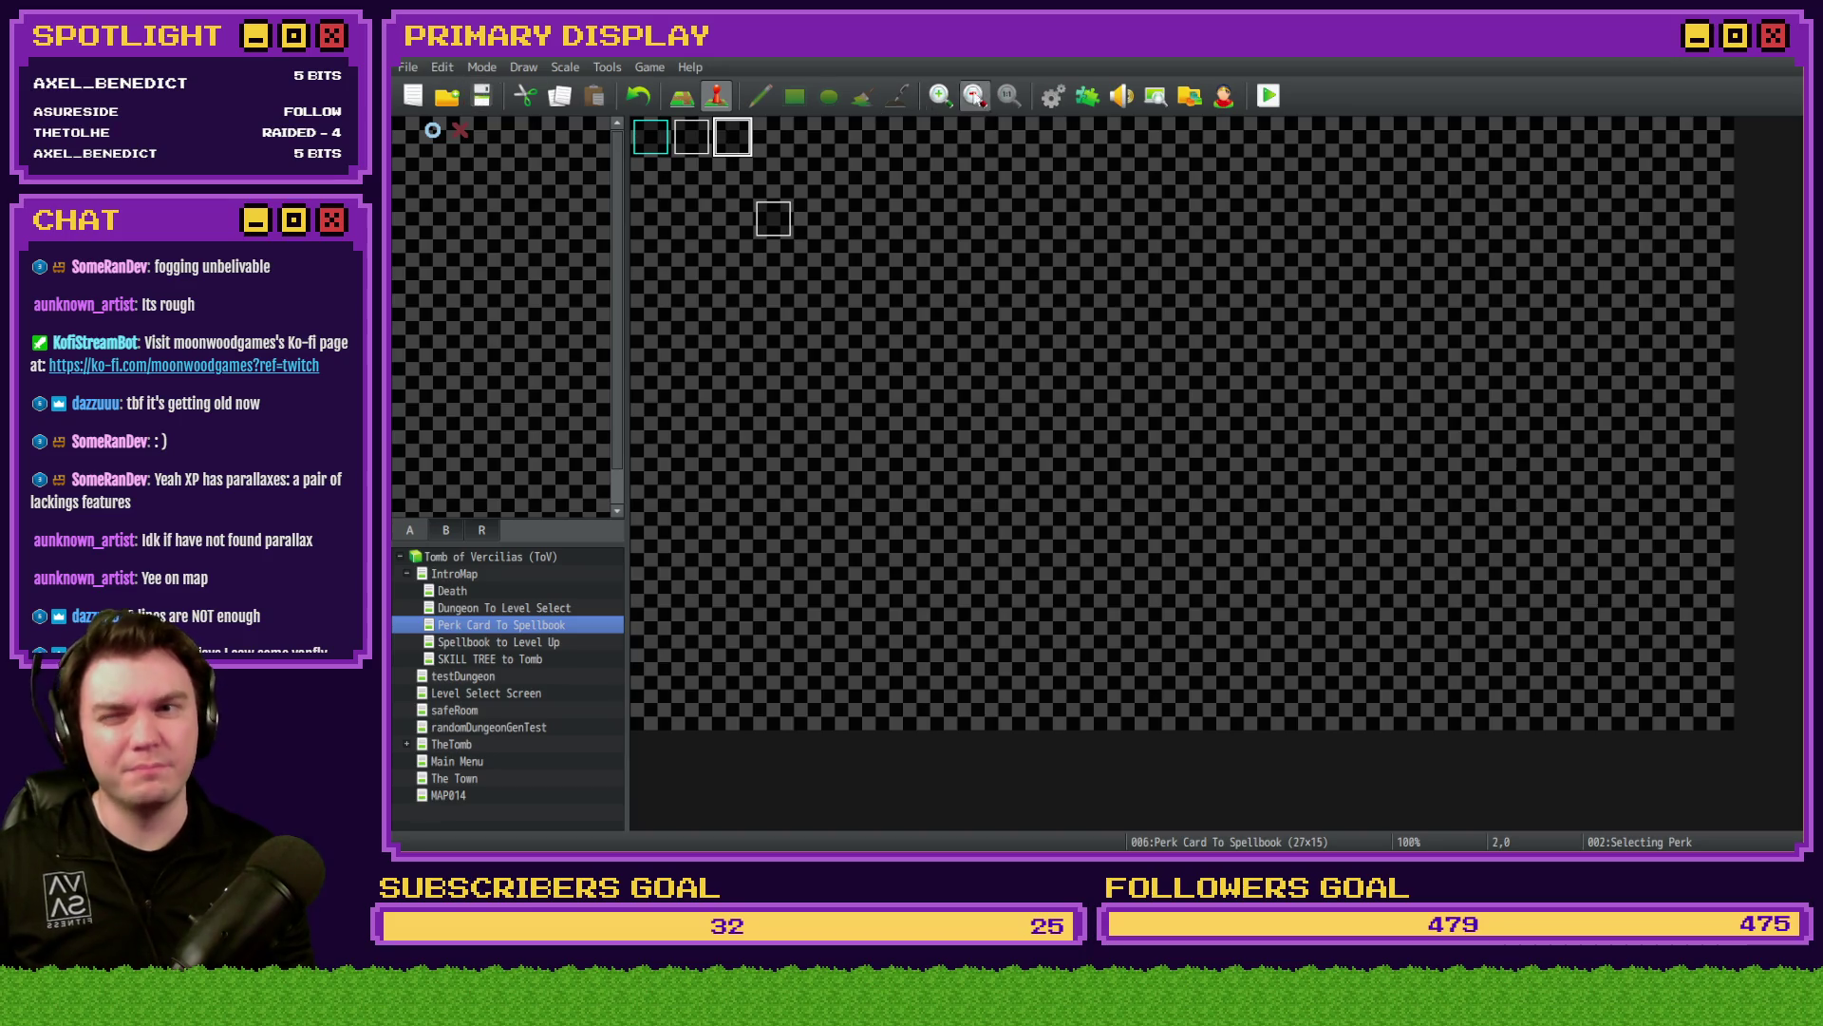
- Playtest the perk-card screen to check the Daggers of Damage tooltip, then open the database's Common Events
click(1268, 95)
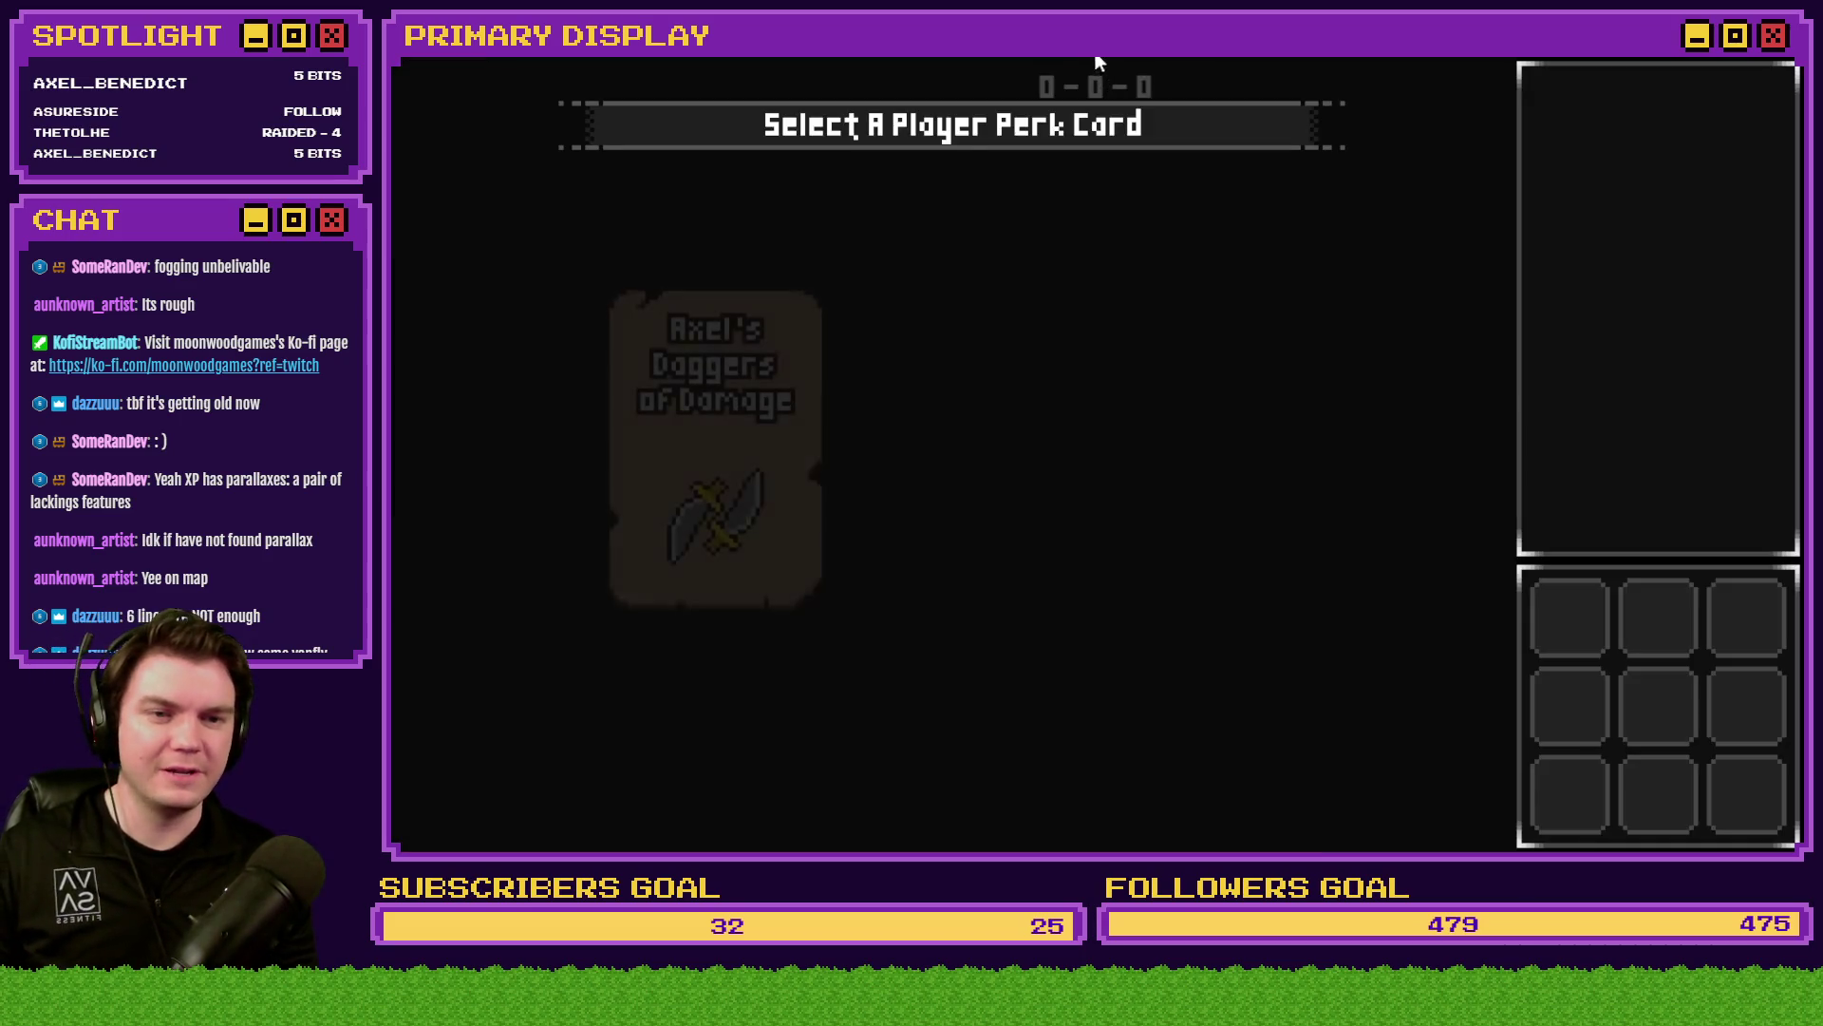
mouse_move(675, 414)
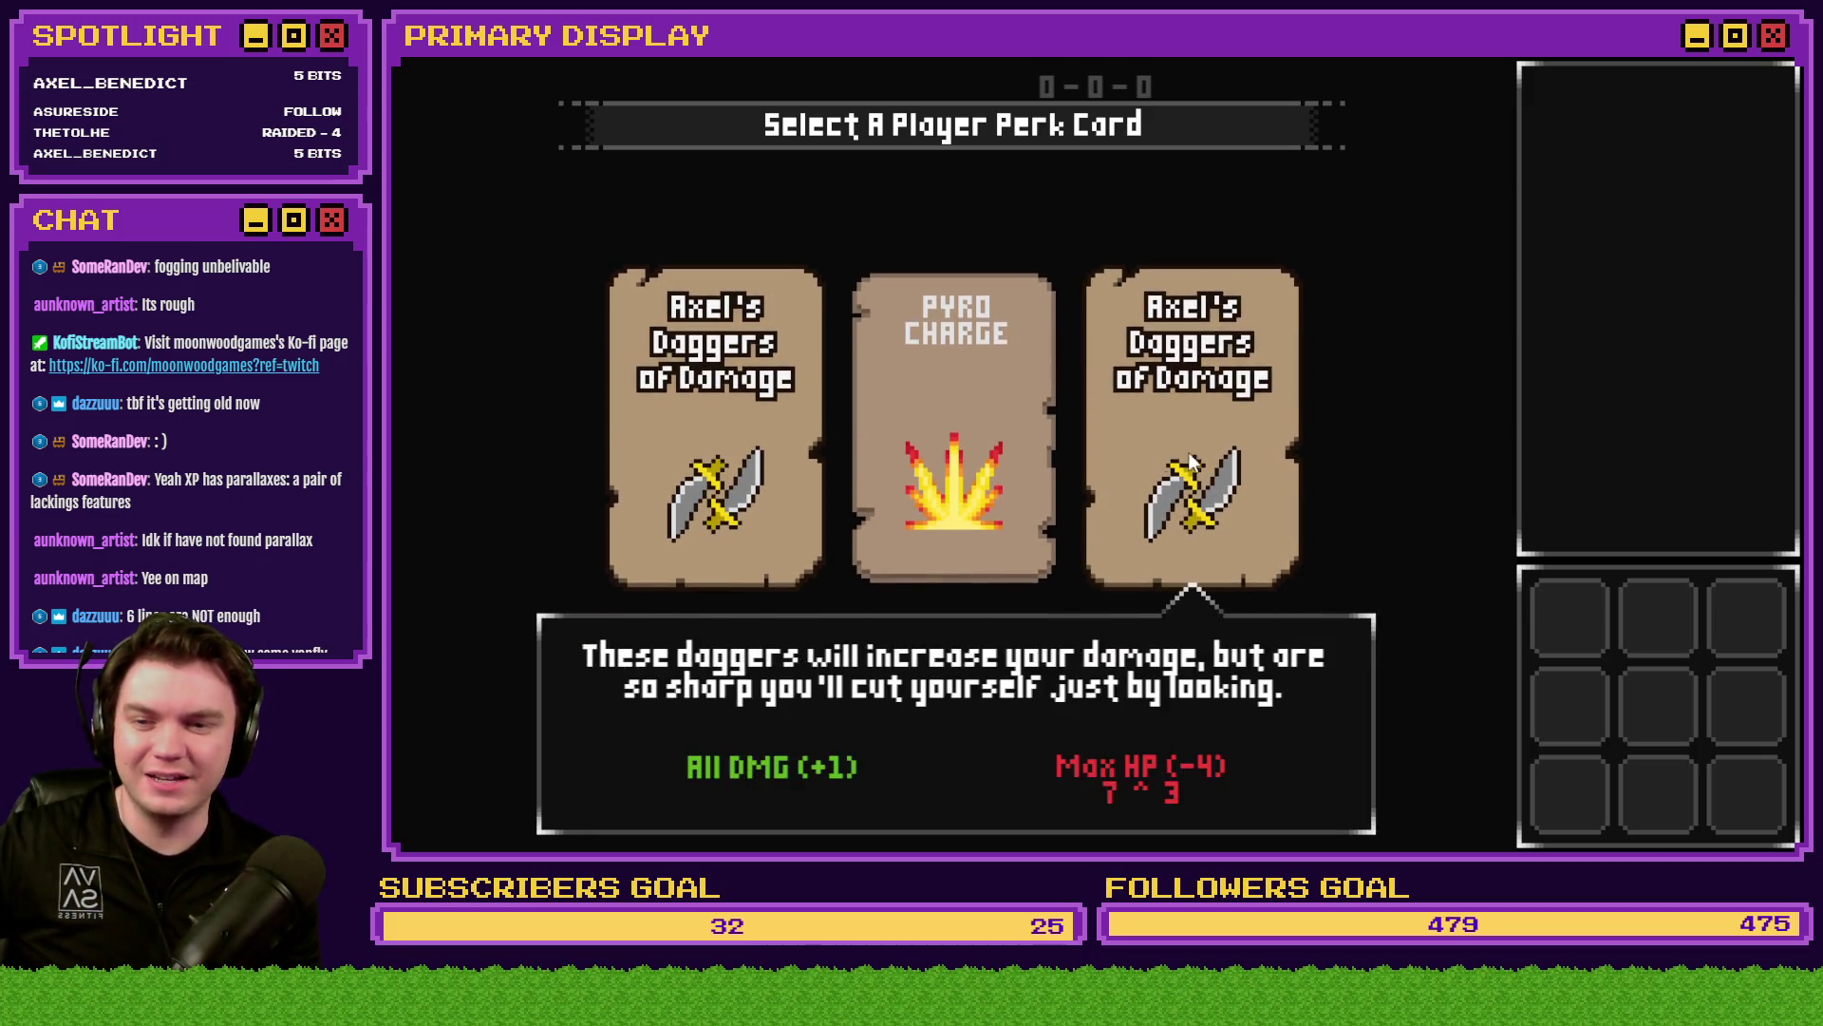
click(1735, 58)
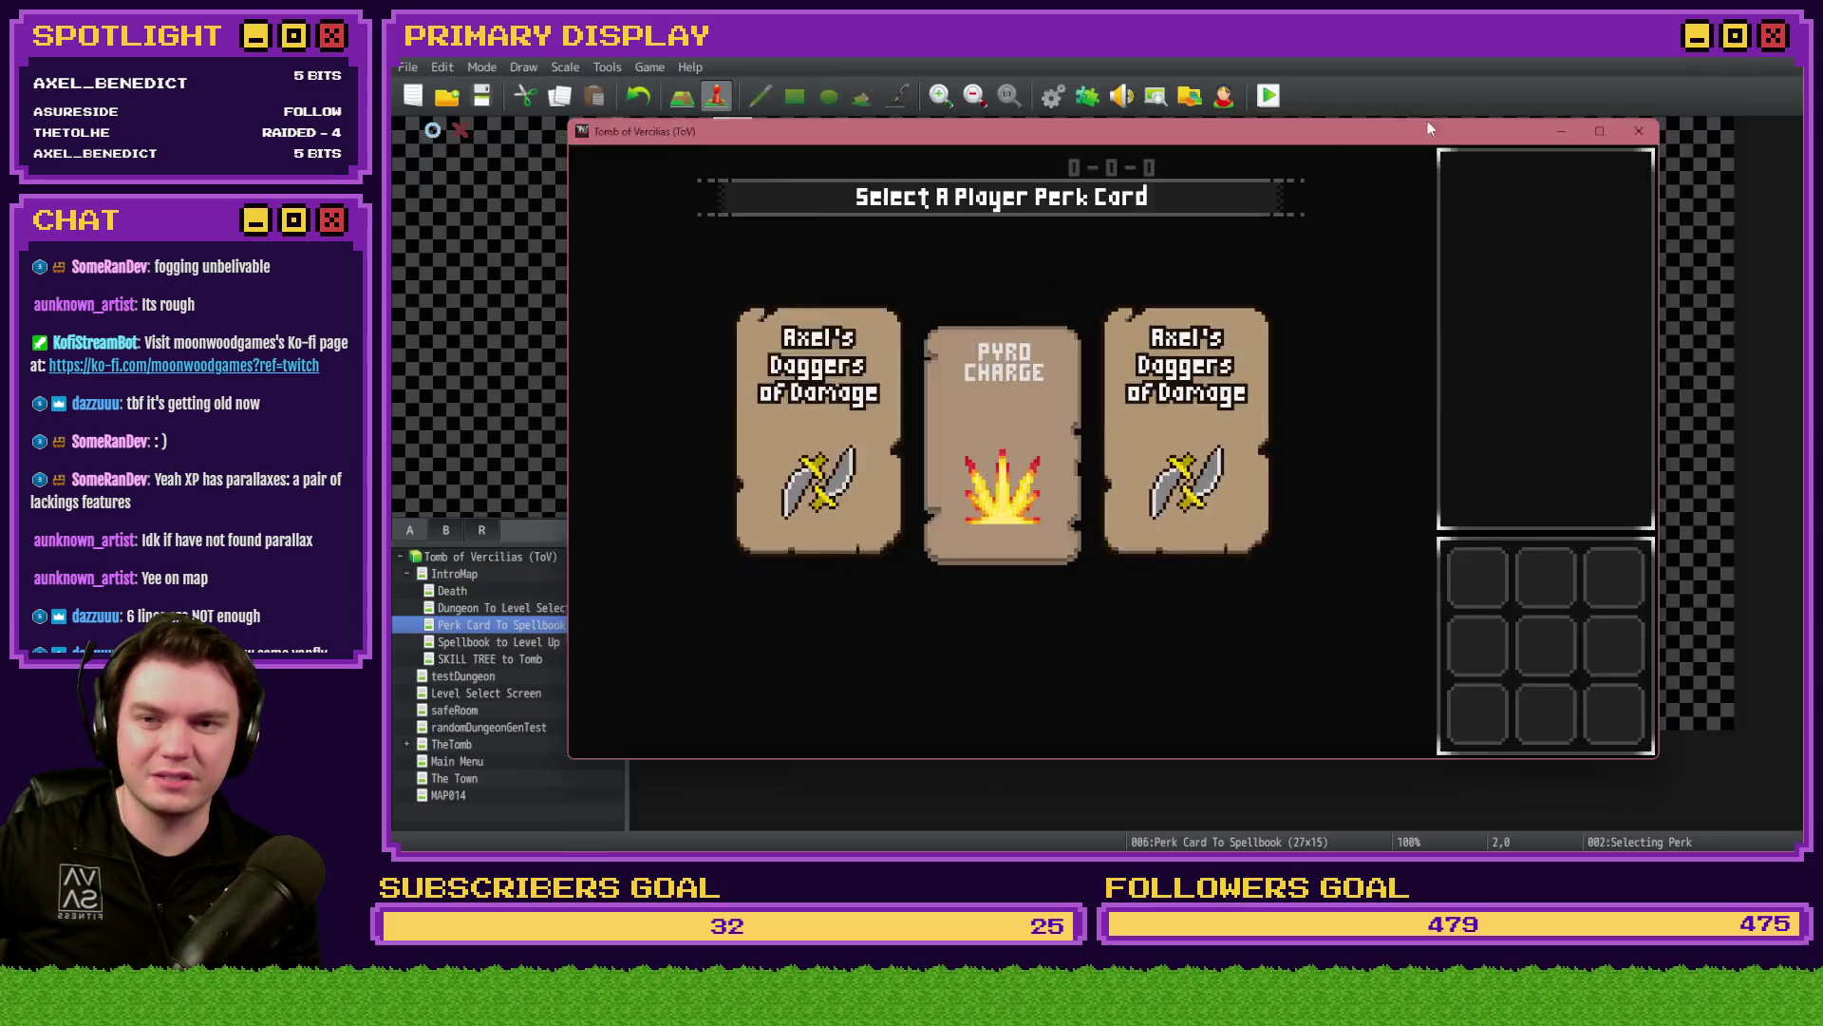
click(1052, 95)
drag(1554, 313, 1560, 670)
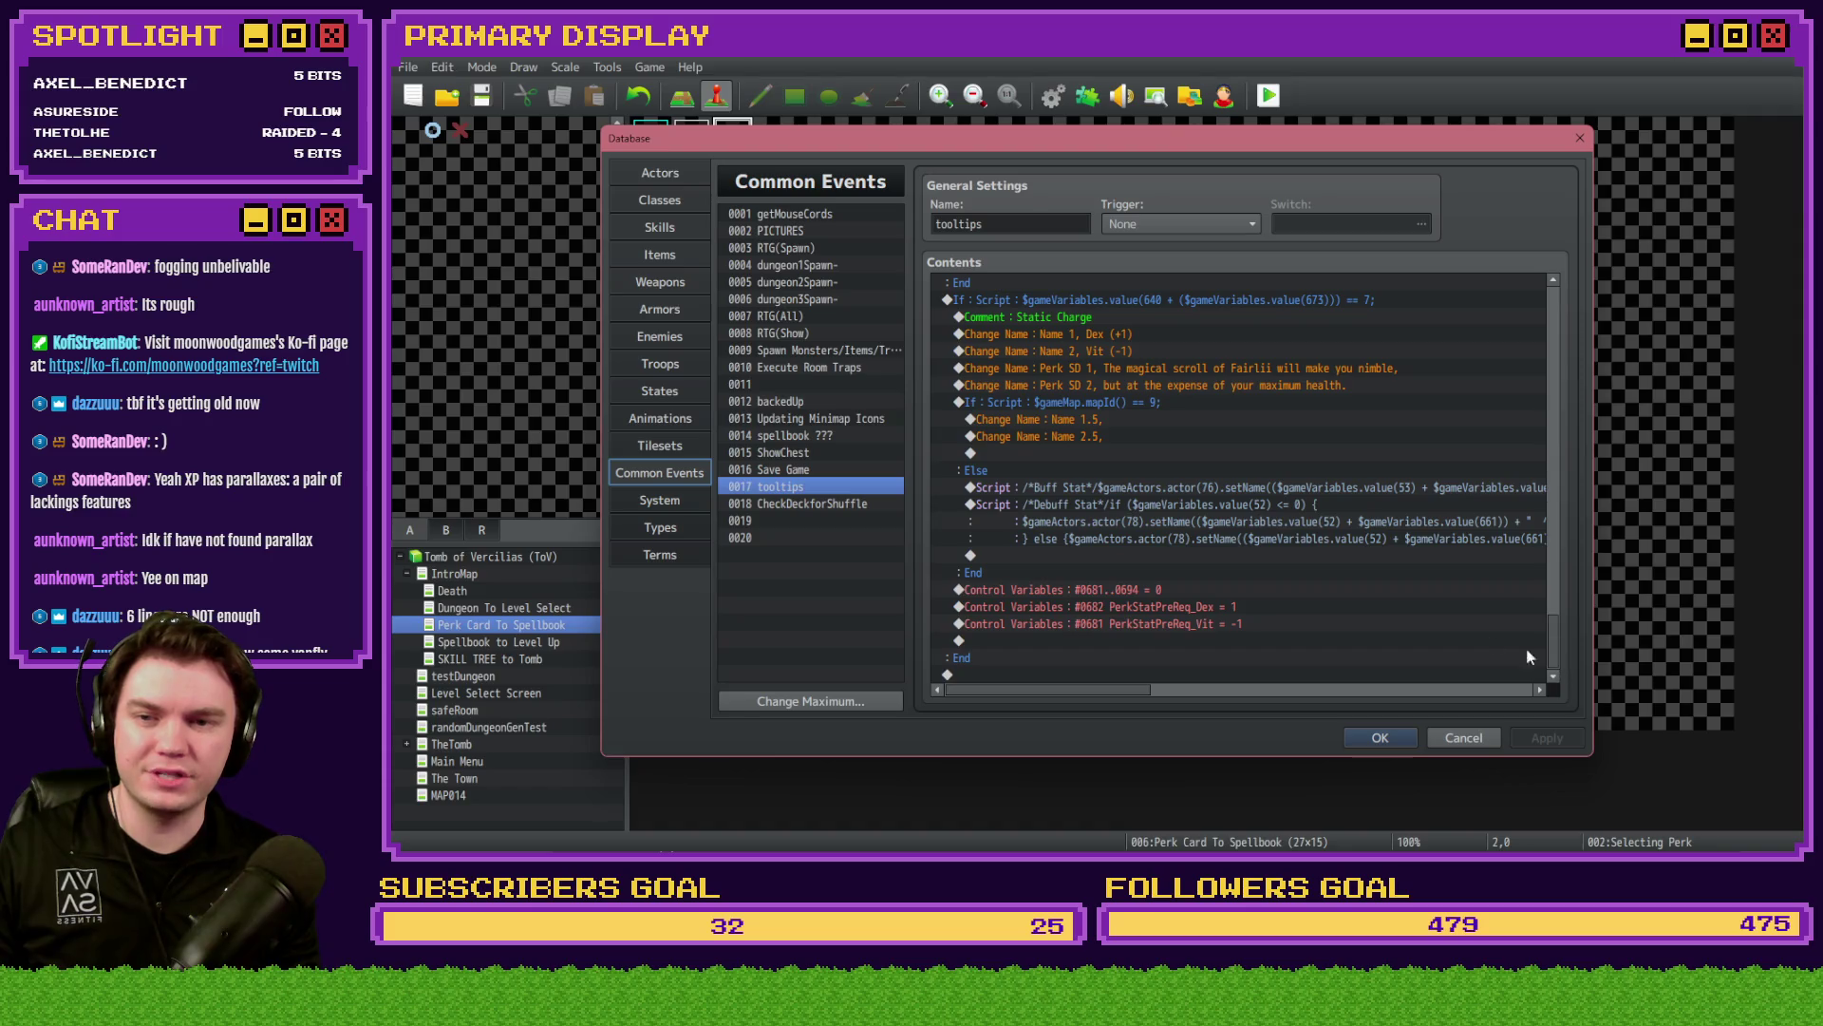
- Delete the 'If … == 7' Static Charge block from the tooltips event, close the database, and open EV001
scroll(1138, 551, up, 2)
click(1075, 384)
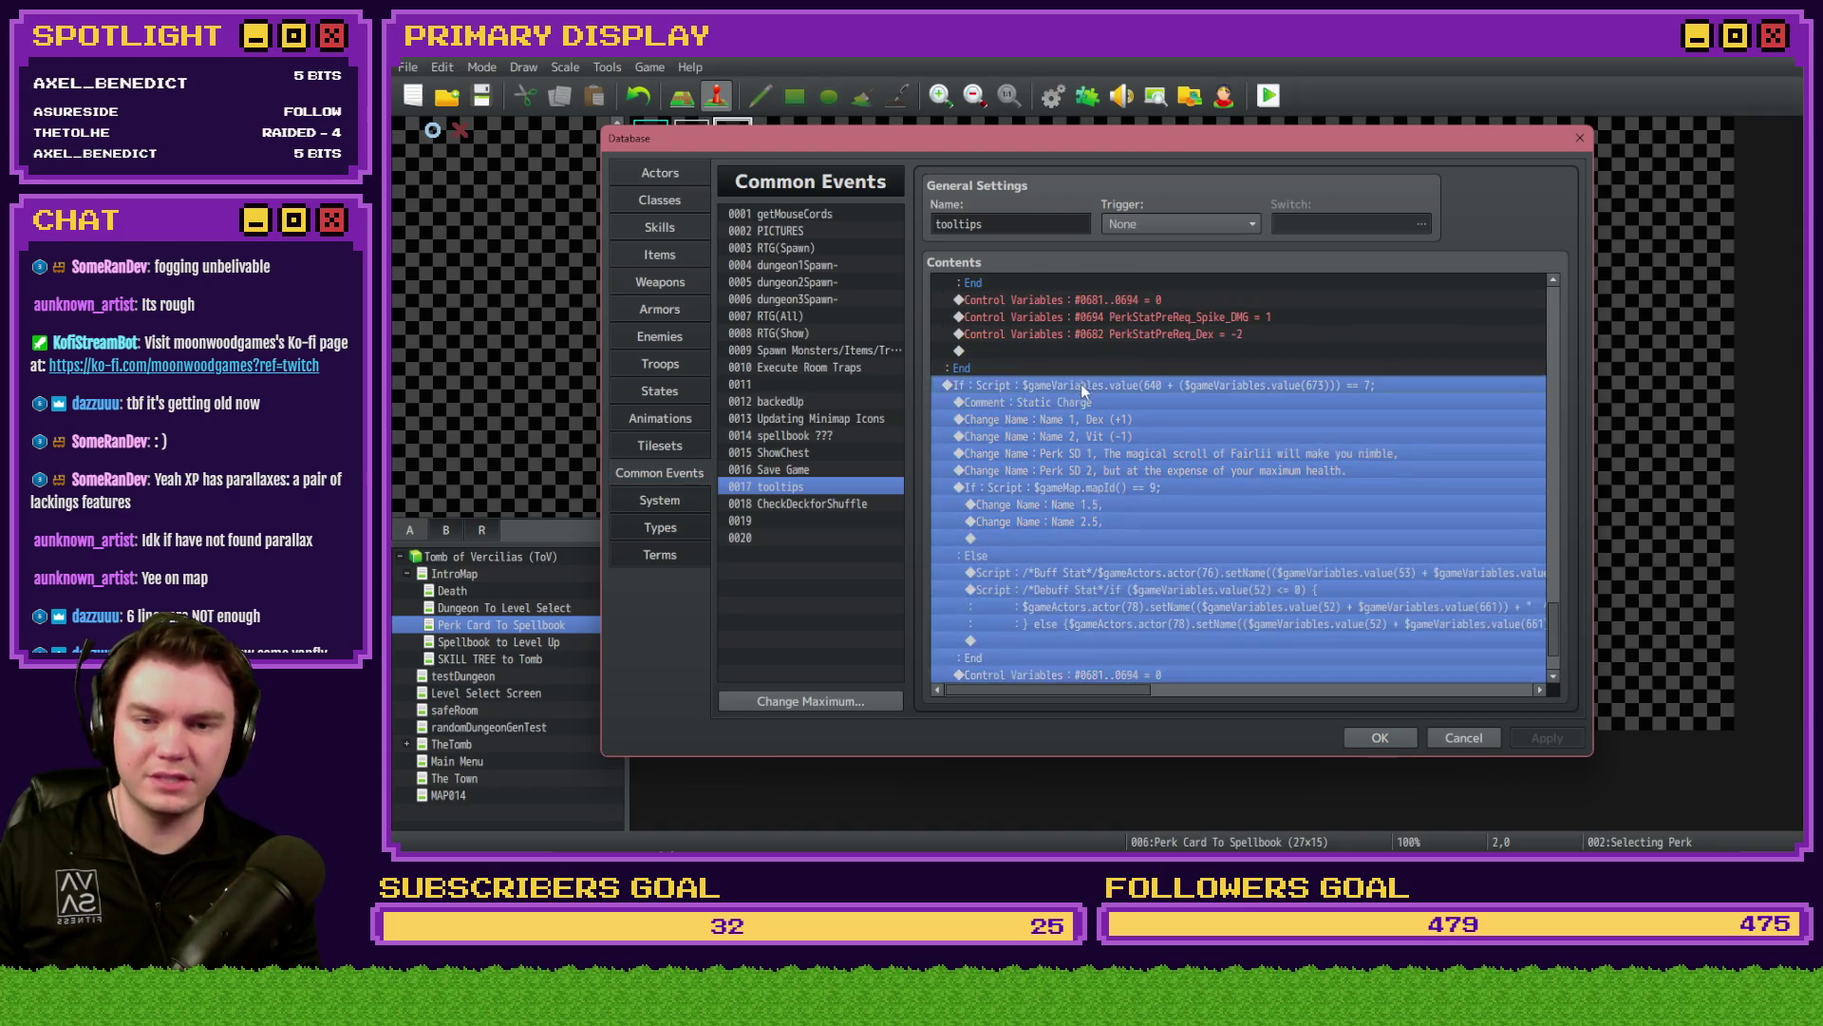
scroll(1320, 581, down, 2)
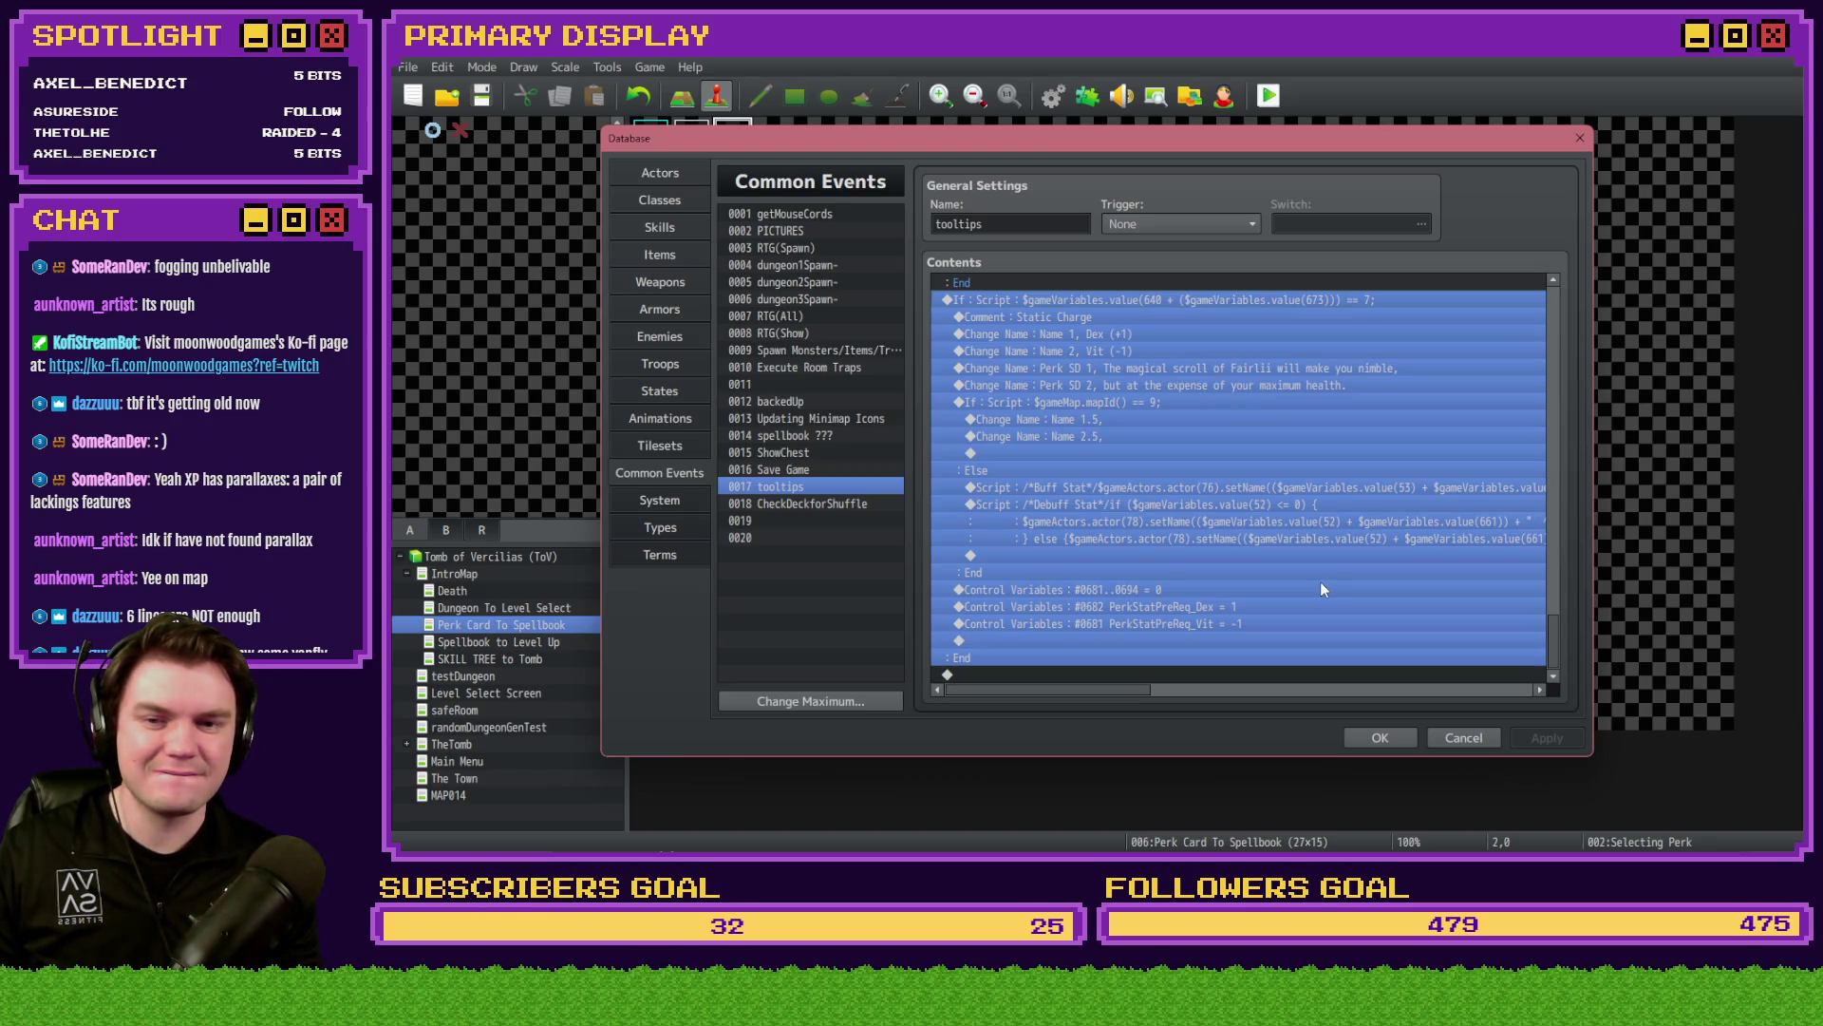
scroll(1320, 586, up, 7)
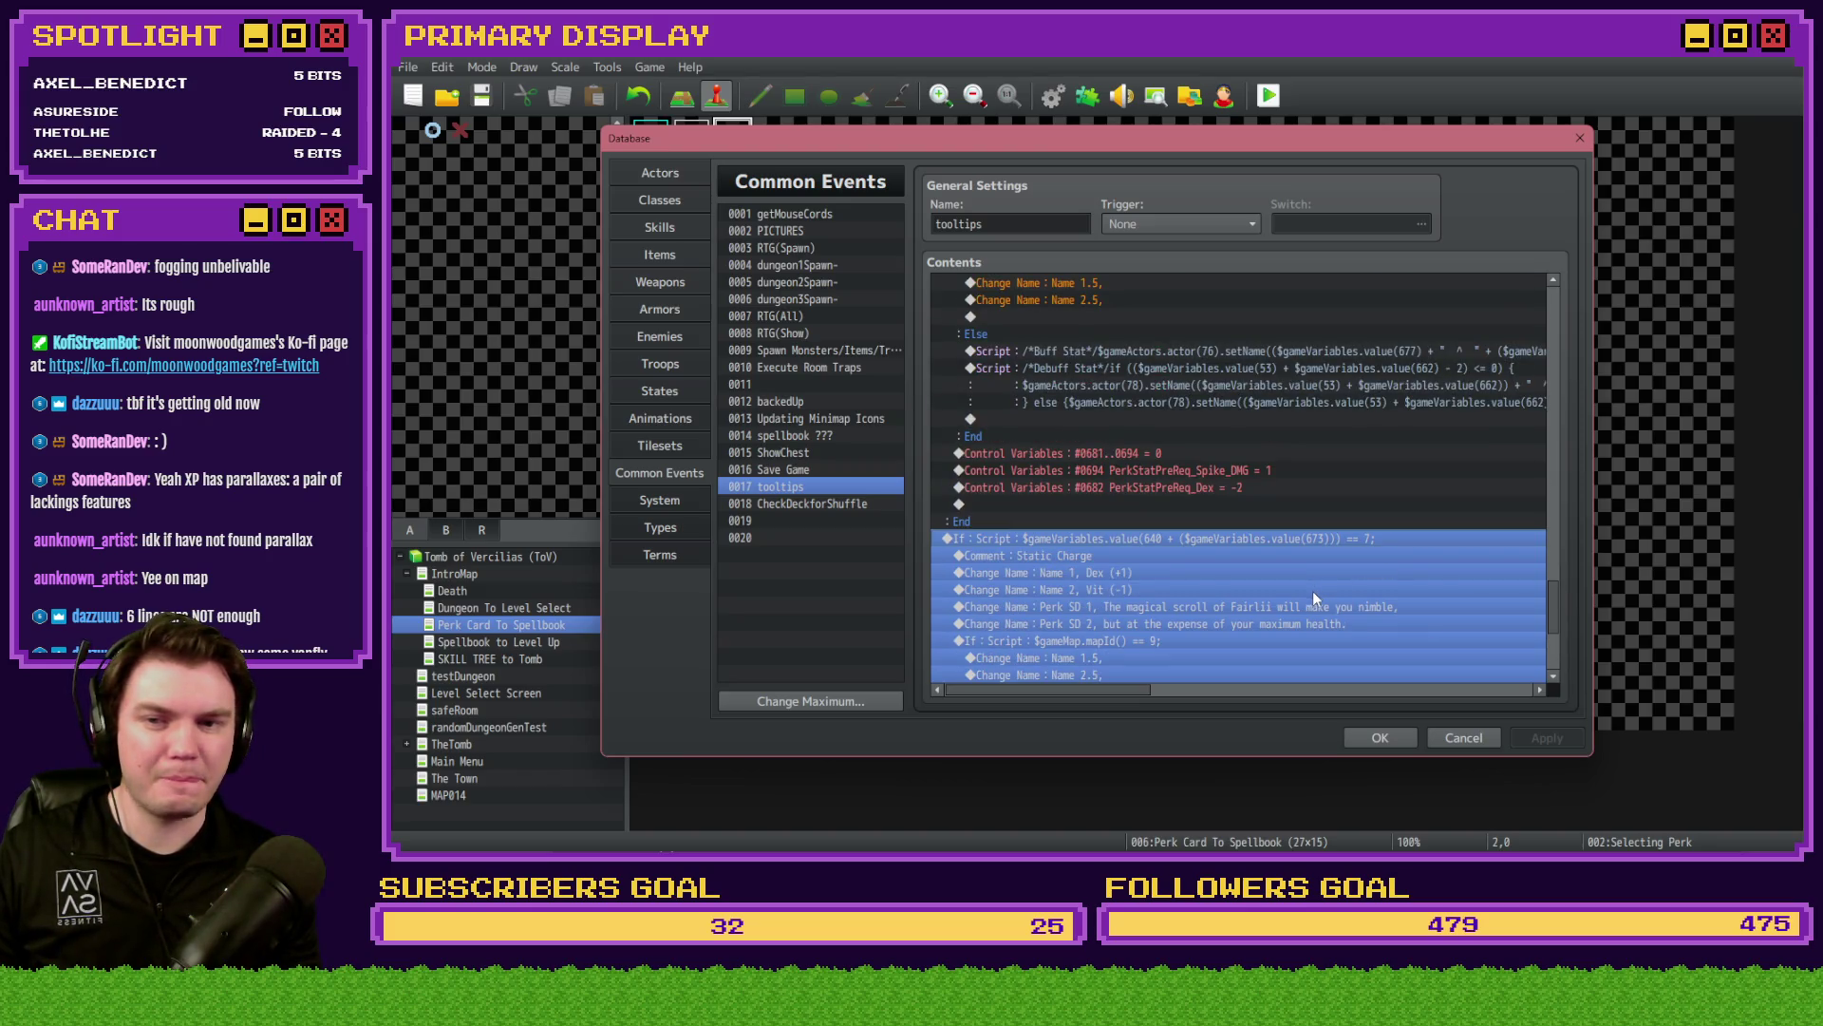
scroll(1313, 591, down, 6)
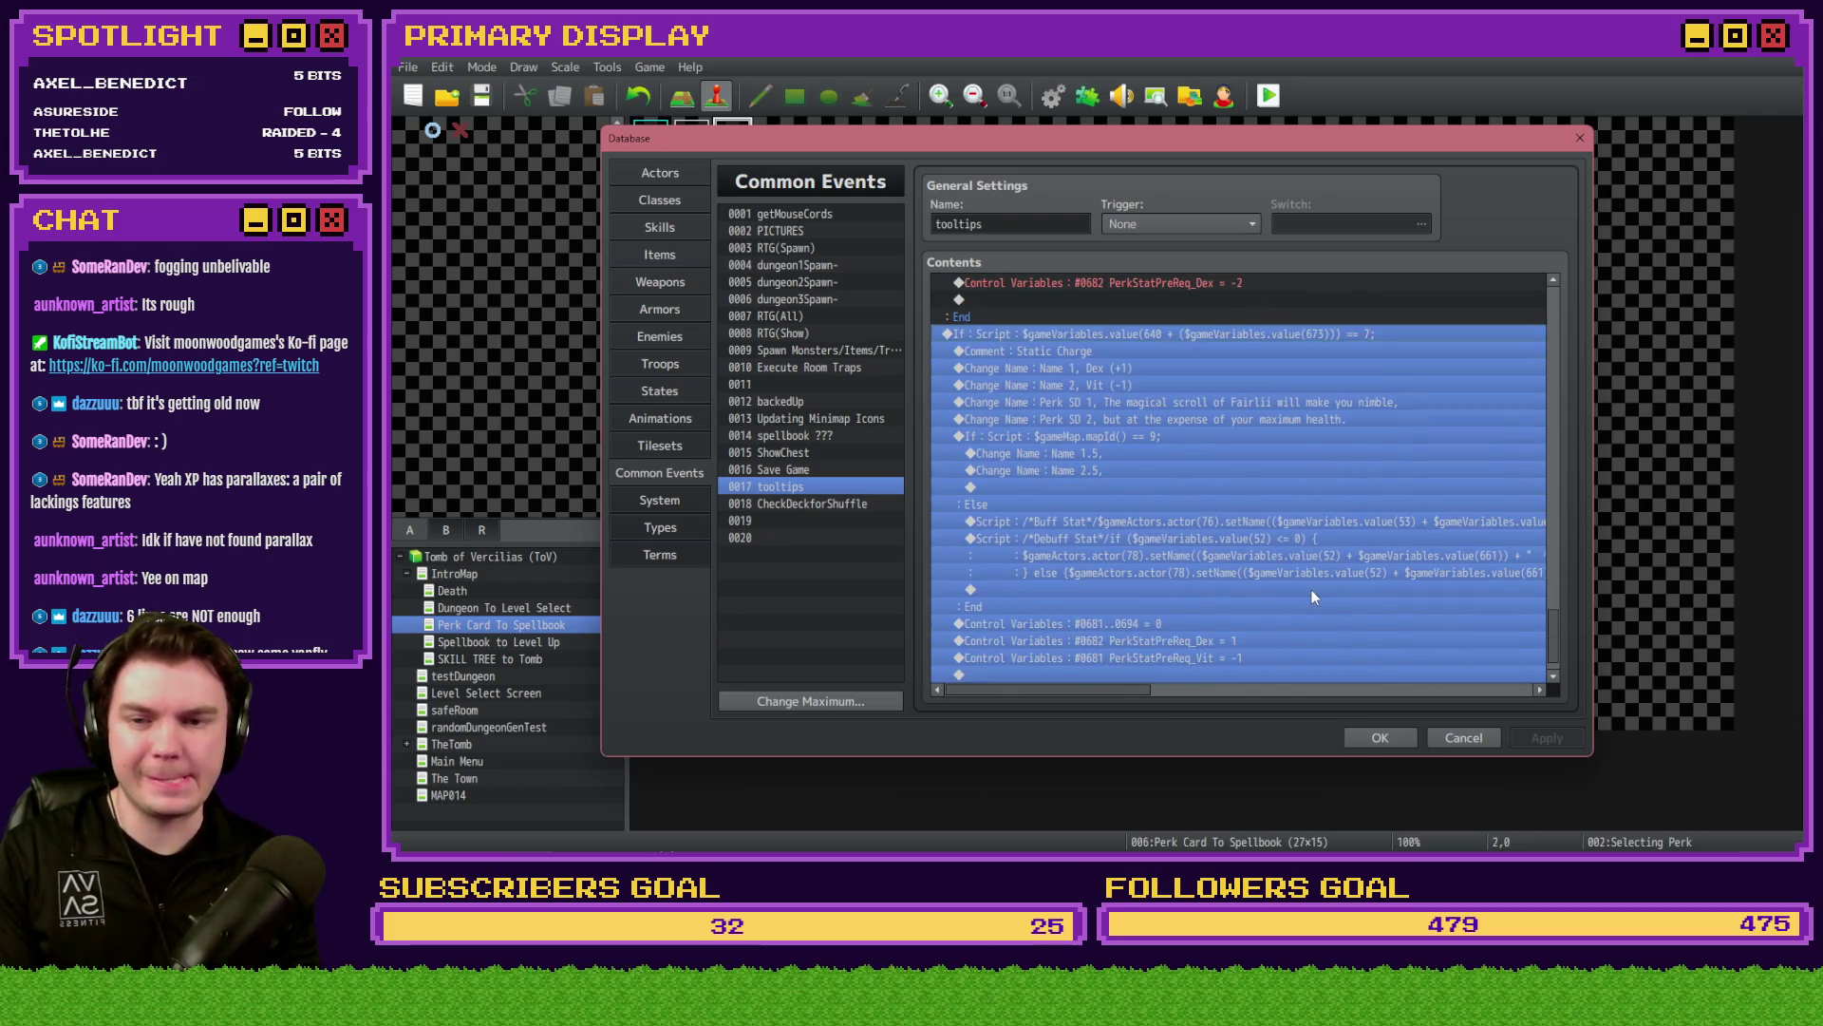
click(1313, 590)
scroll(1141, 493, up, 2)
click(1090, 458)
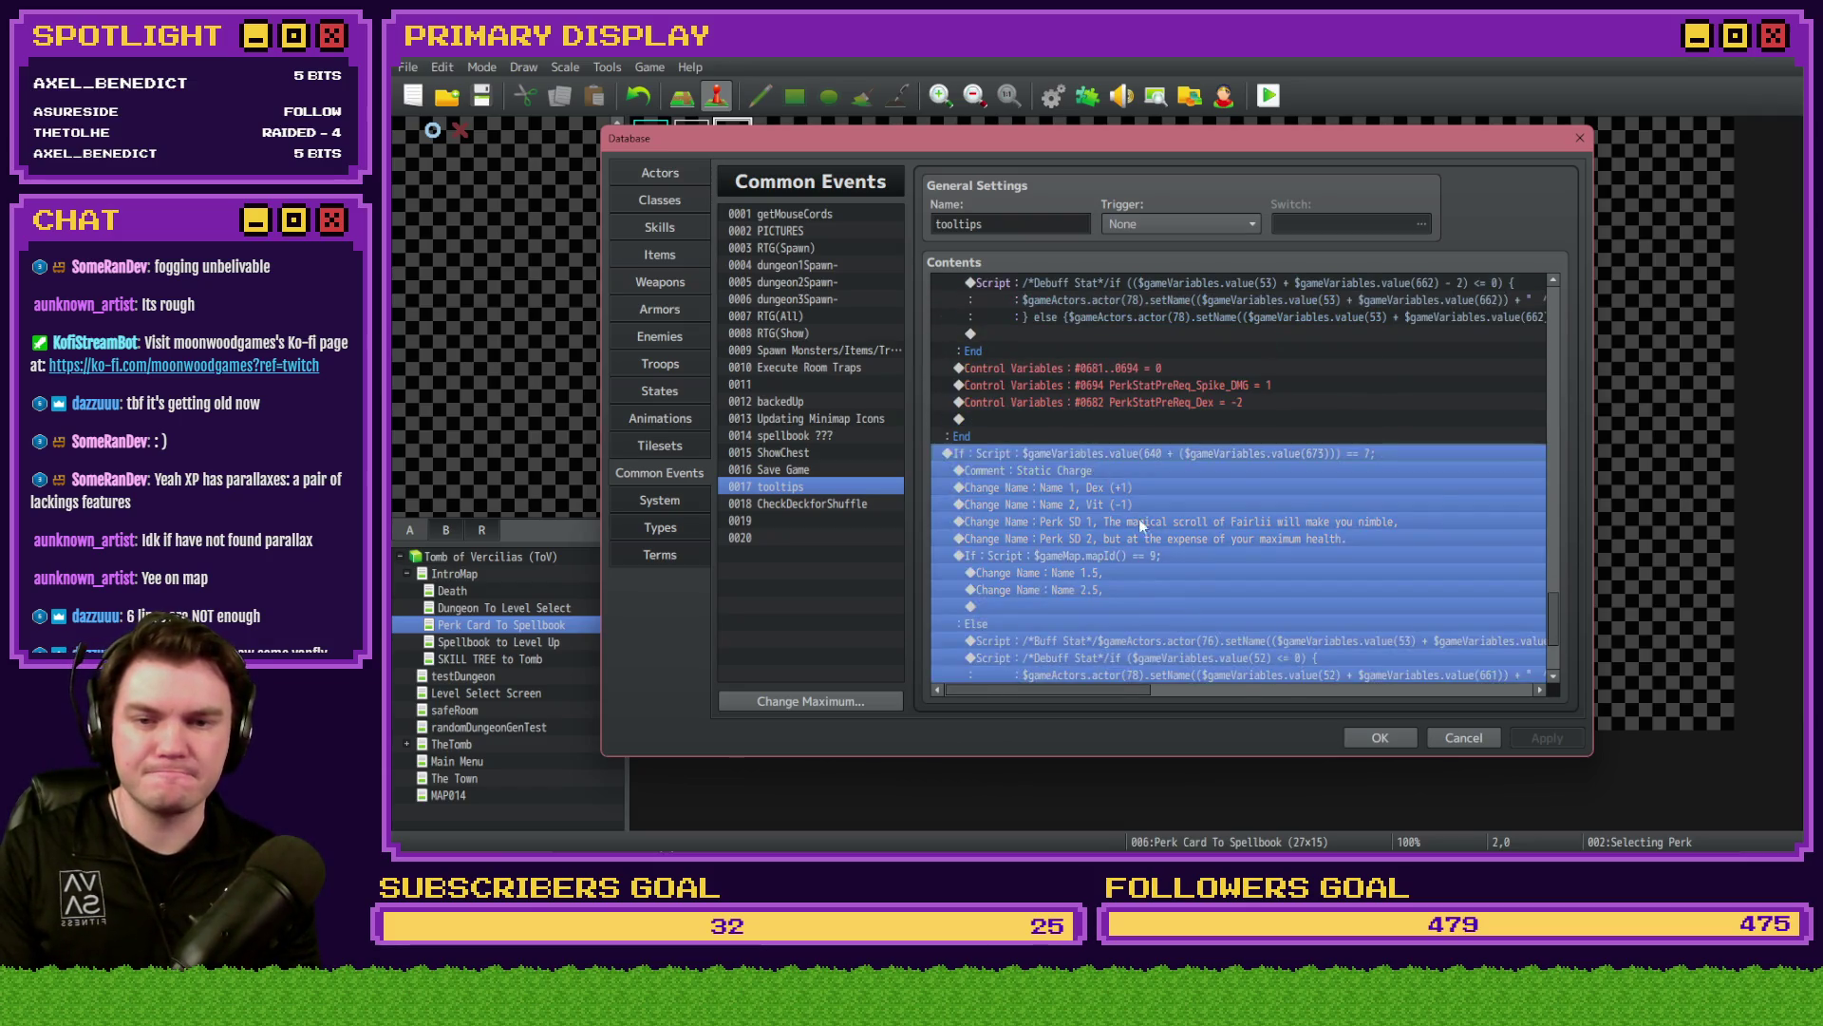
key(Delete)
click(1377, 737)
double_click(703, 142)
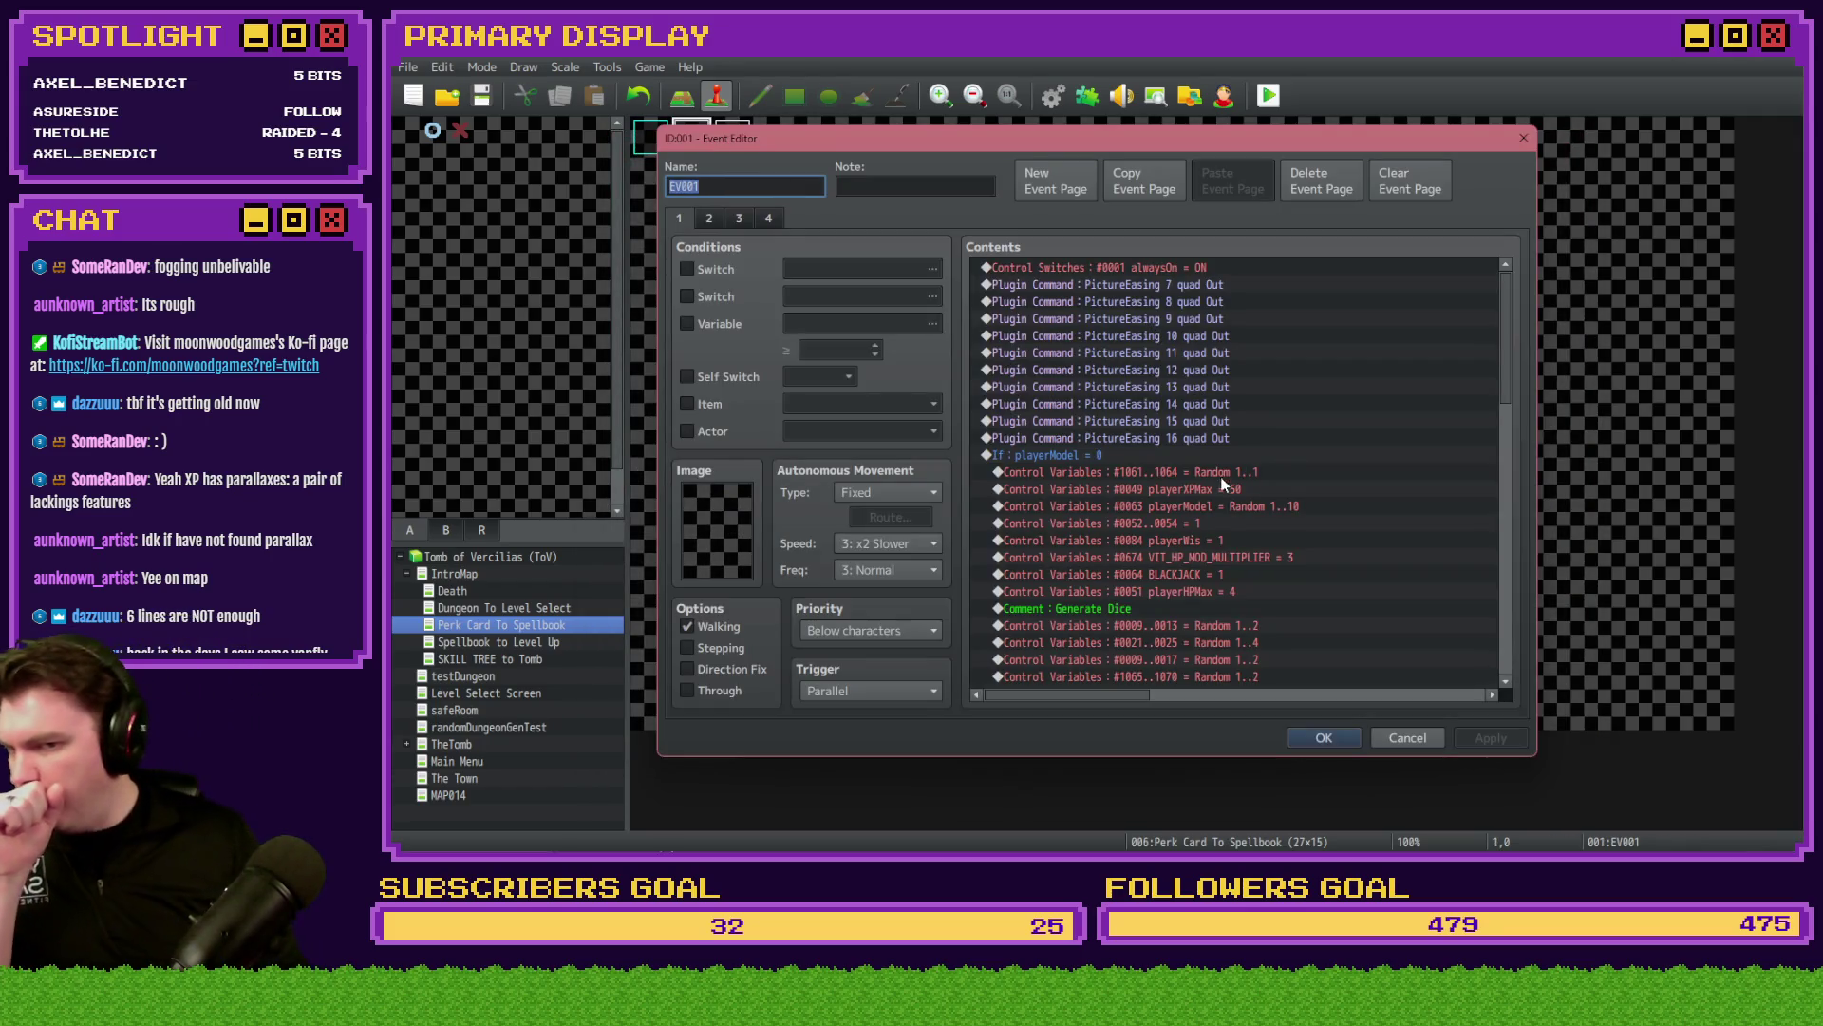
- Change EV001's Control Variables #0641..0643 to Random 1..6, save the project, and start a playtest
scroll(1231, 482, down, 3)
scroll(1231, 487, down, 2)
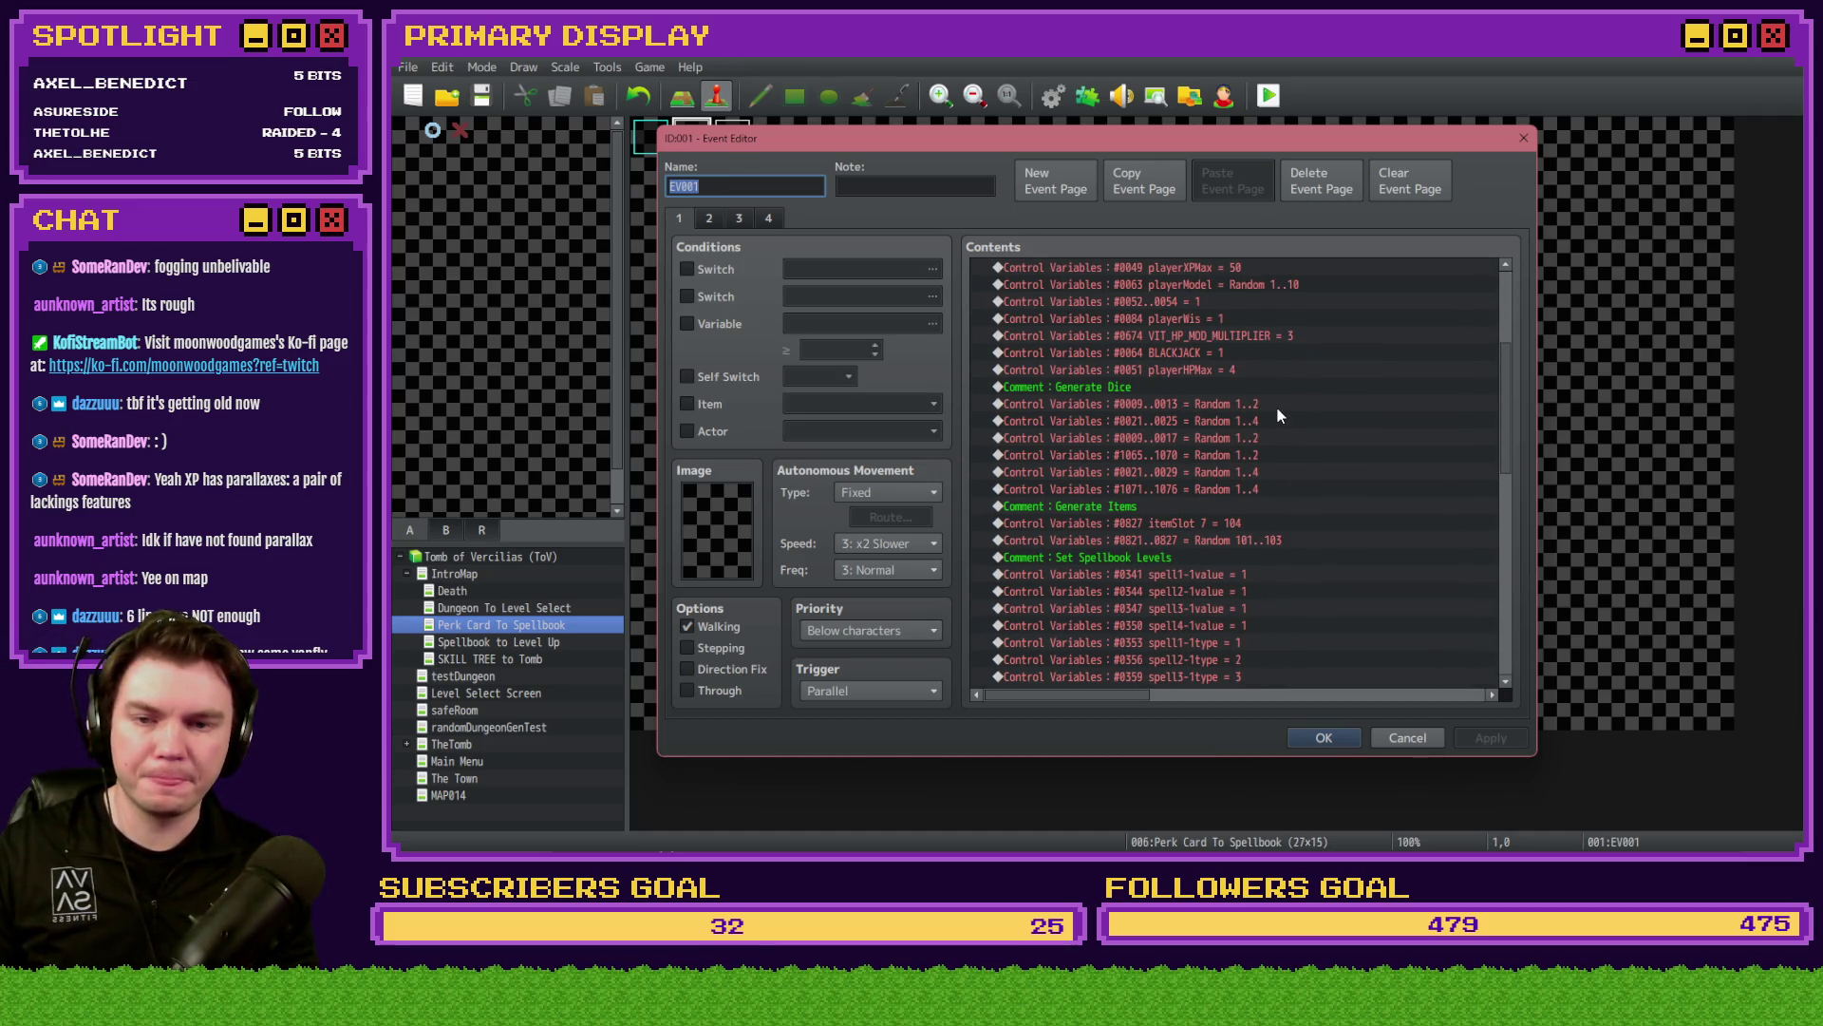
scroll(1278, 410, down, 12)
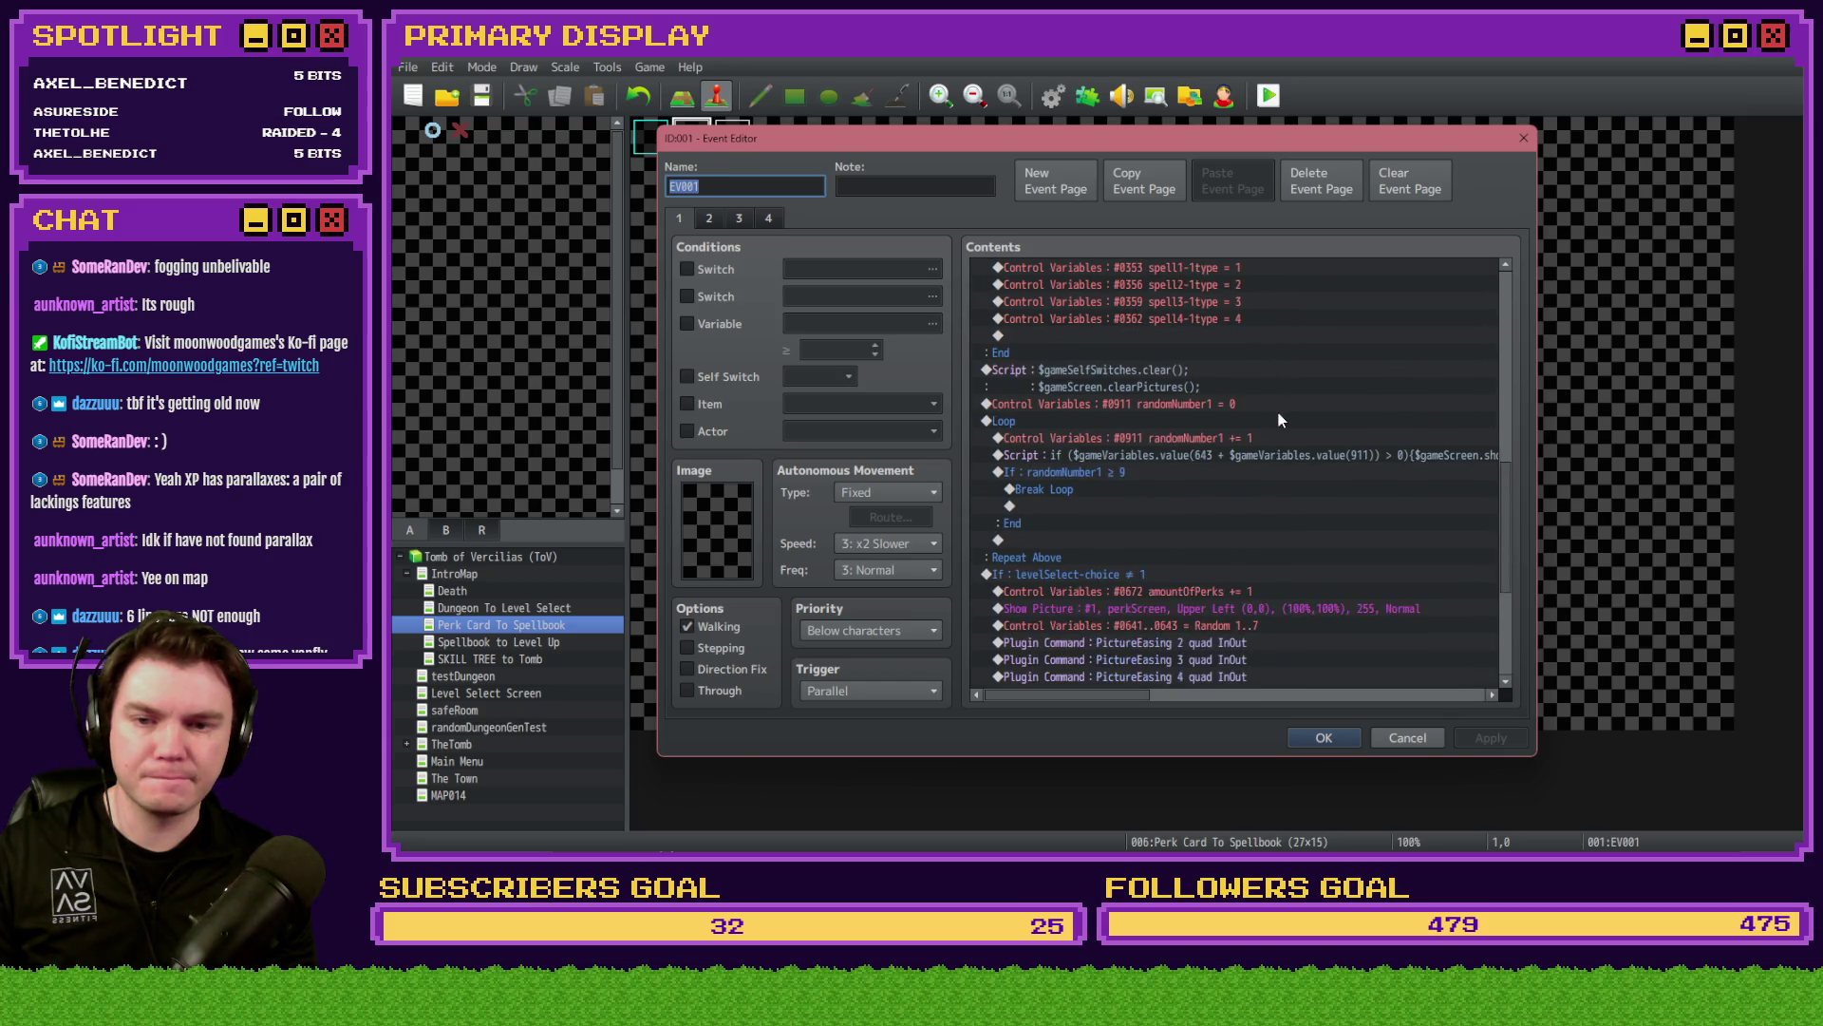
double_click(1256, 506)
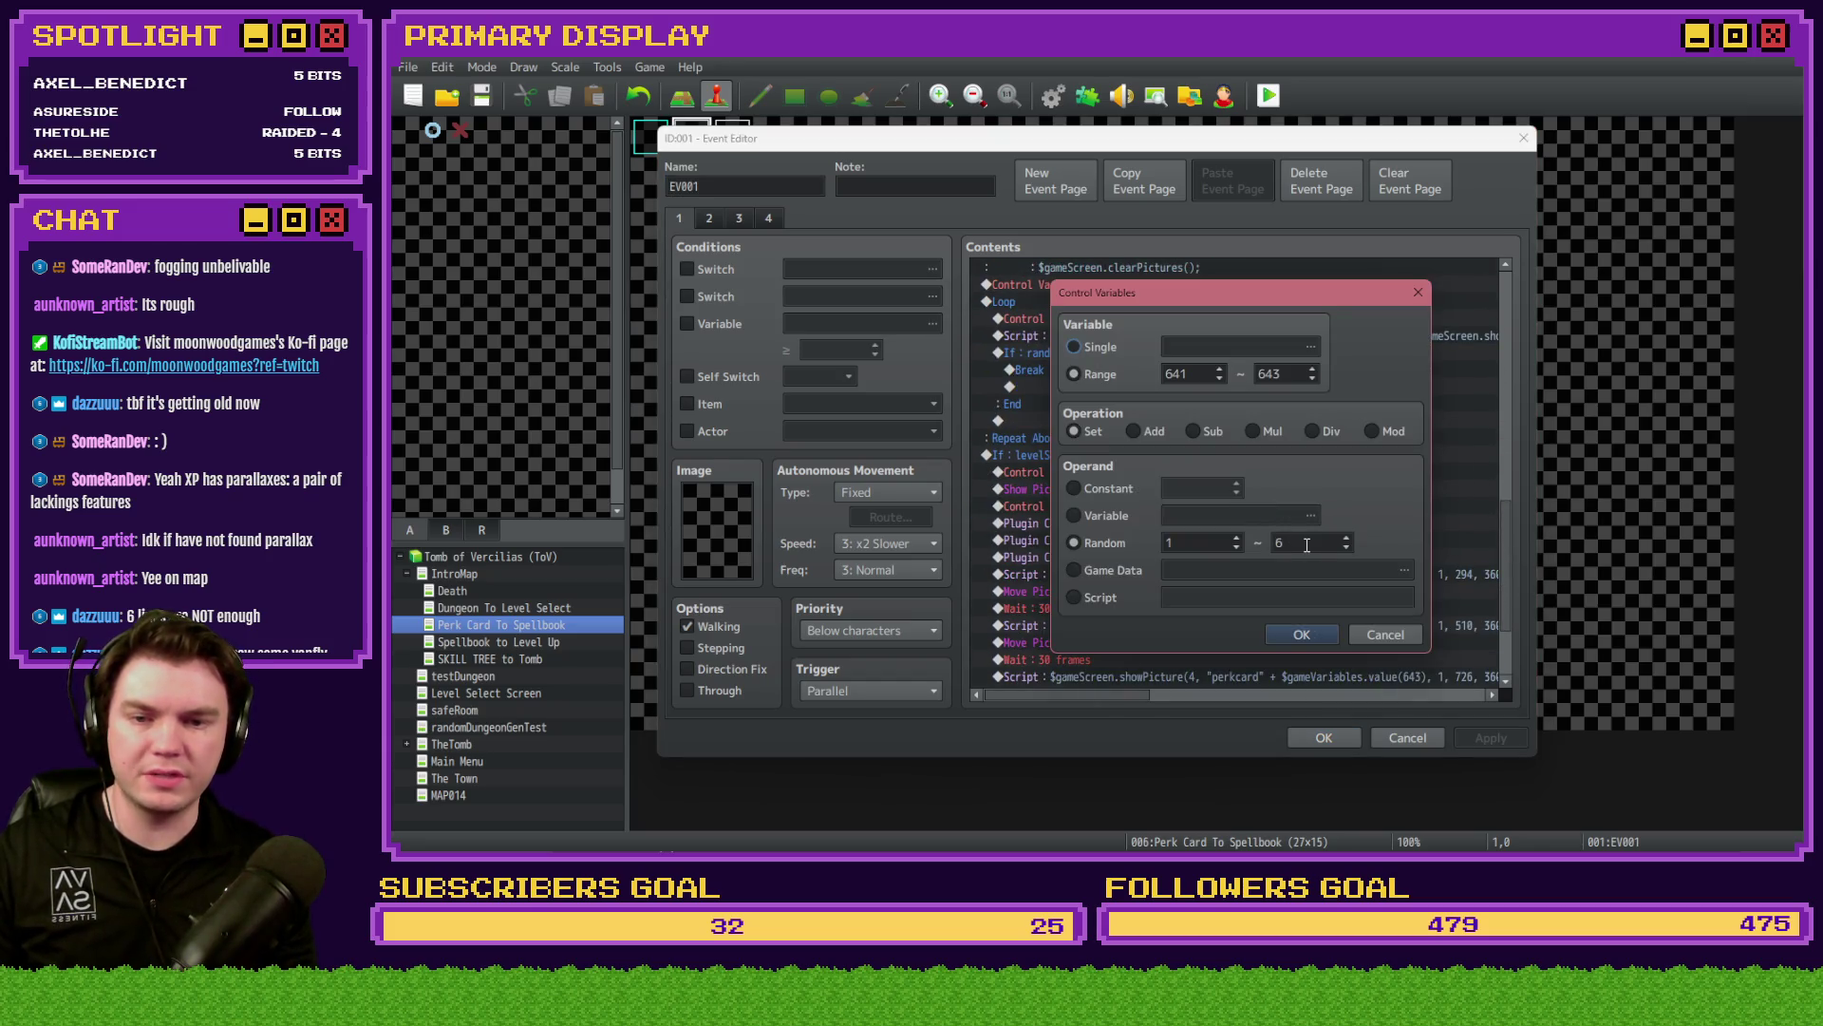
click(1320, 636)
scroll(1290, 607, down, 3)
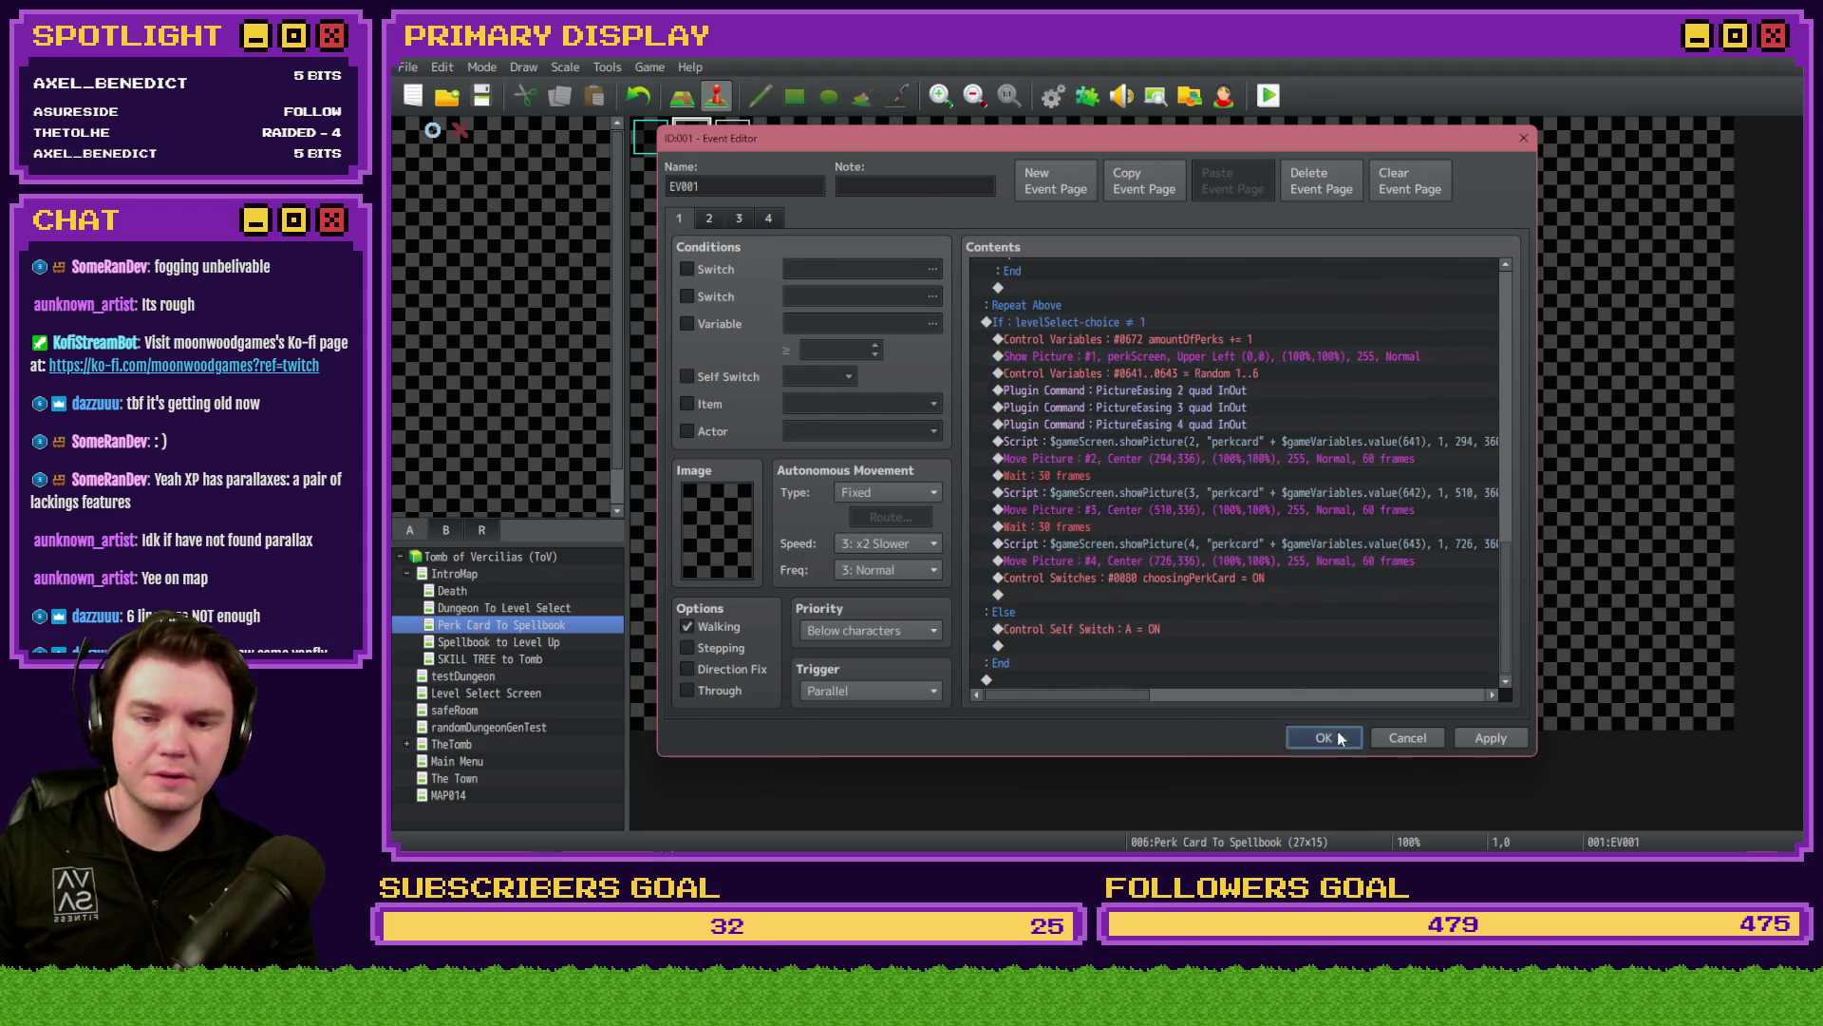
click(1323, 738)
key(ctrl+r)
click(1023, 474)
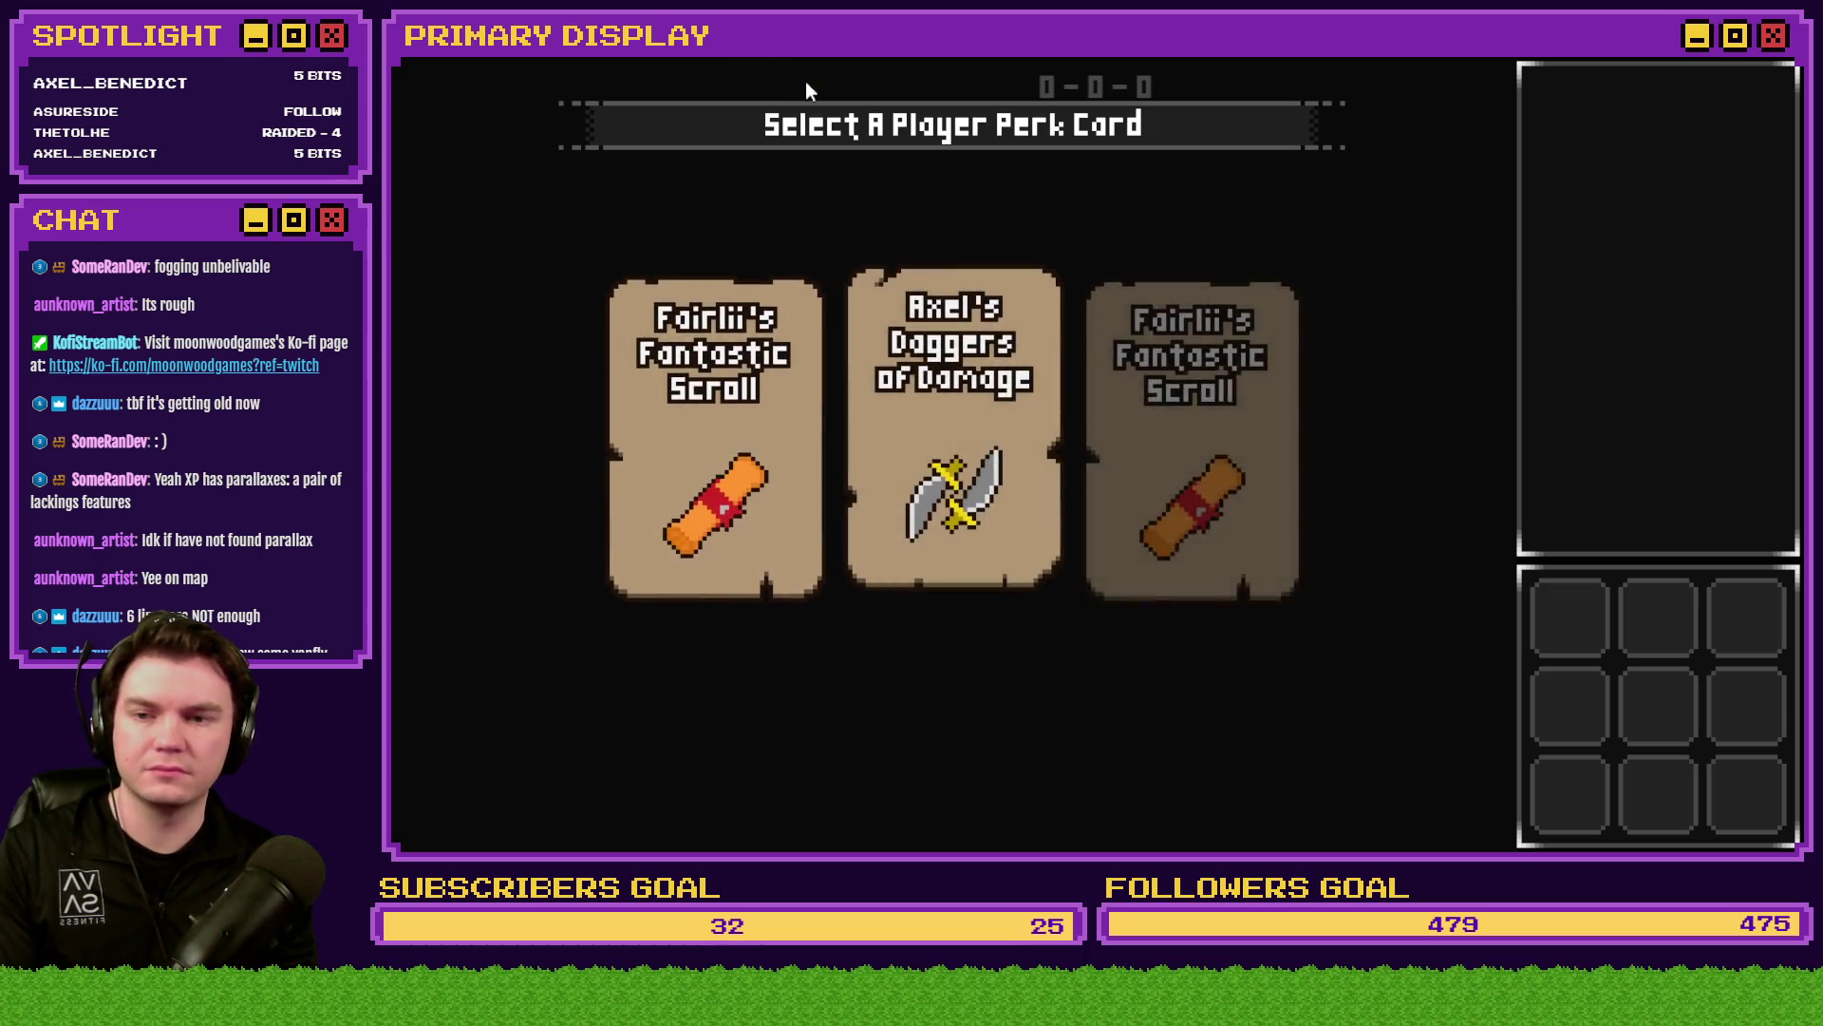
- Pick the Fantastic Scroll card and check the Ale Soaked Gauntlet tooltip, then close the game and reopen the database with F9
mouse_move(875, 421)
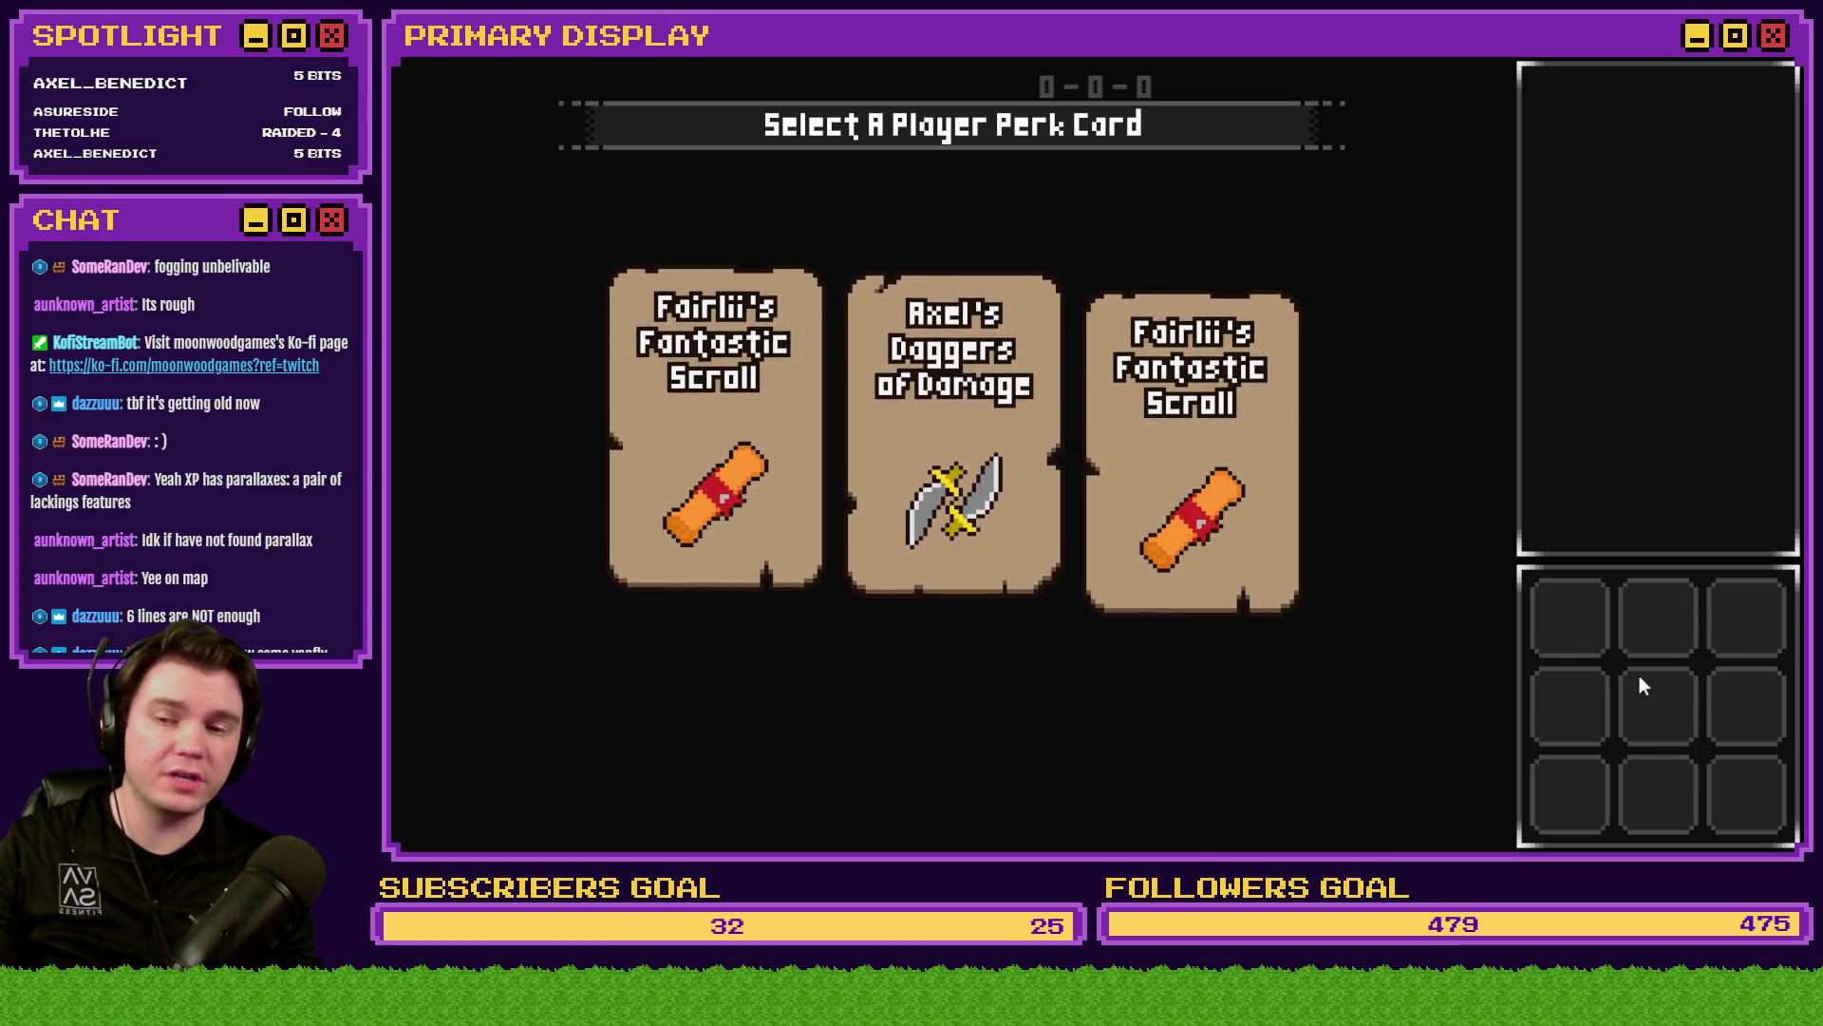
click(671, 483)
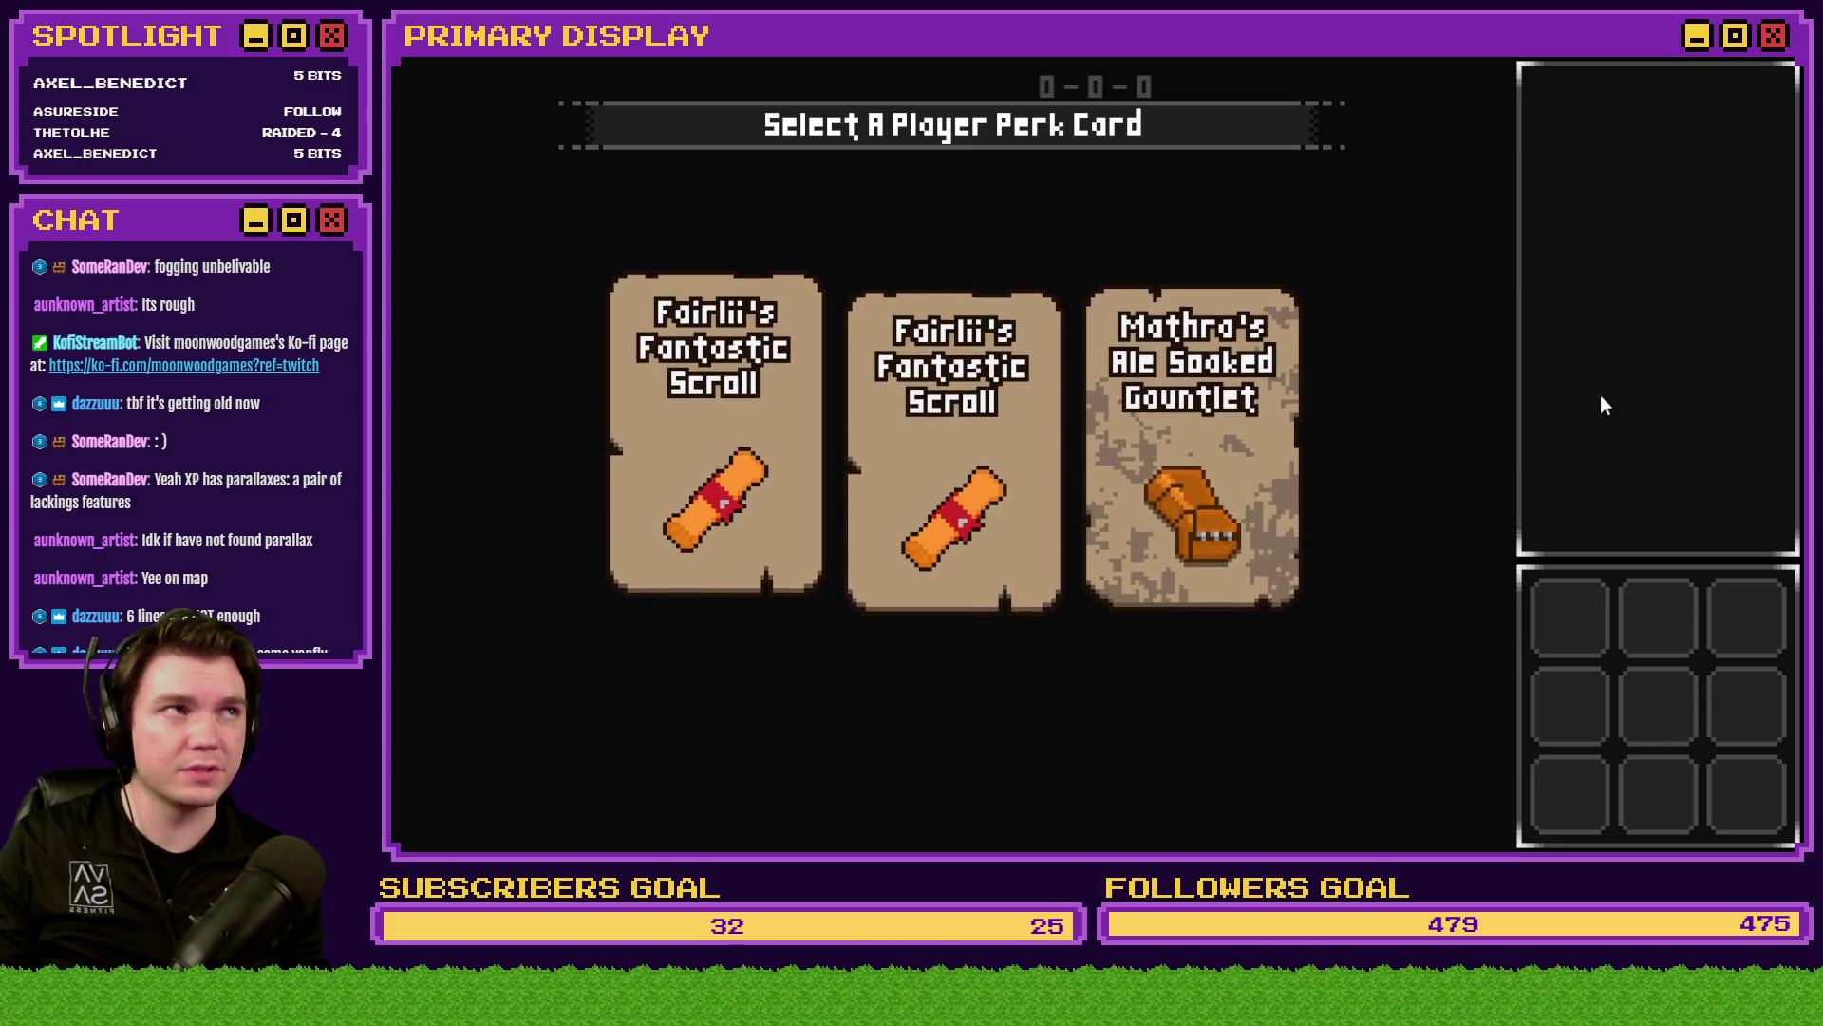
mouse_move(1179, 462)
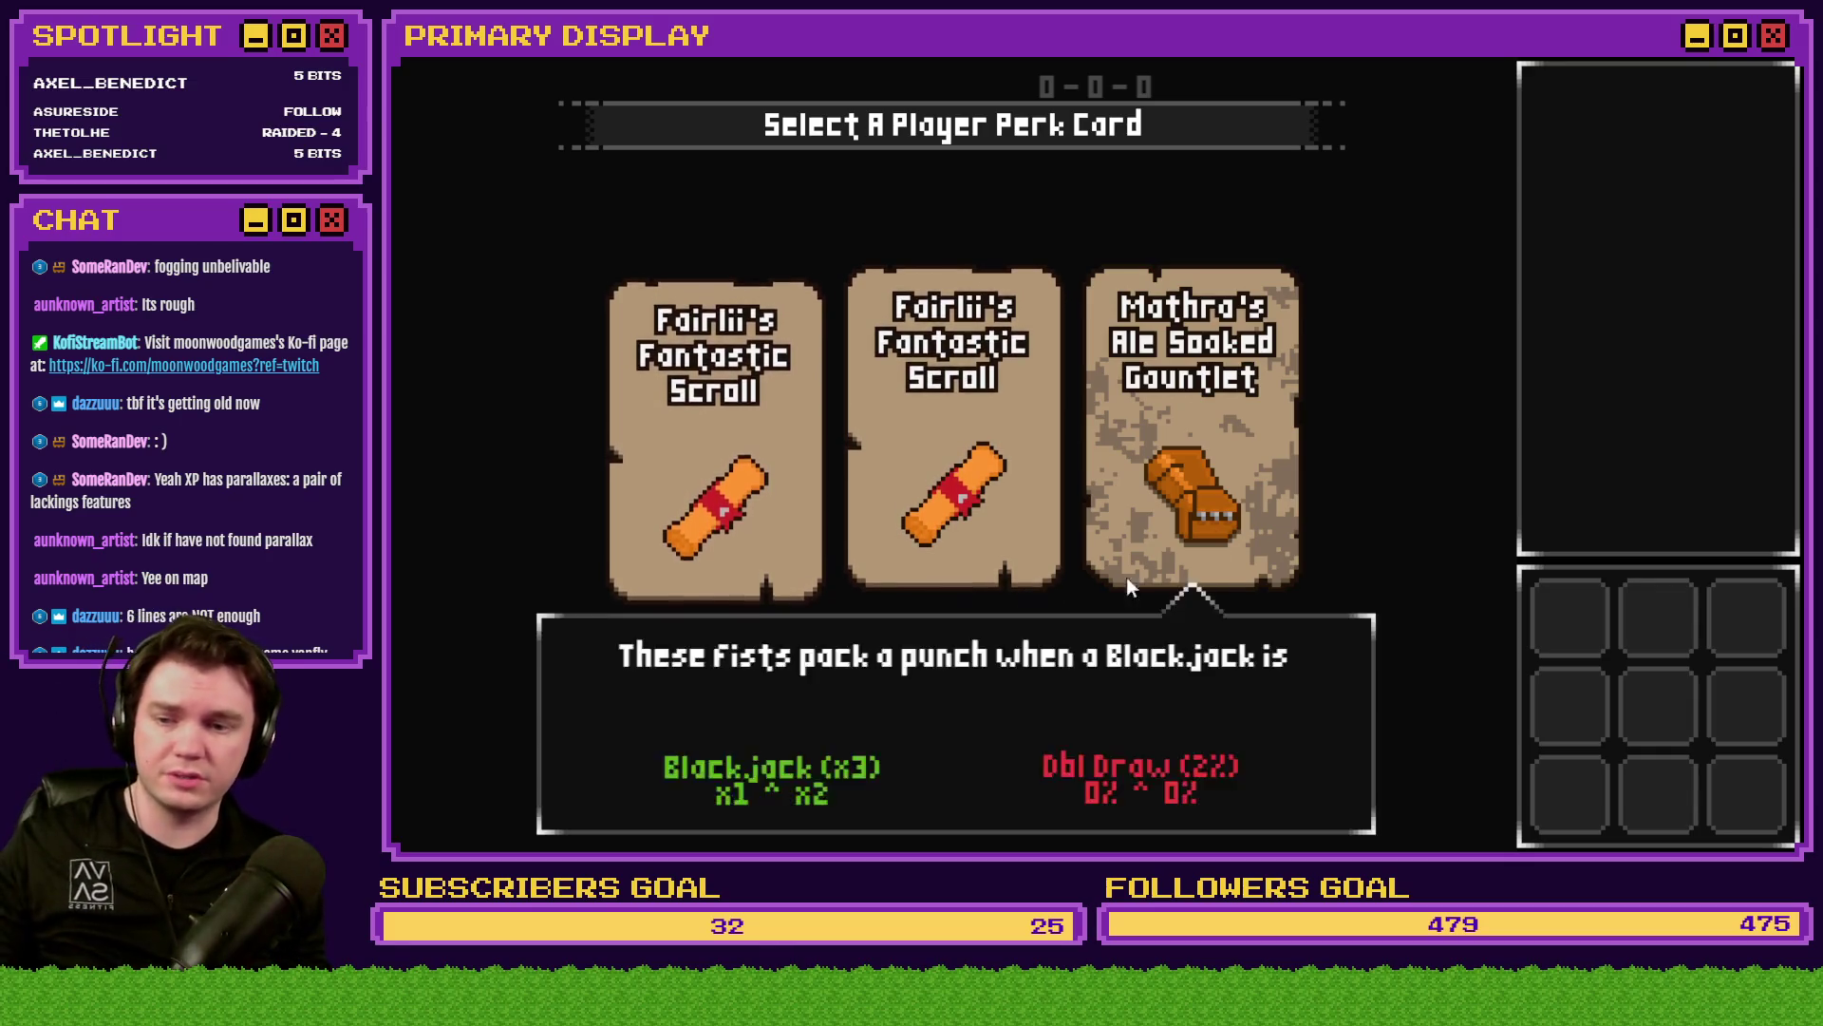
click(1727, 61)
key(F9)
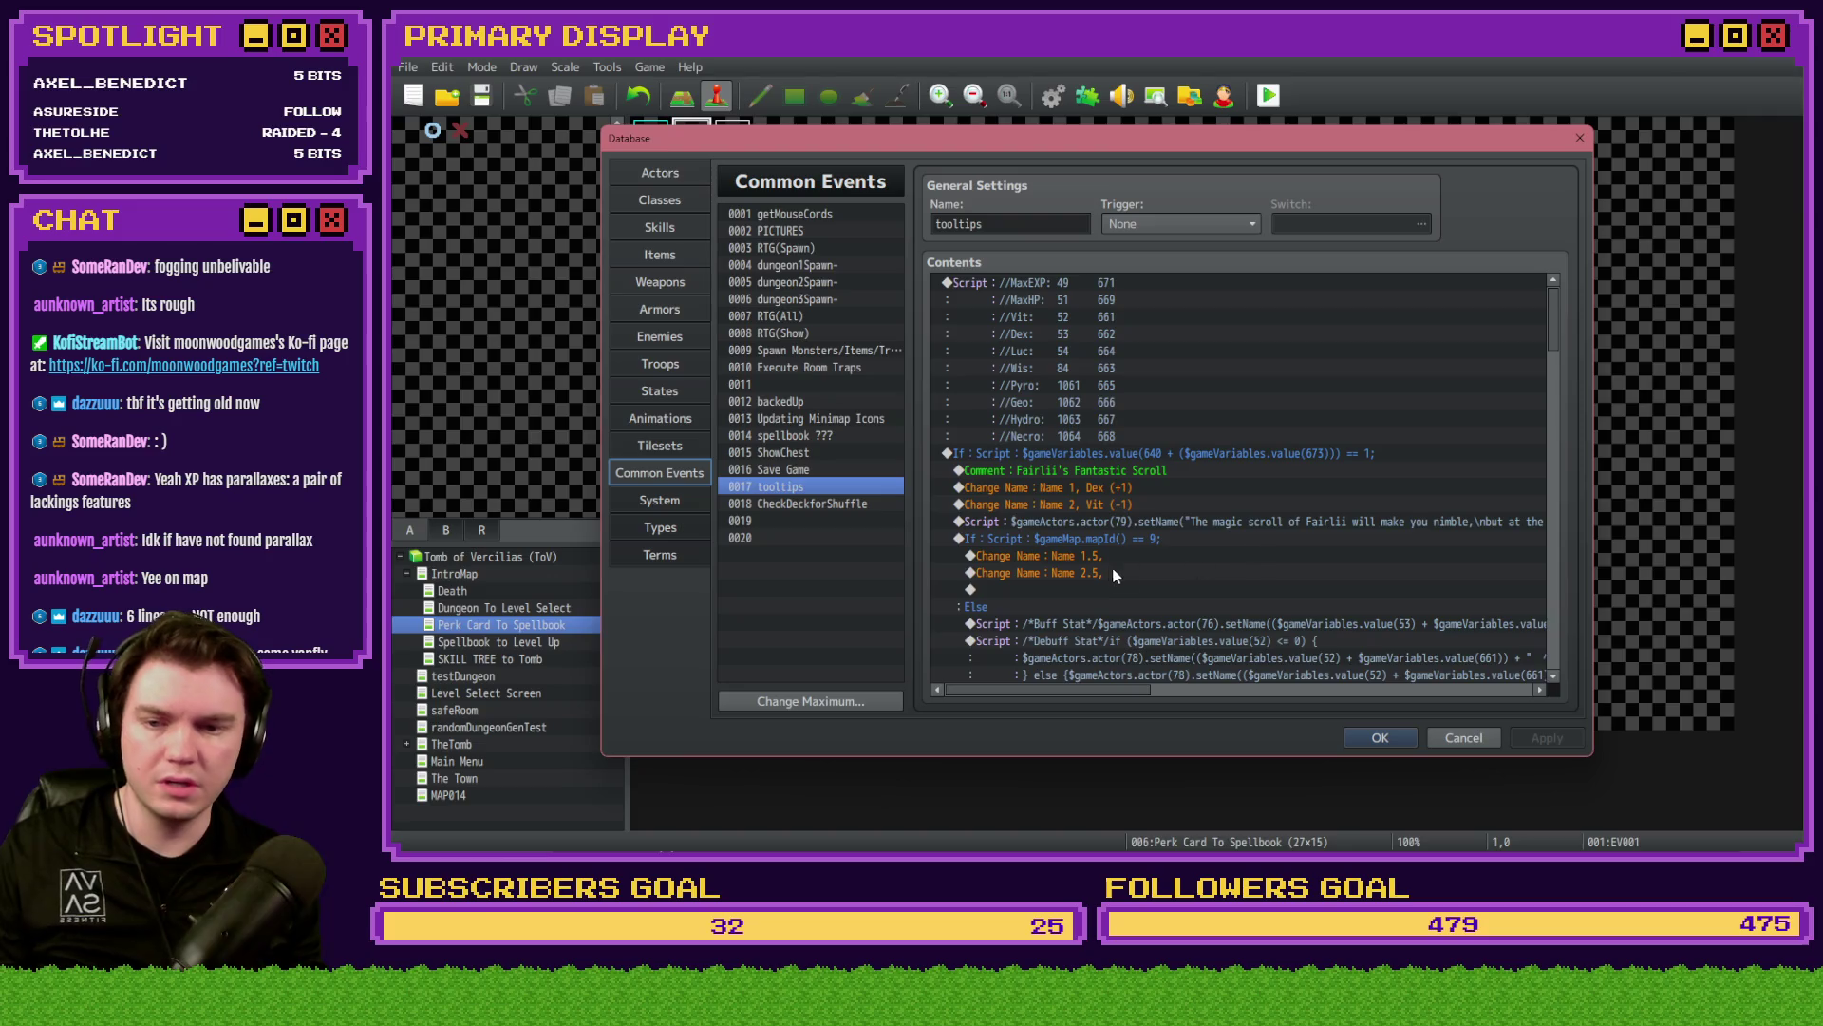
- Review the Debuff Stat tooltip script, then close the database and save to launch a perk-card playtest
scroll(1117, 570, down, 3)
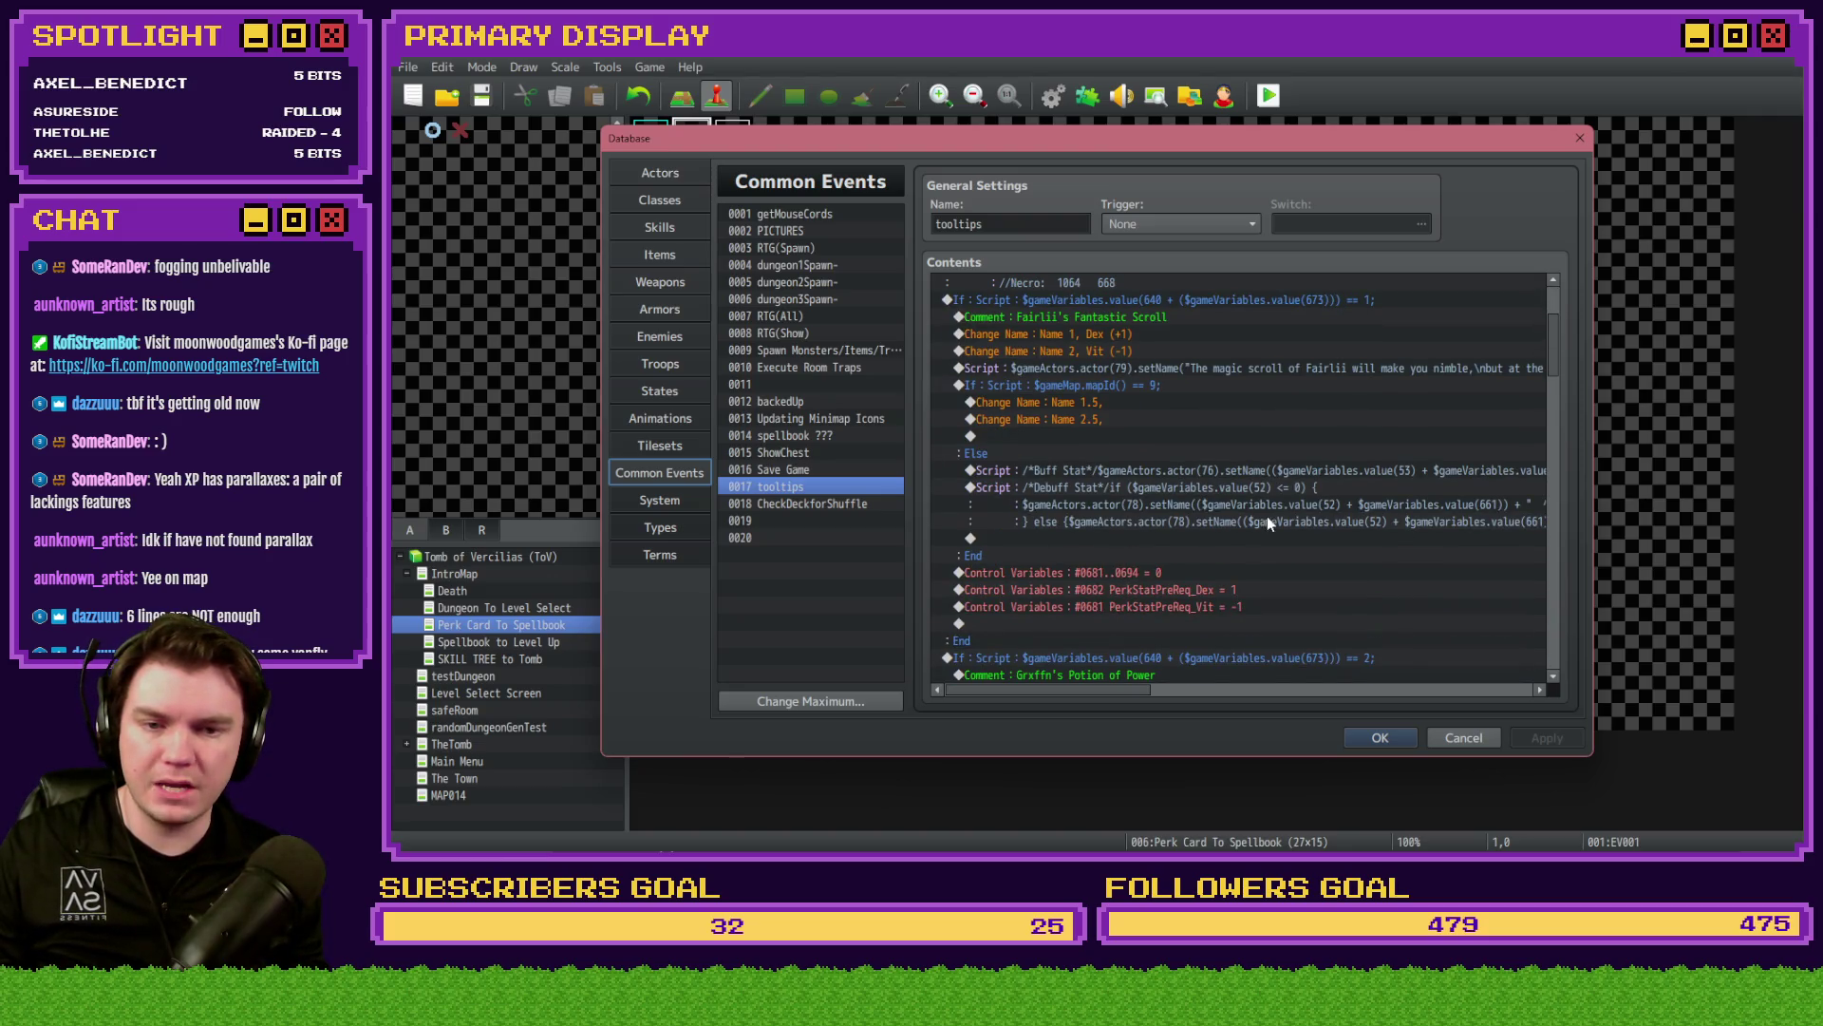
click(1310, 471)
double_click(1307, 486)
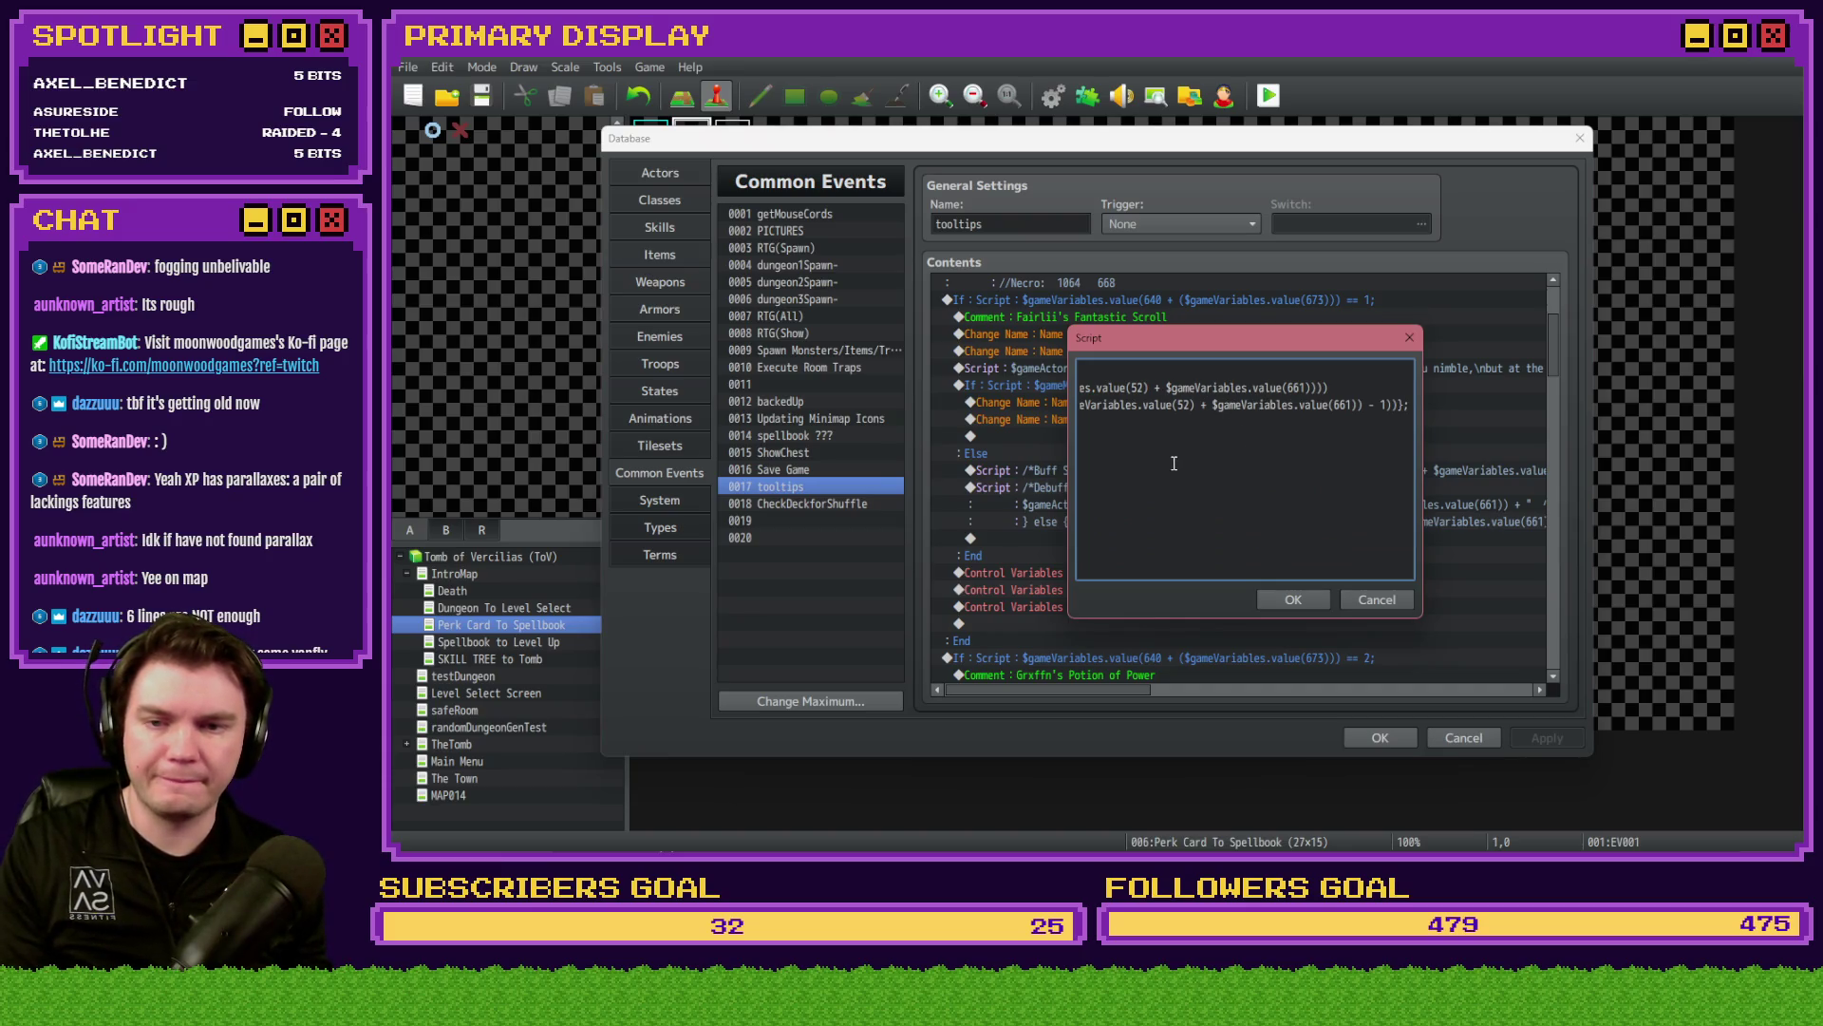
key(Left)
key(Left)
key(Left)
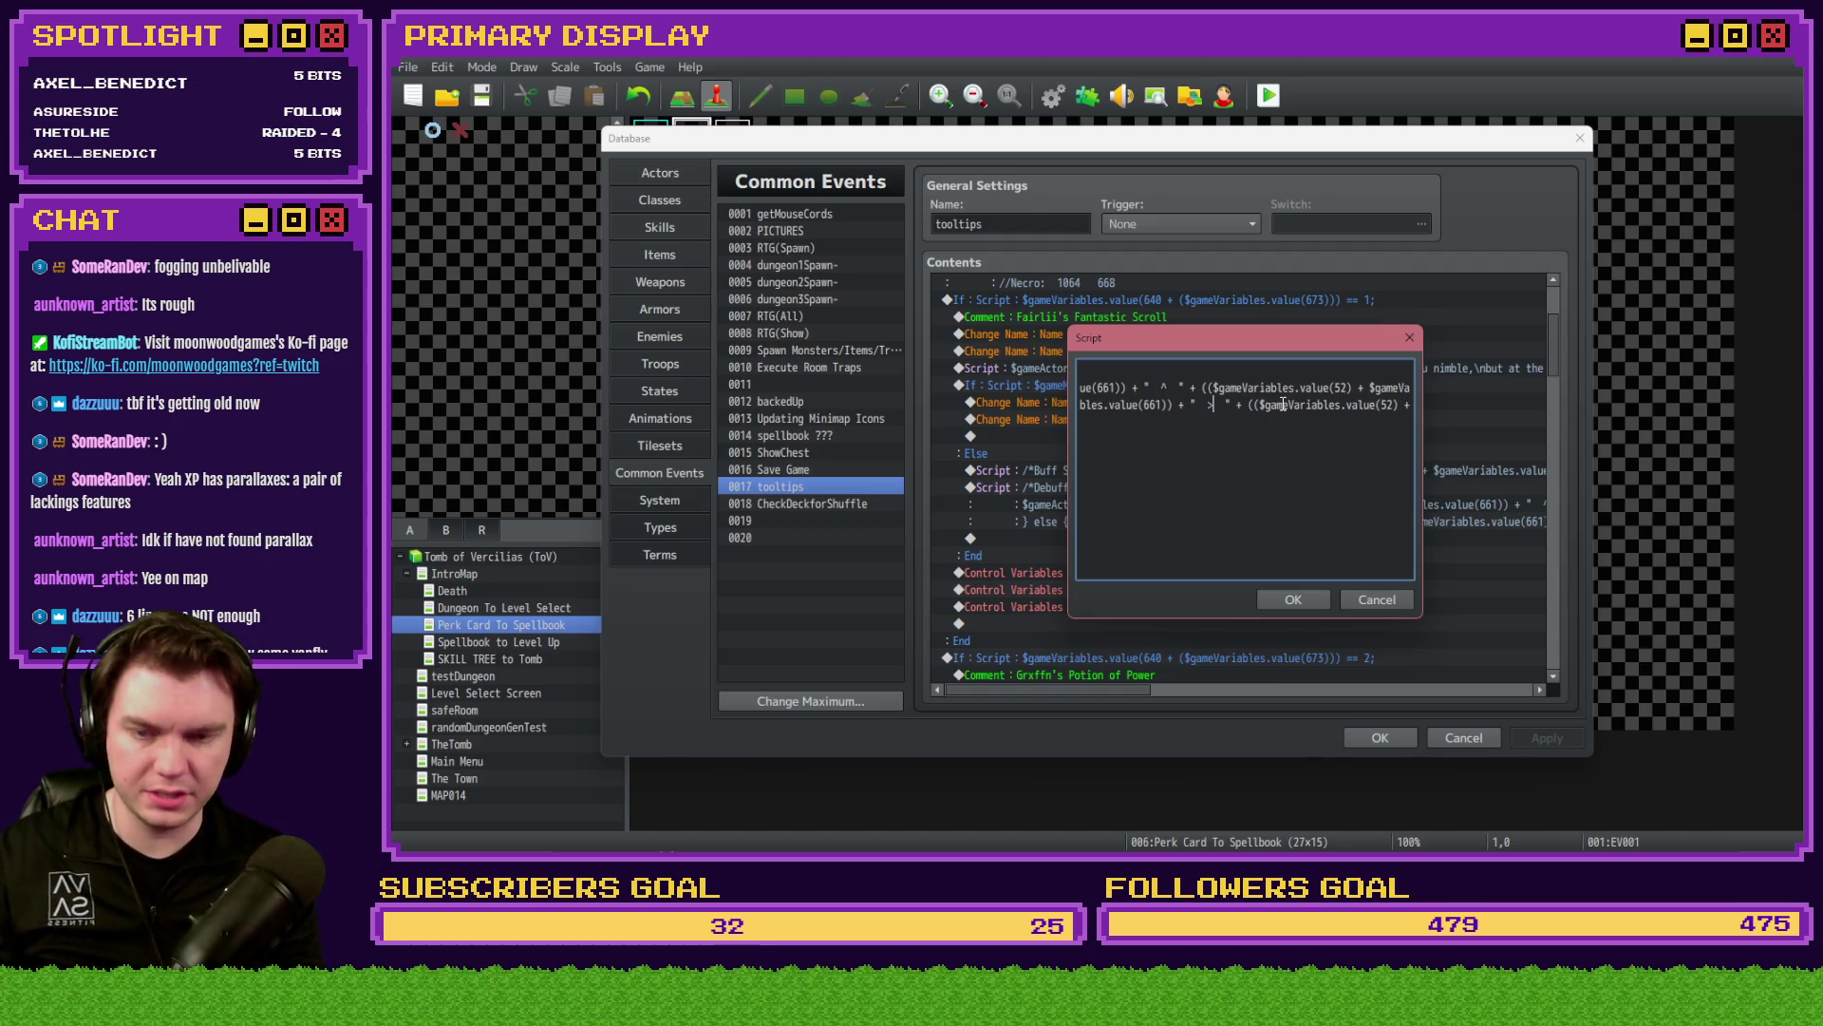
click(1292, 599)
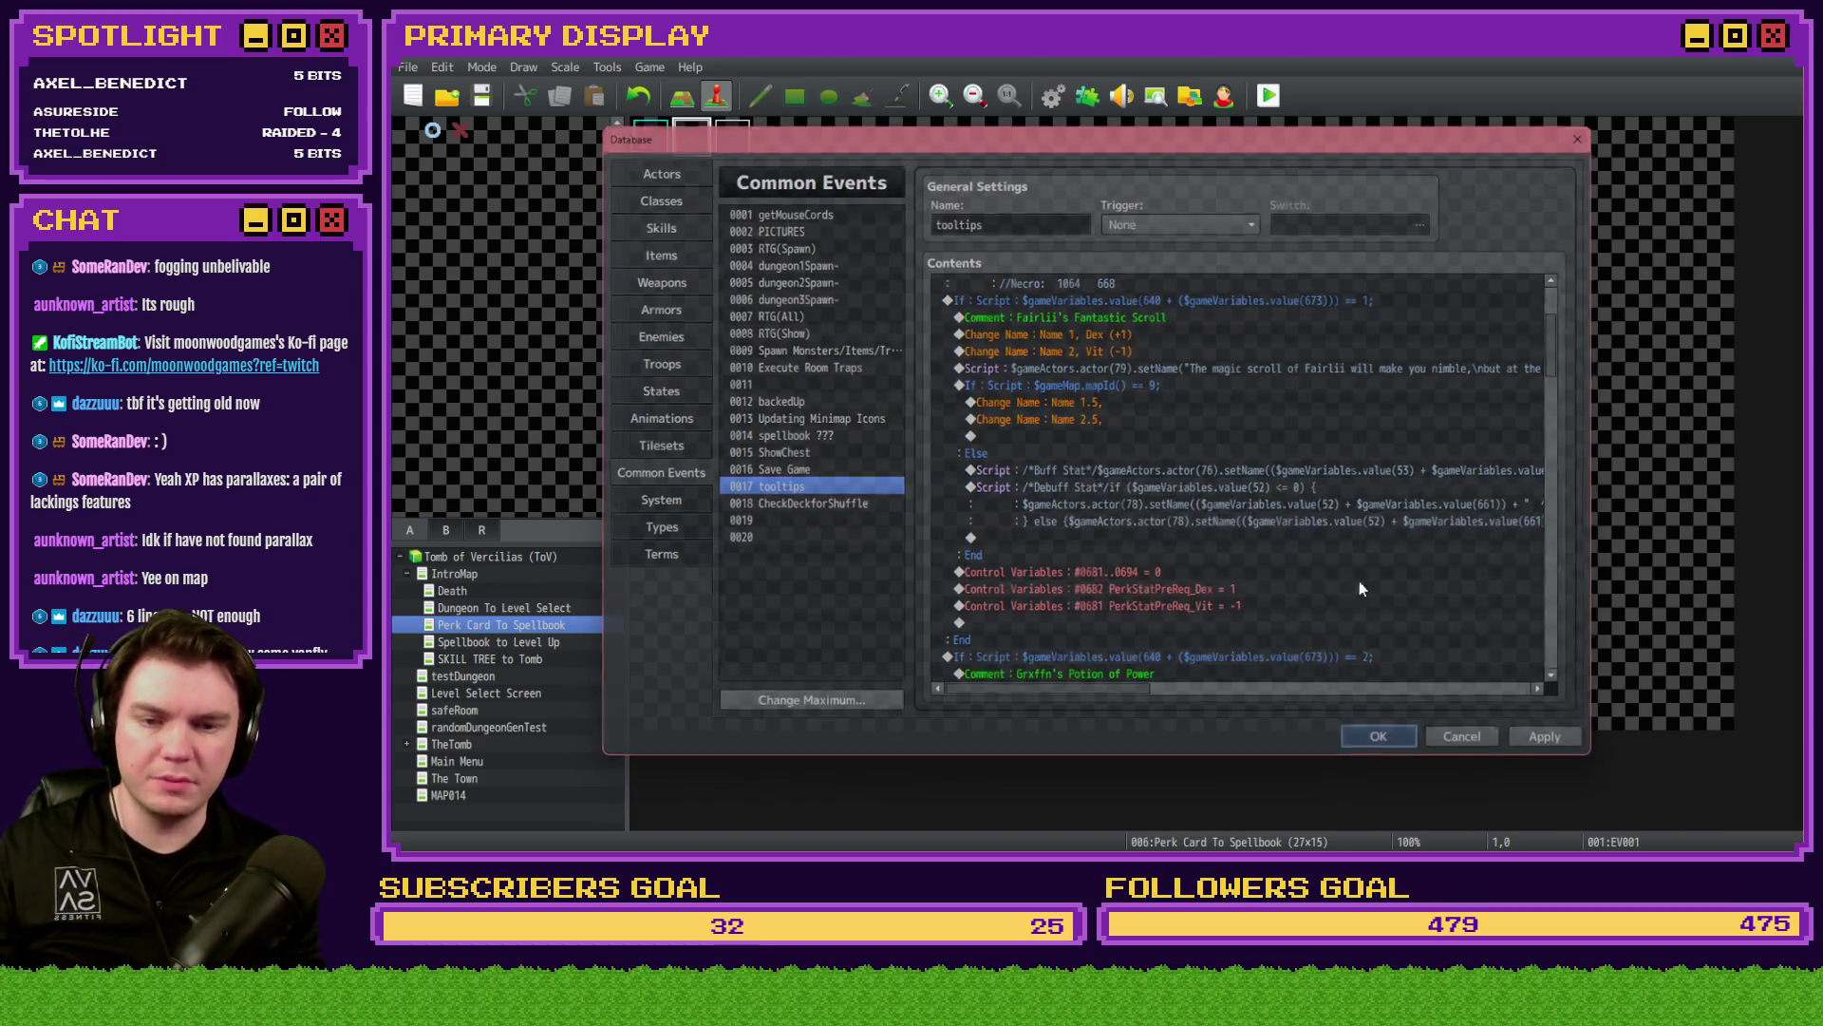
click(1379, 737)
click(1033, 482)
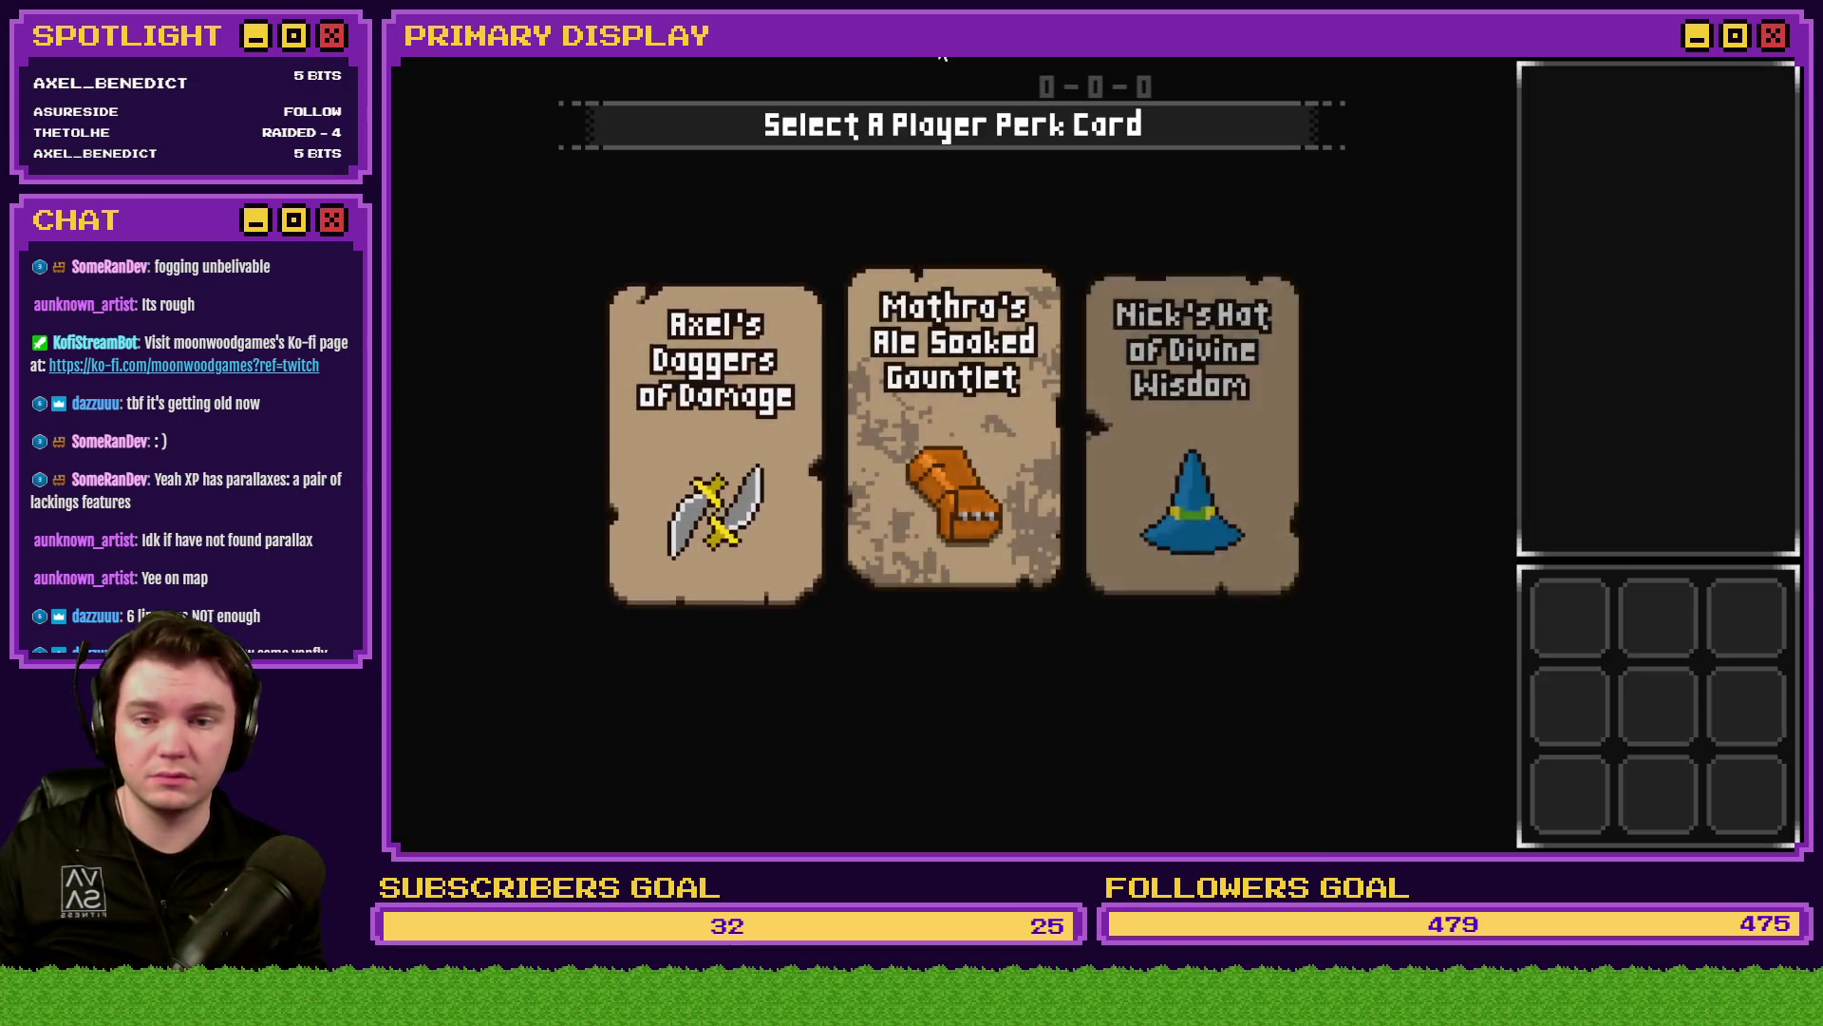
- Restart the playtest with F5, close it with Alt+F4, and reopen the tooltips common event
key(F5)
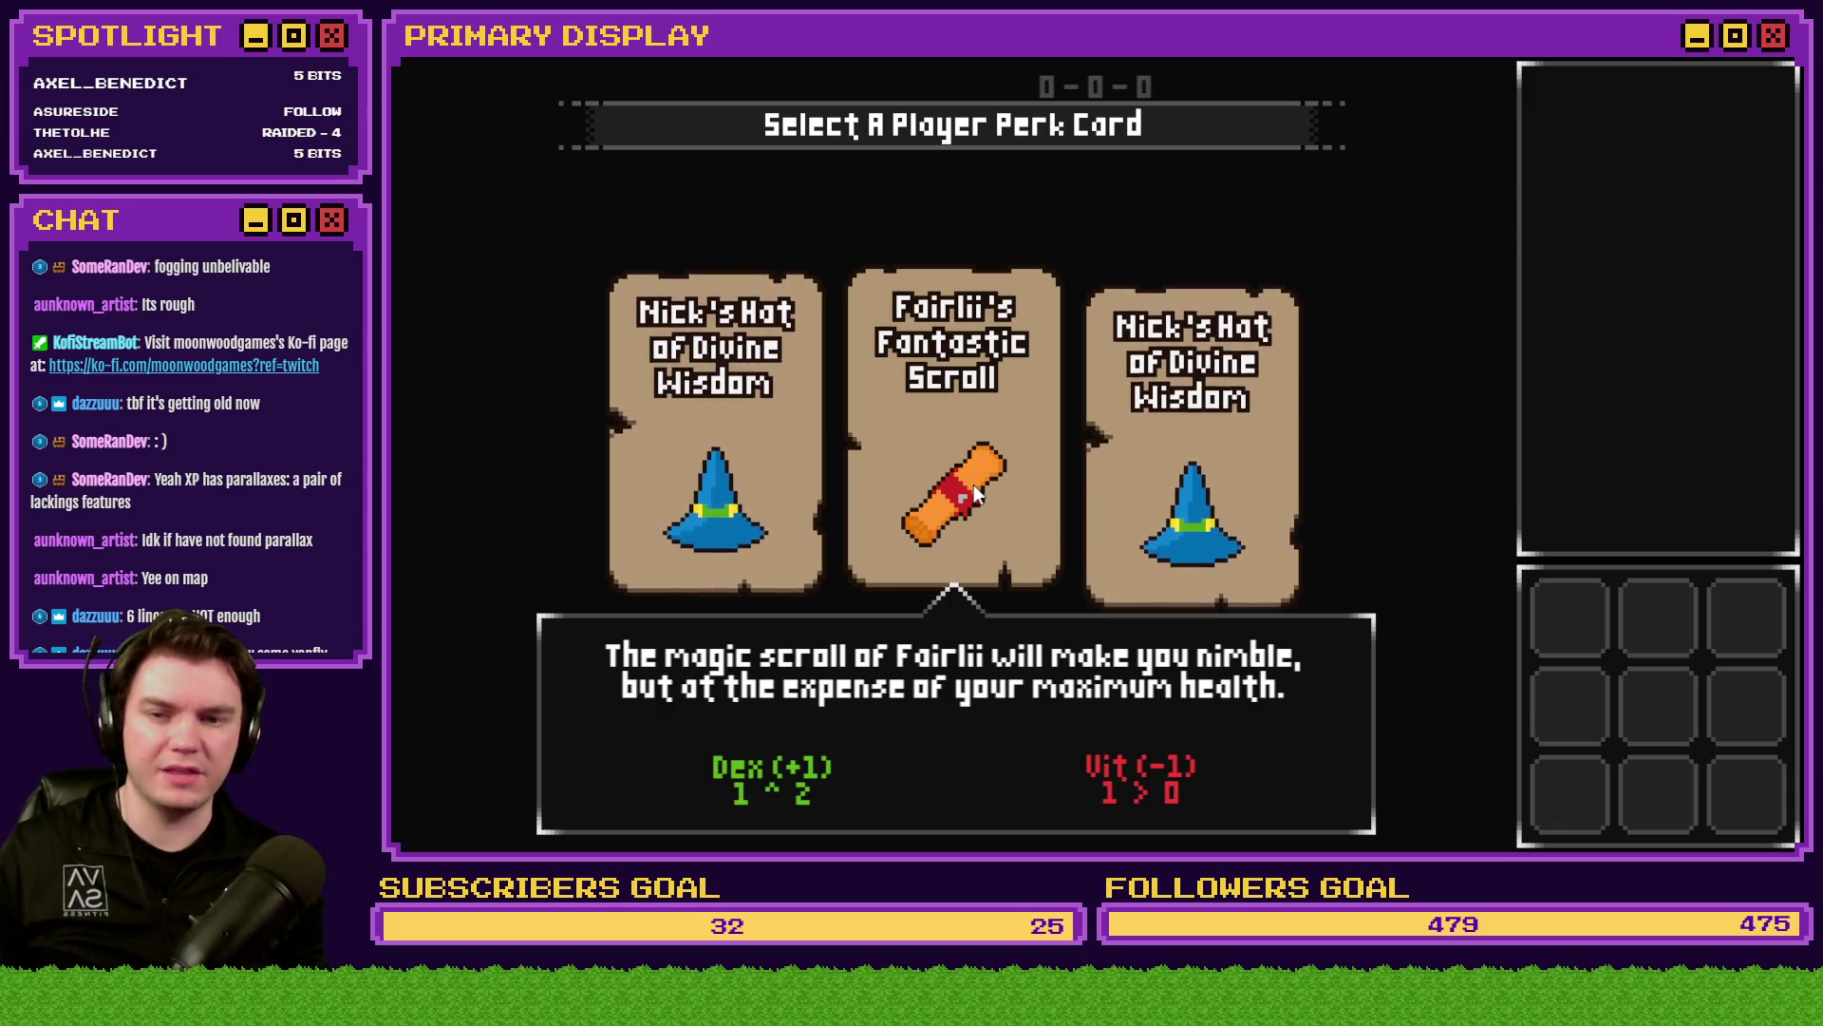
key(alt+F4)
click(1052, 94)
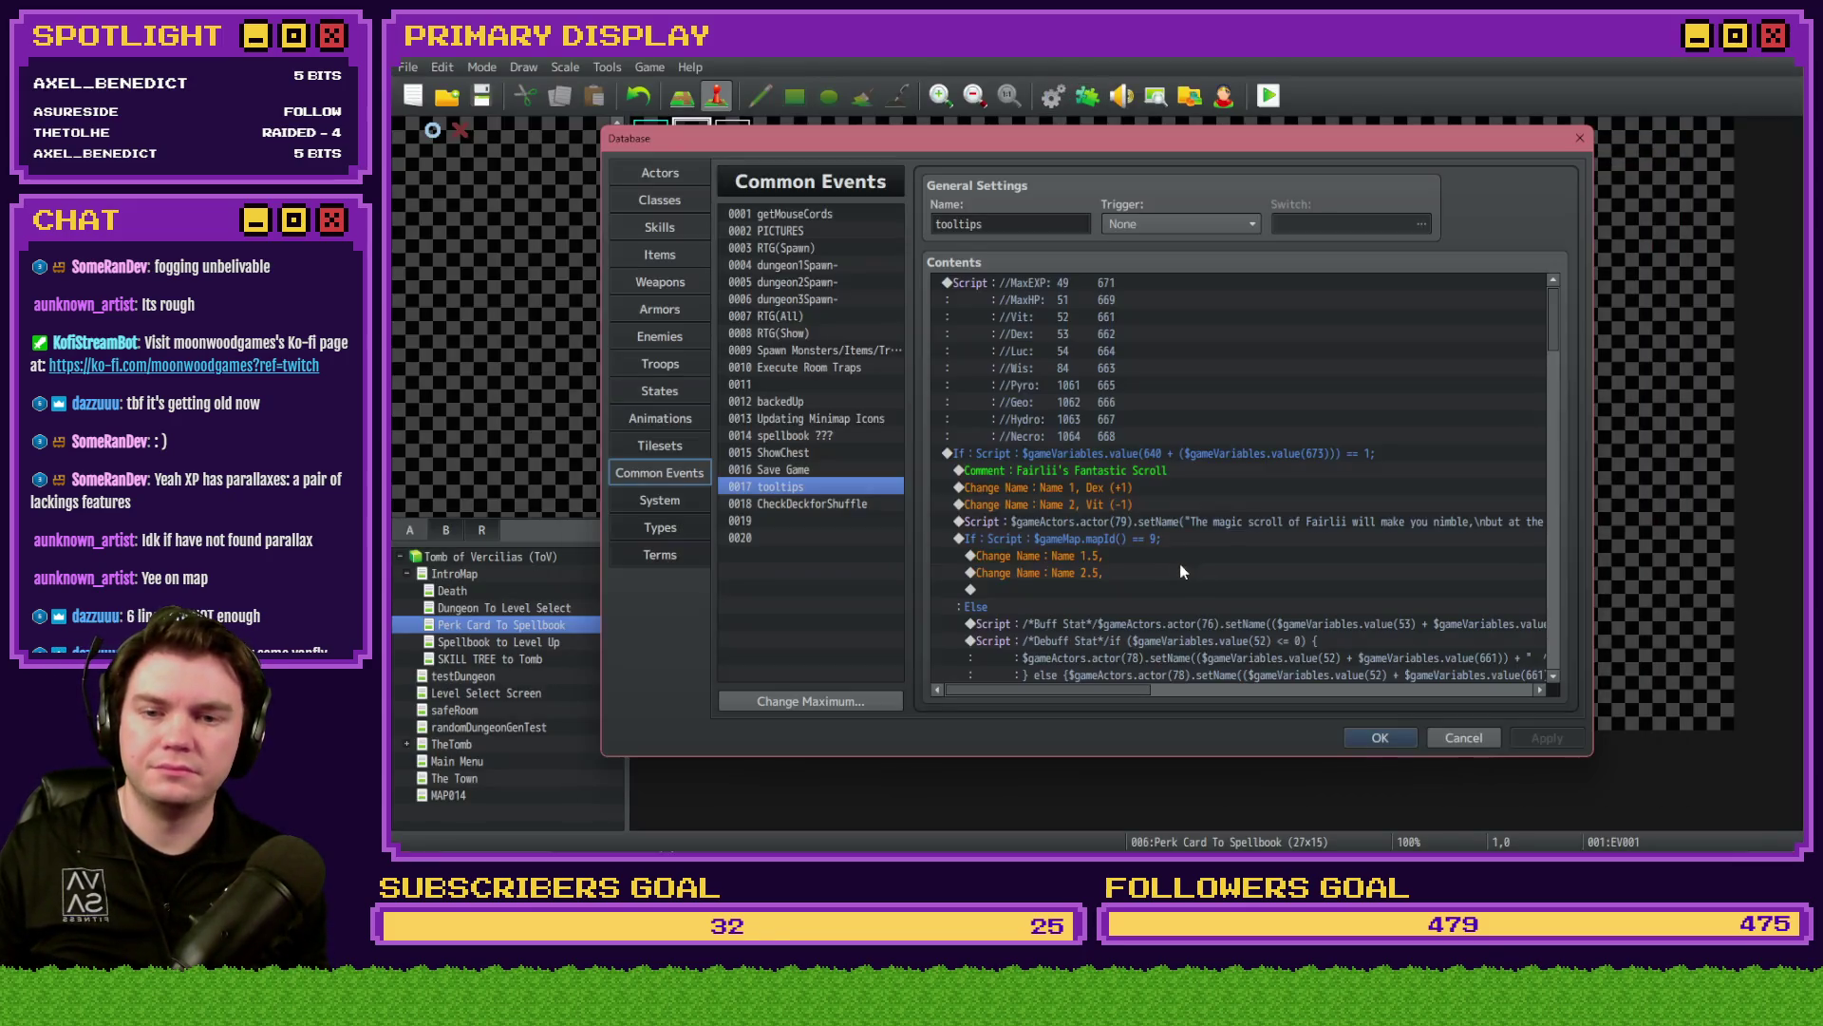
- Edit the first perk's Debuff Stat tooltip script in the tooltips common event
scroll(1183, 560, down, 3)
double_click(1235, 490)
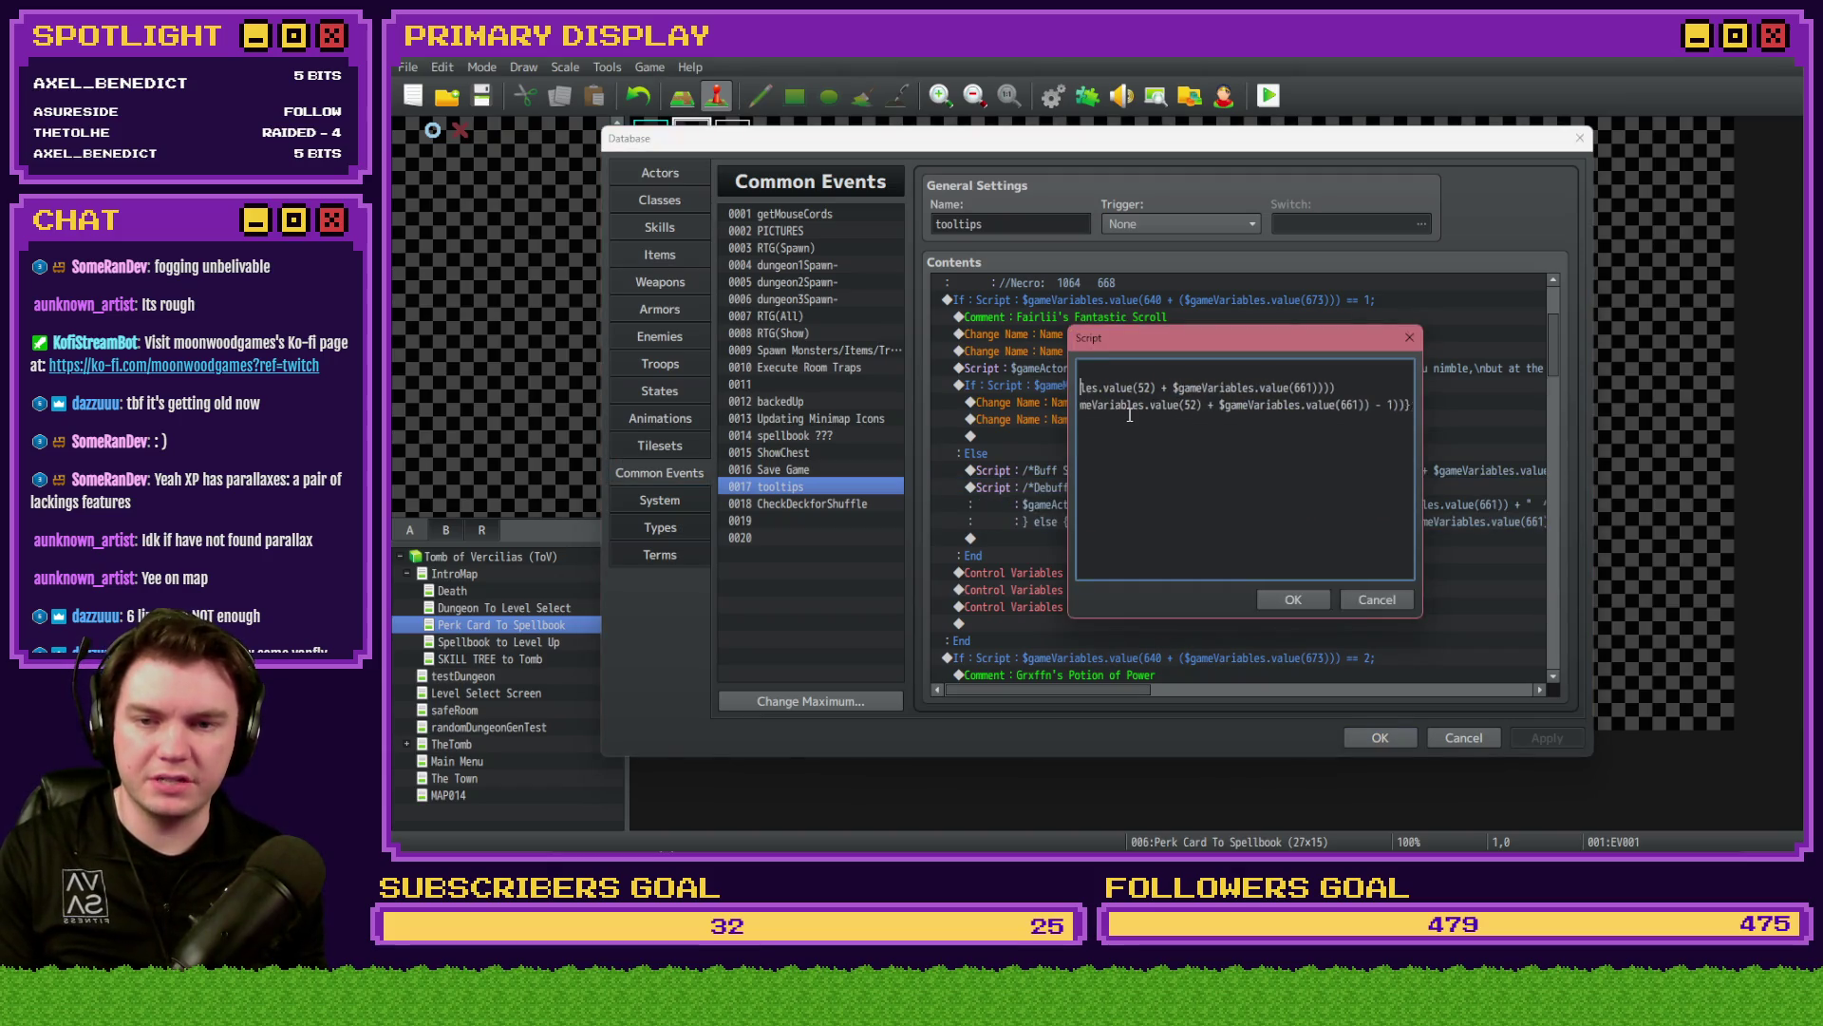
key(Left)
key(Left)
key(Left)
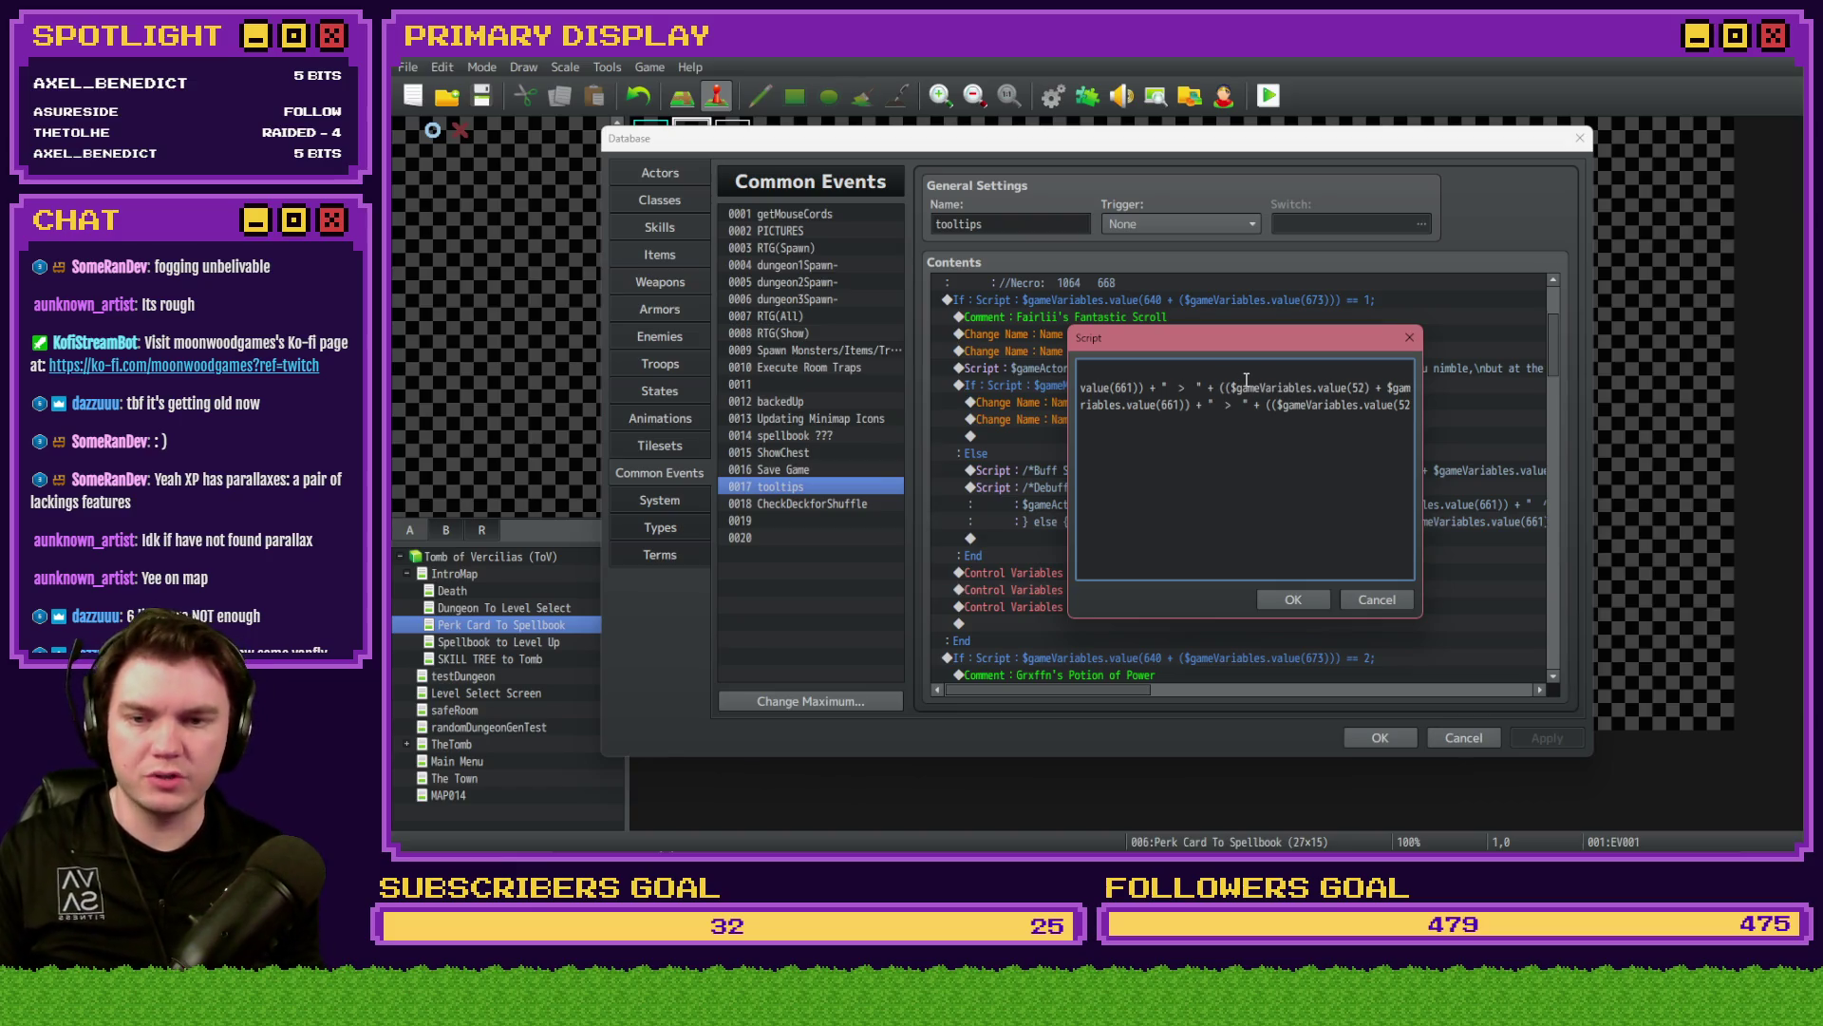
click(1293, 599)
- Inspect the next perk's Buff Stat script and edit the second line of its Debuff Stat script
scroll(1185, 595, down, 6)
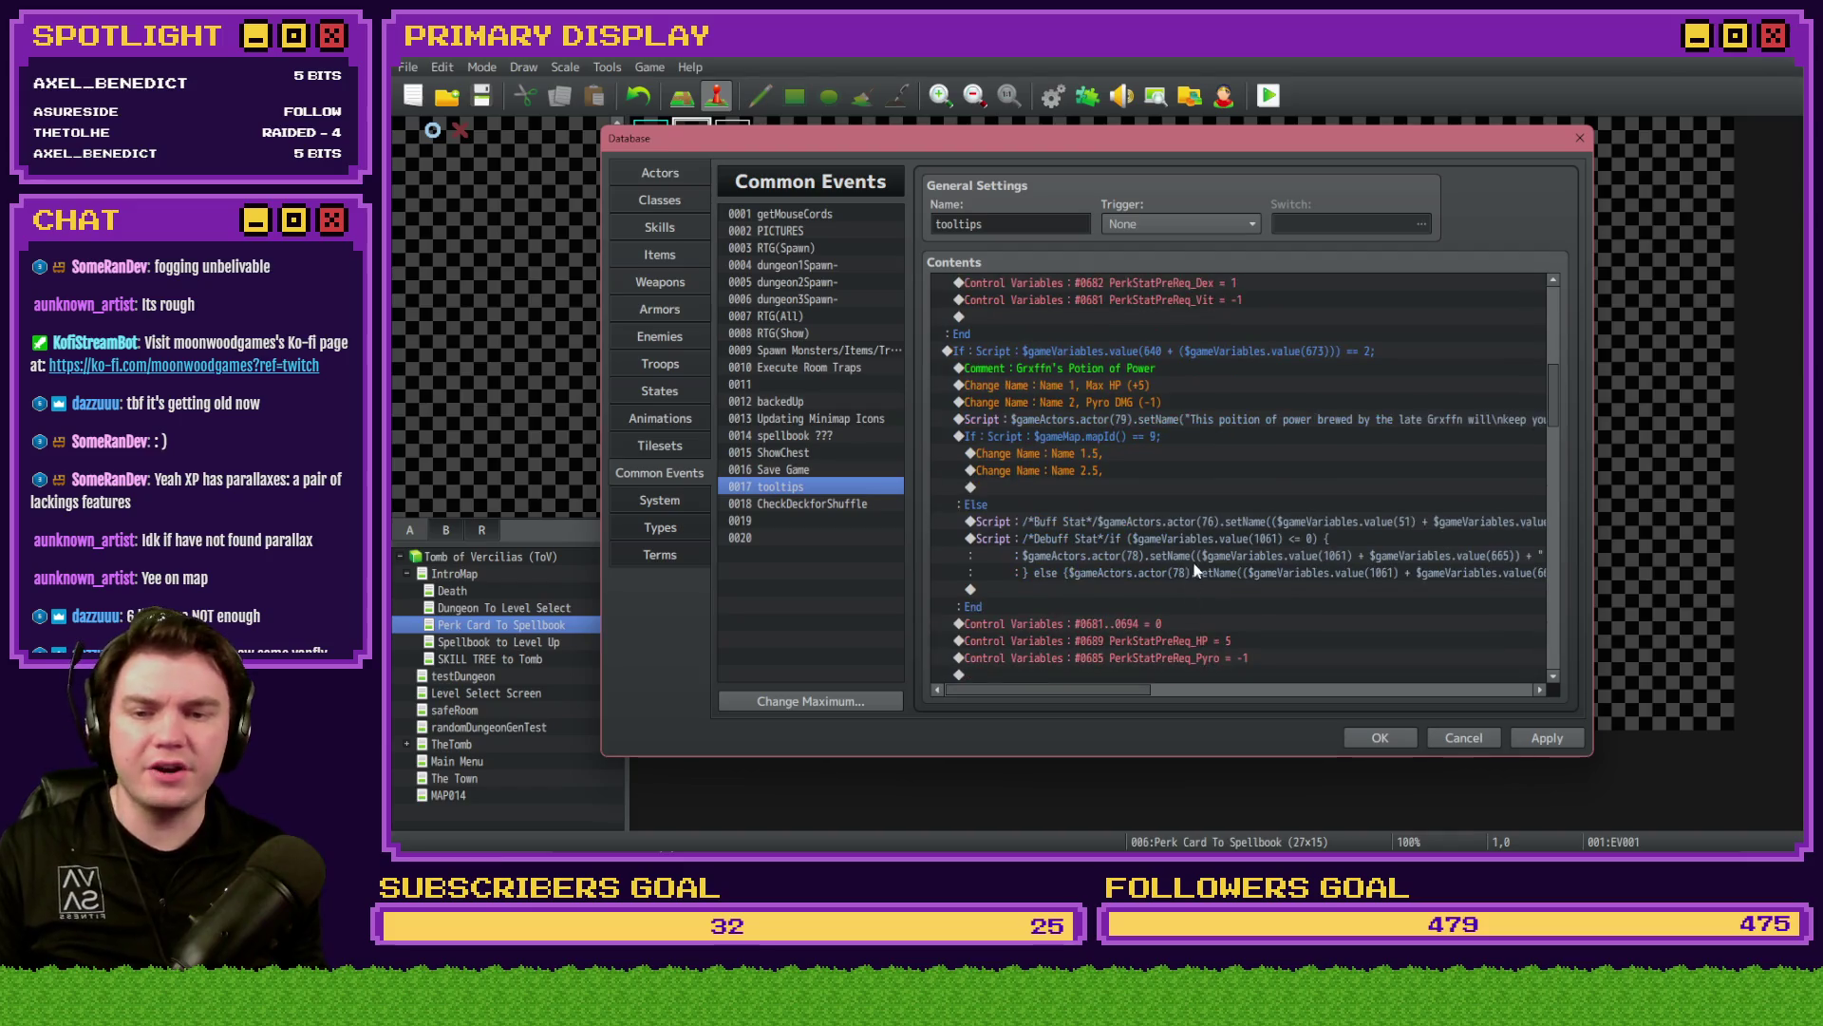
click(1231, 521)
double_click(1230, 526)
key(Escape)
click(1242, 534)
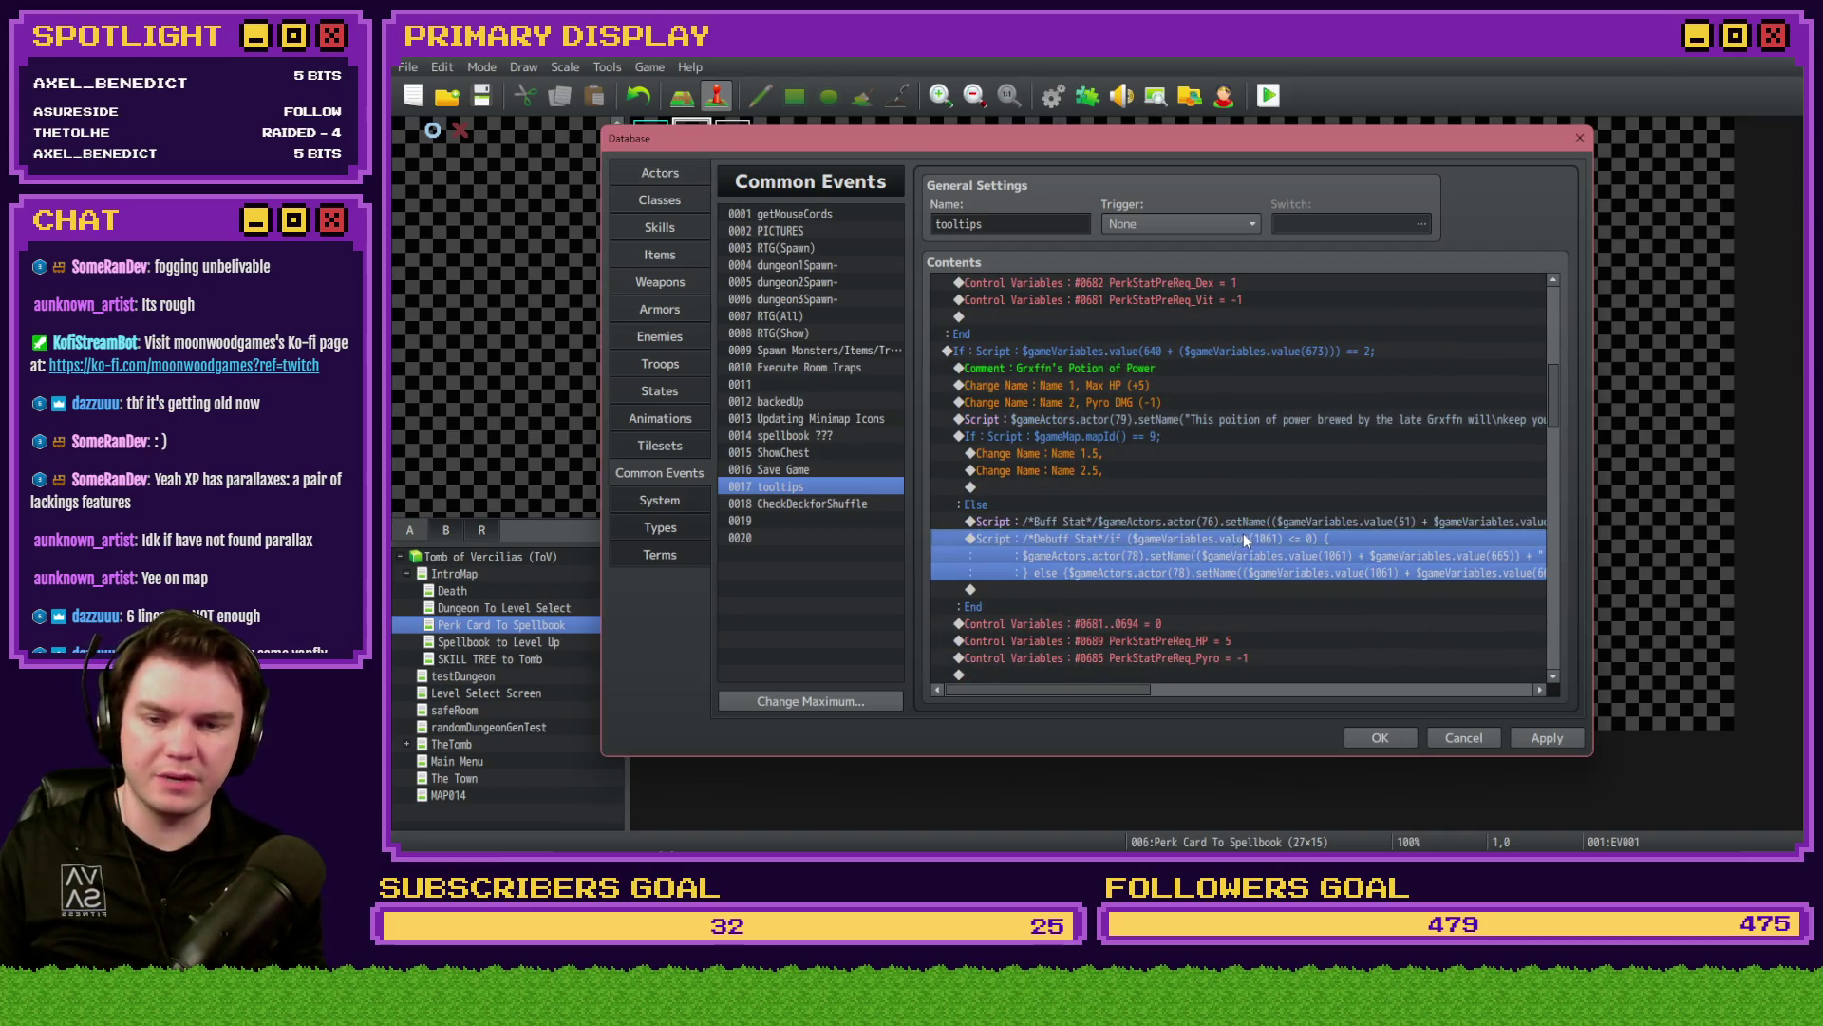
double_click(1242, 534)
click(1169, 405)
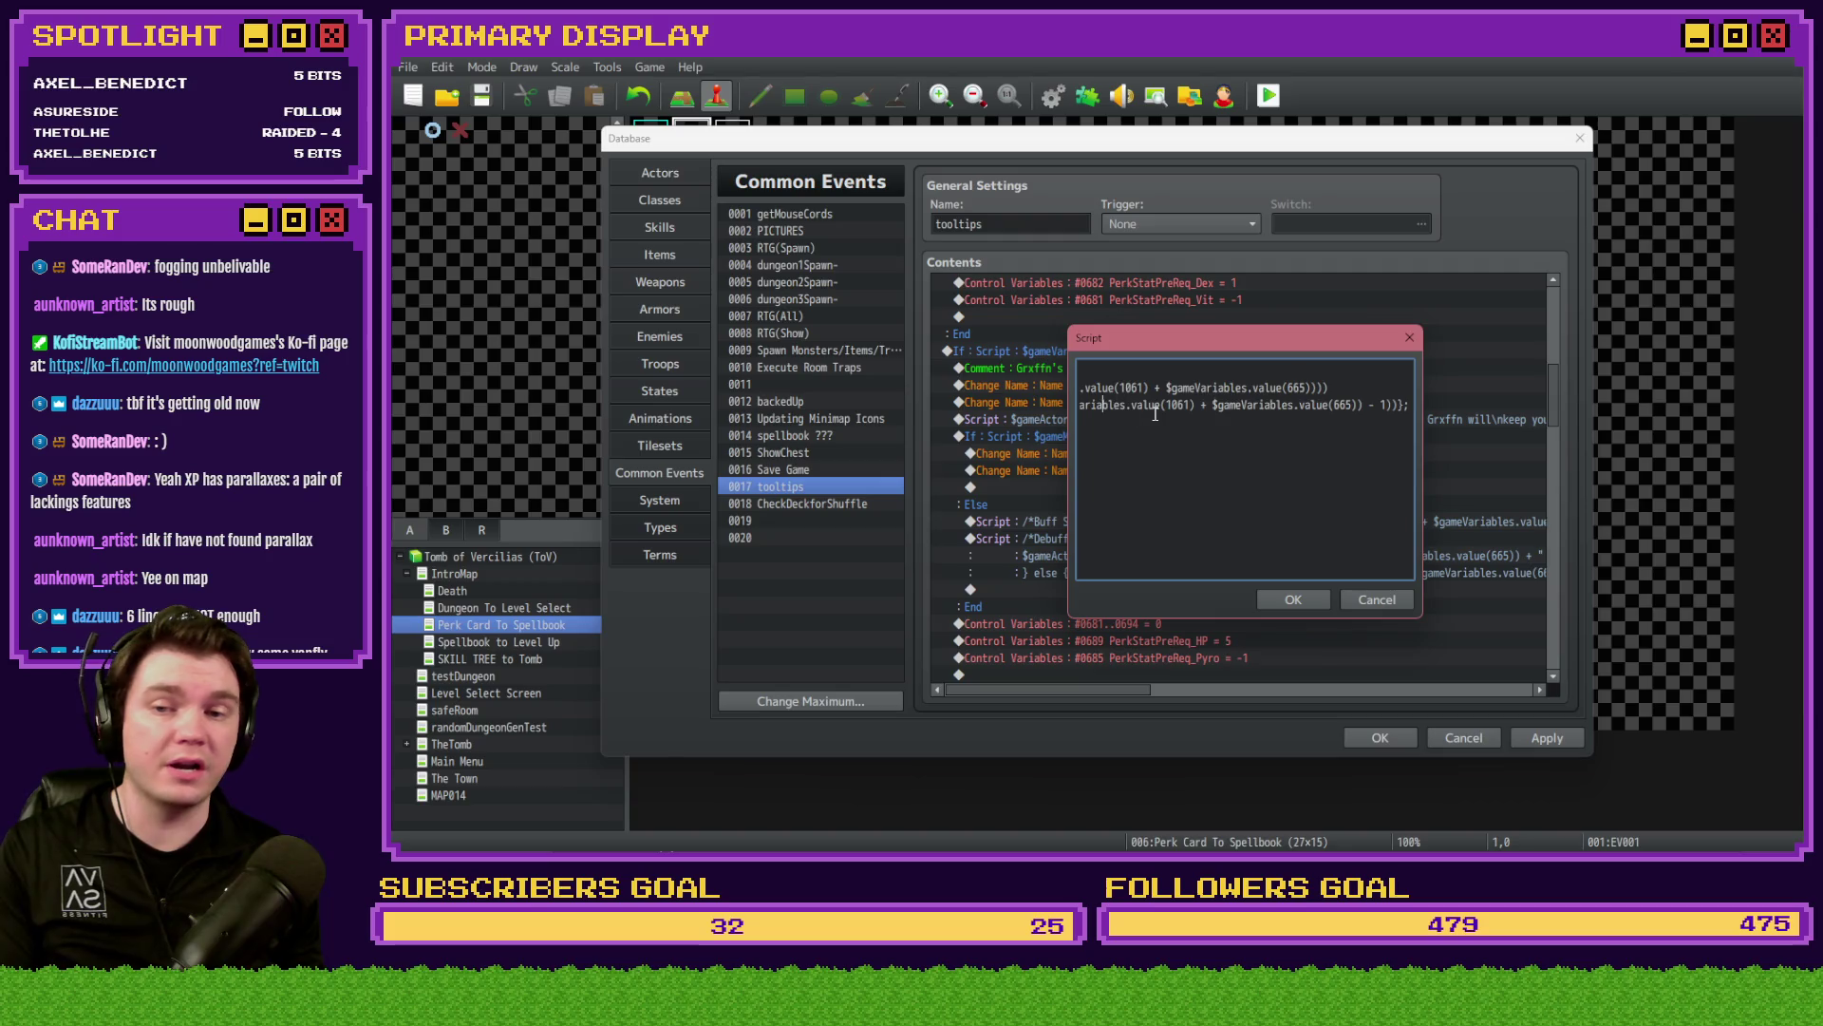
key(Left)
key(Left)
key(Left)
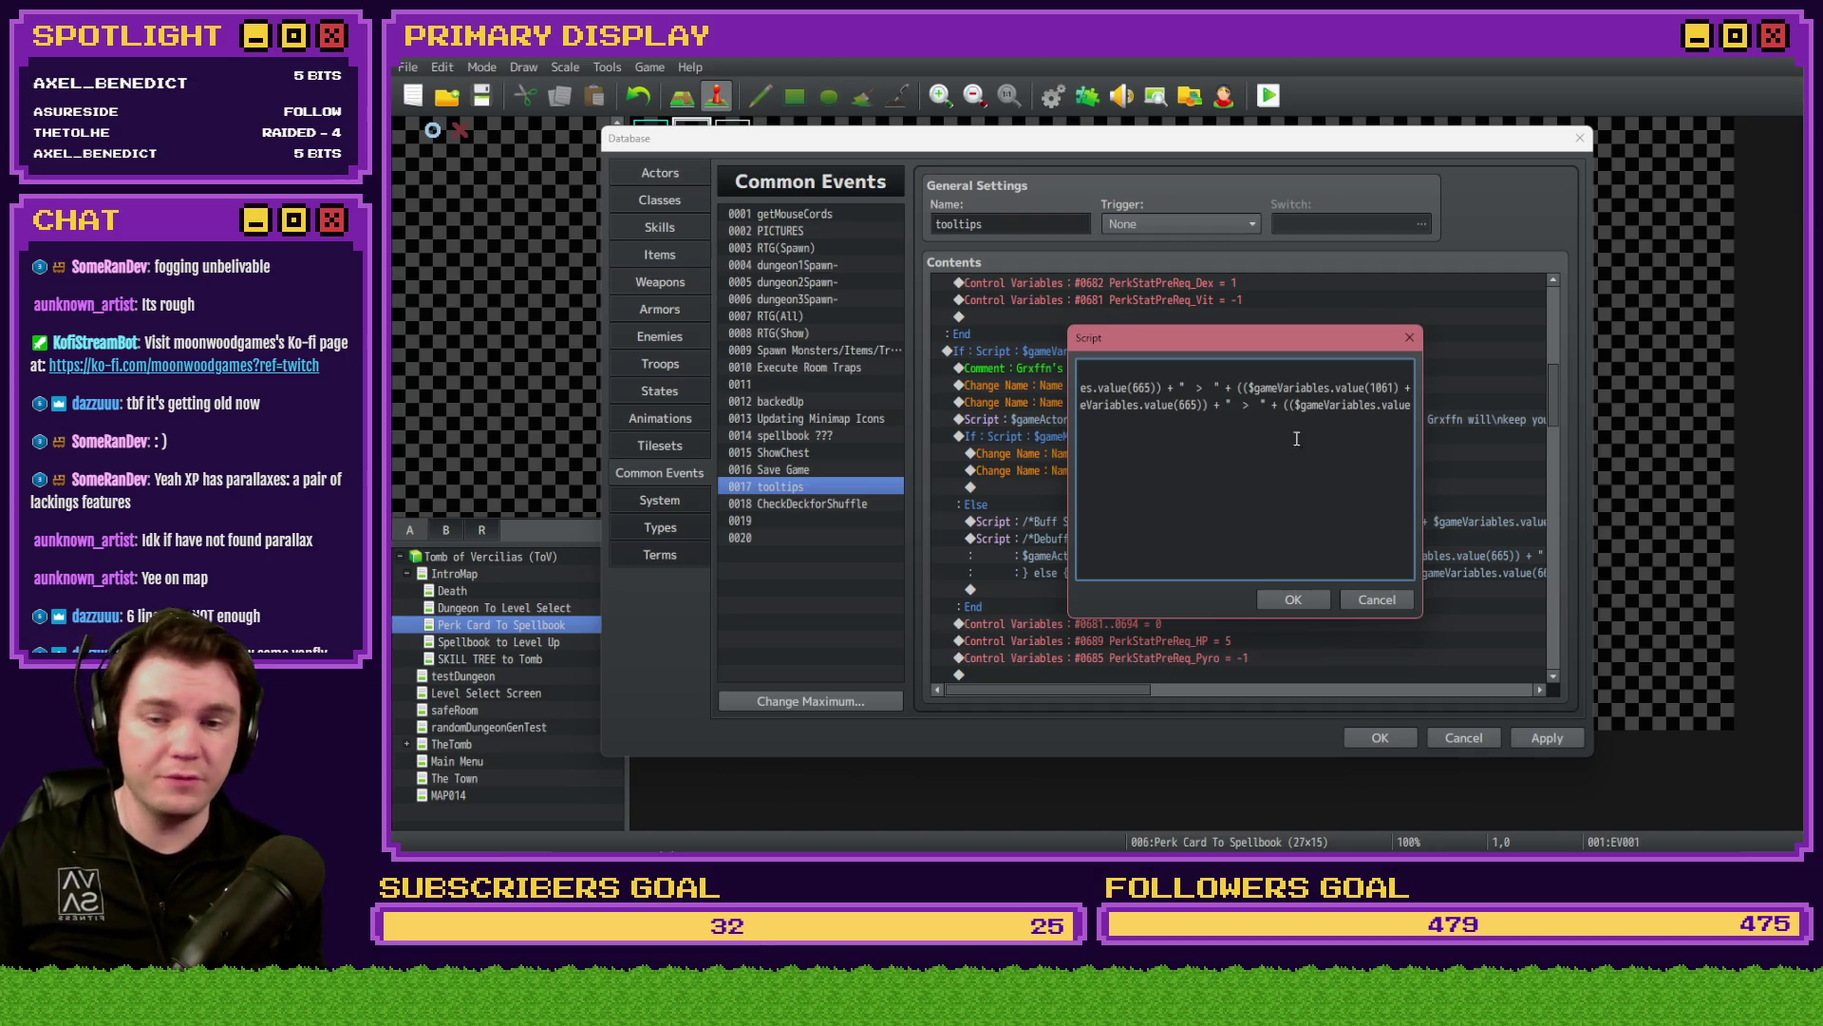
click(1302, 598)
- Change the Hat perk's Debuff Stat script separators from '^' to '>', then close the database
scroll(1274, 573, down, 6)
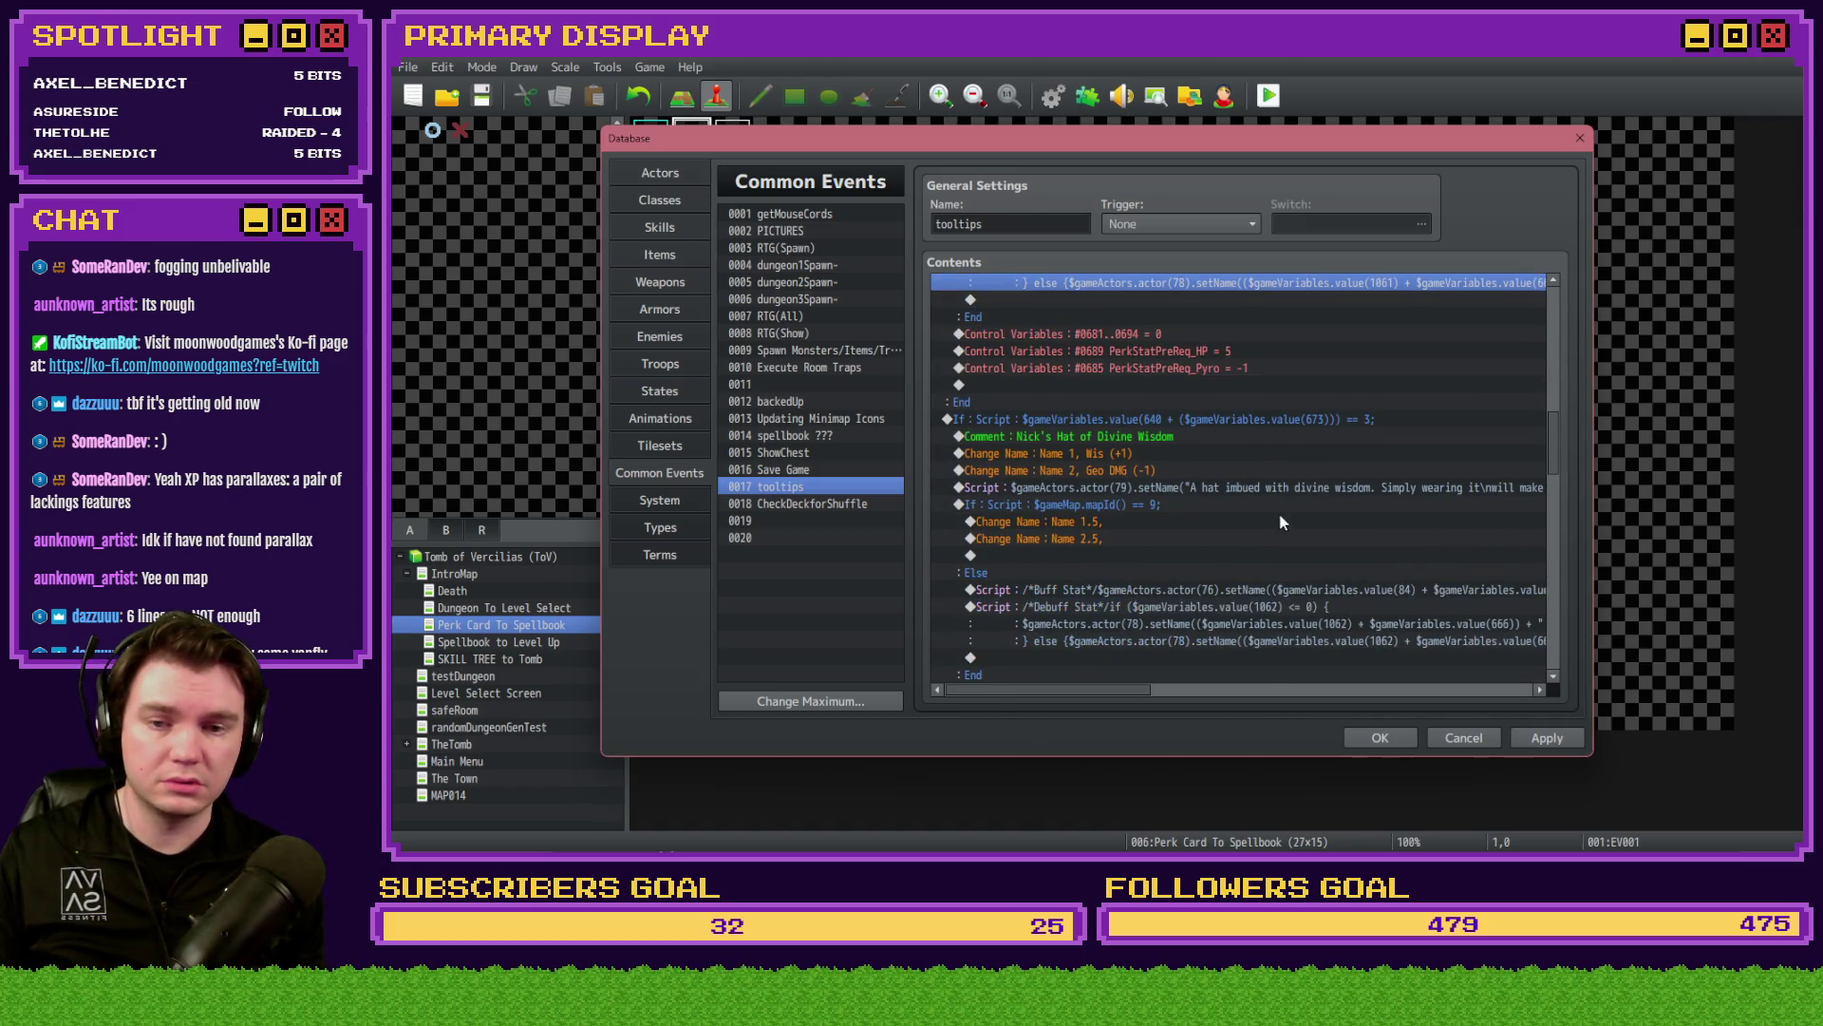
click(1282, 608)
double_click(1282, 608)
drag(1119, 386, 1415, 389)
click(1247, 386)
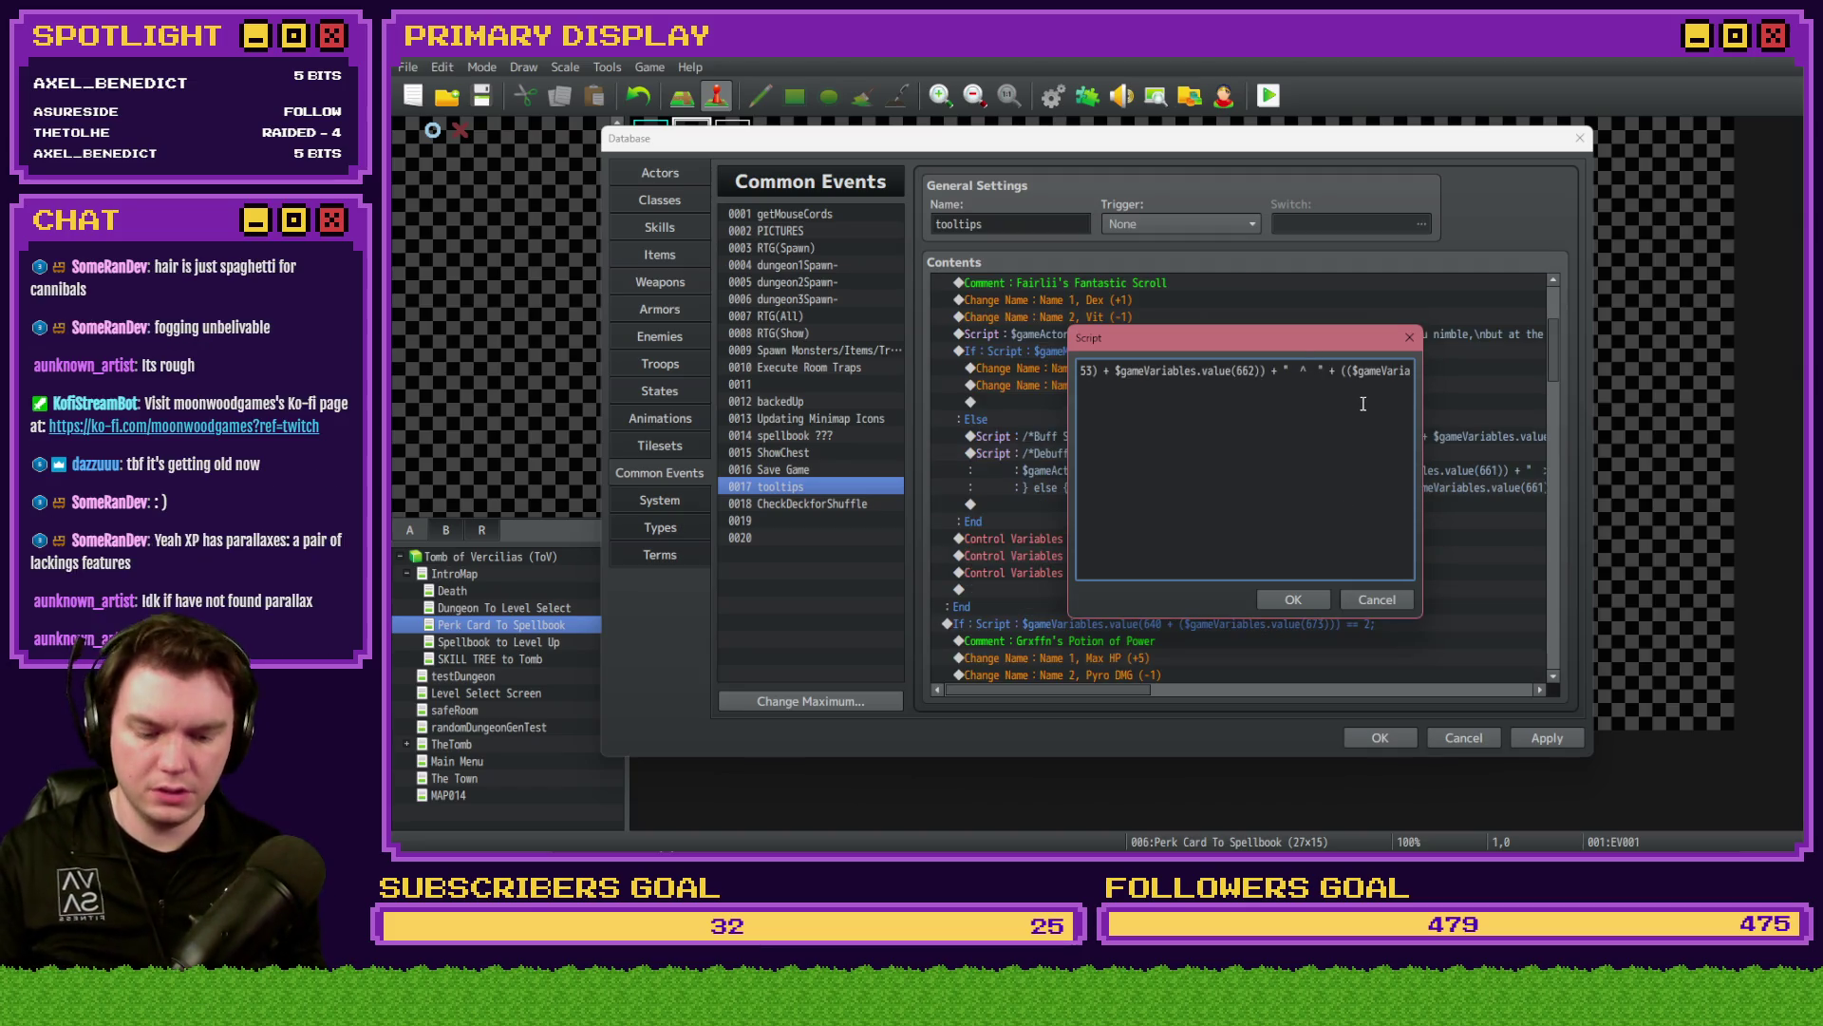
click(1293, 599)
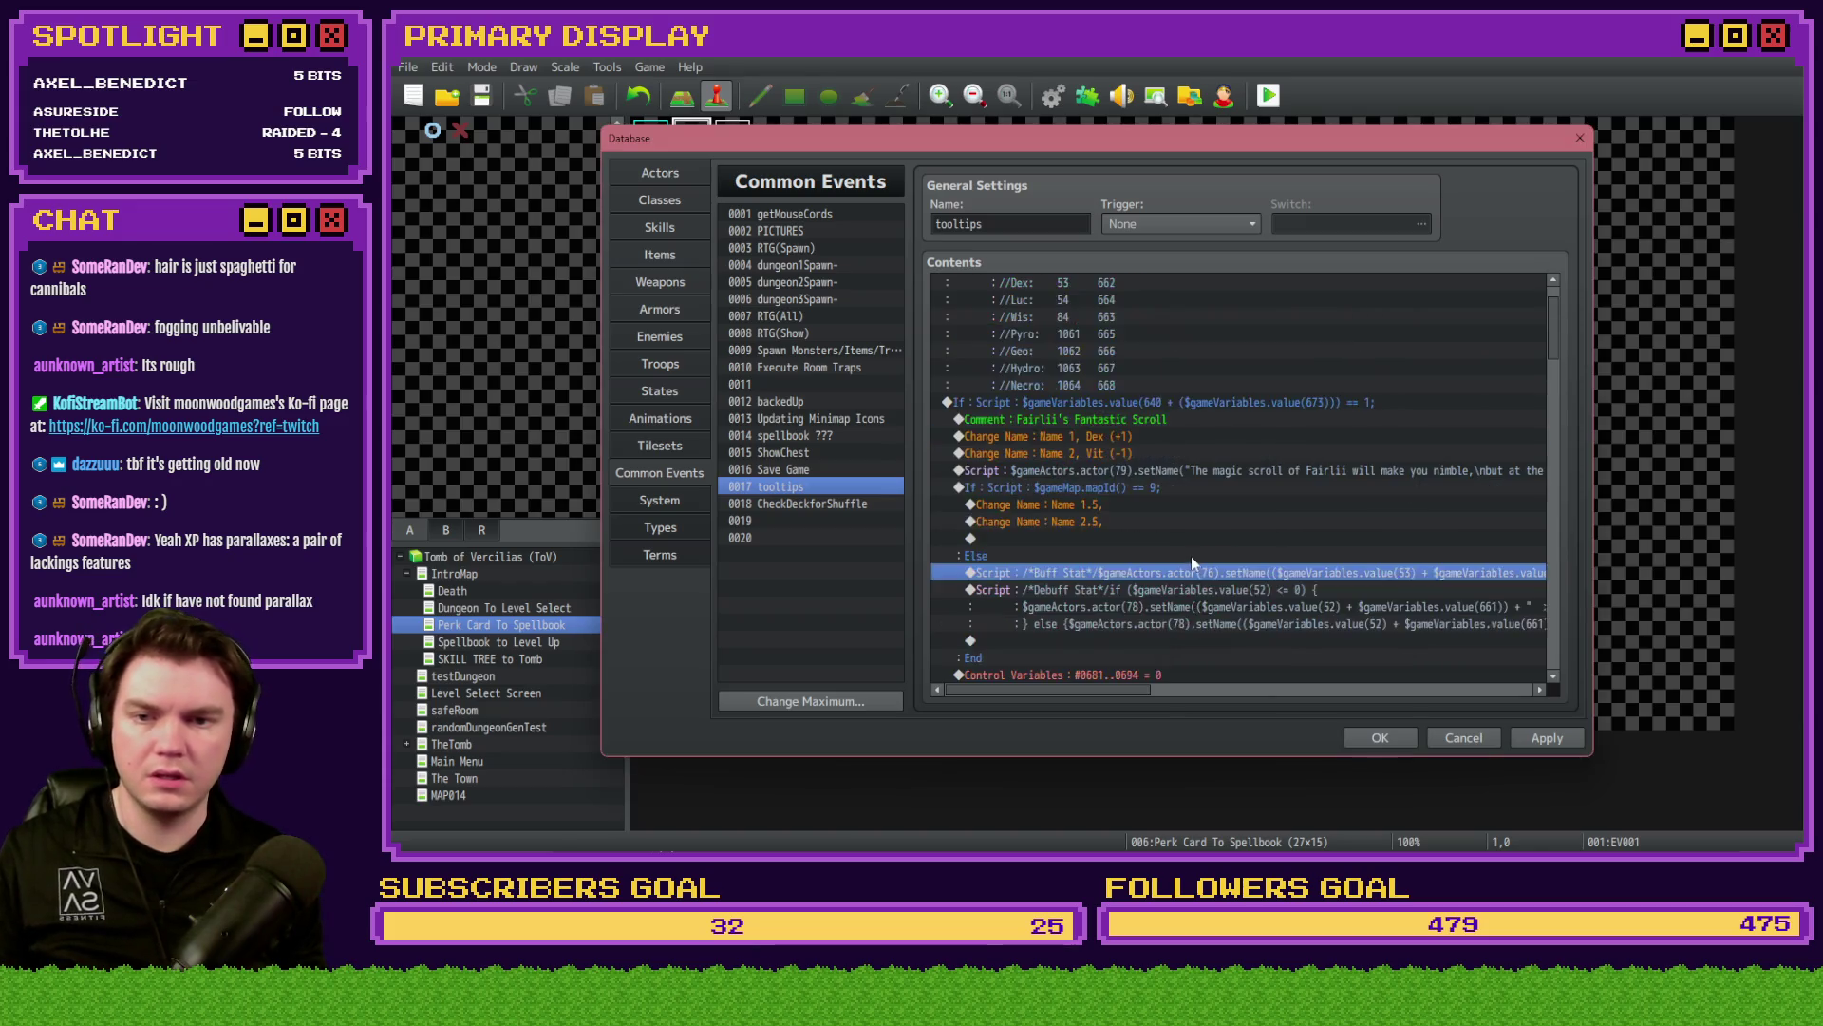
scroll(1196, 561, up, 1)
click(1380, 737)
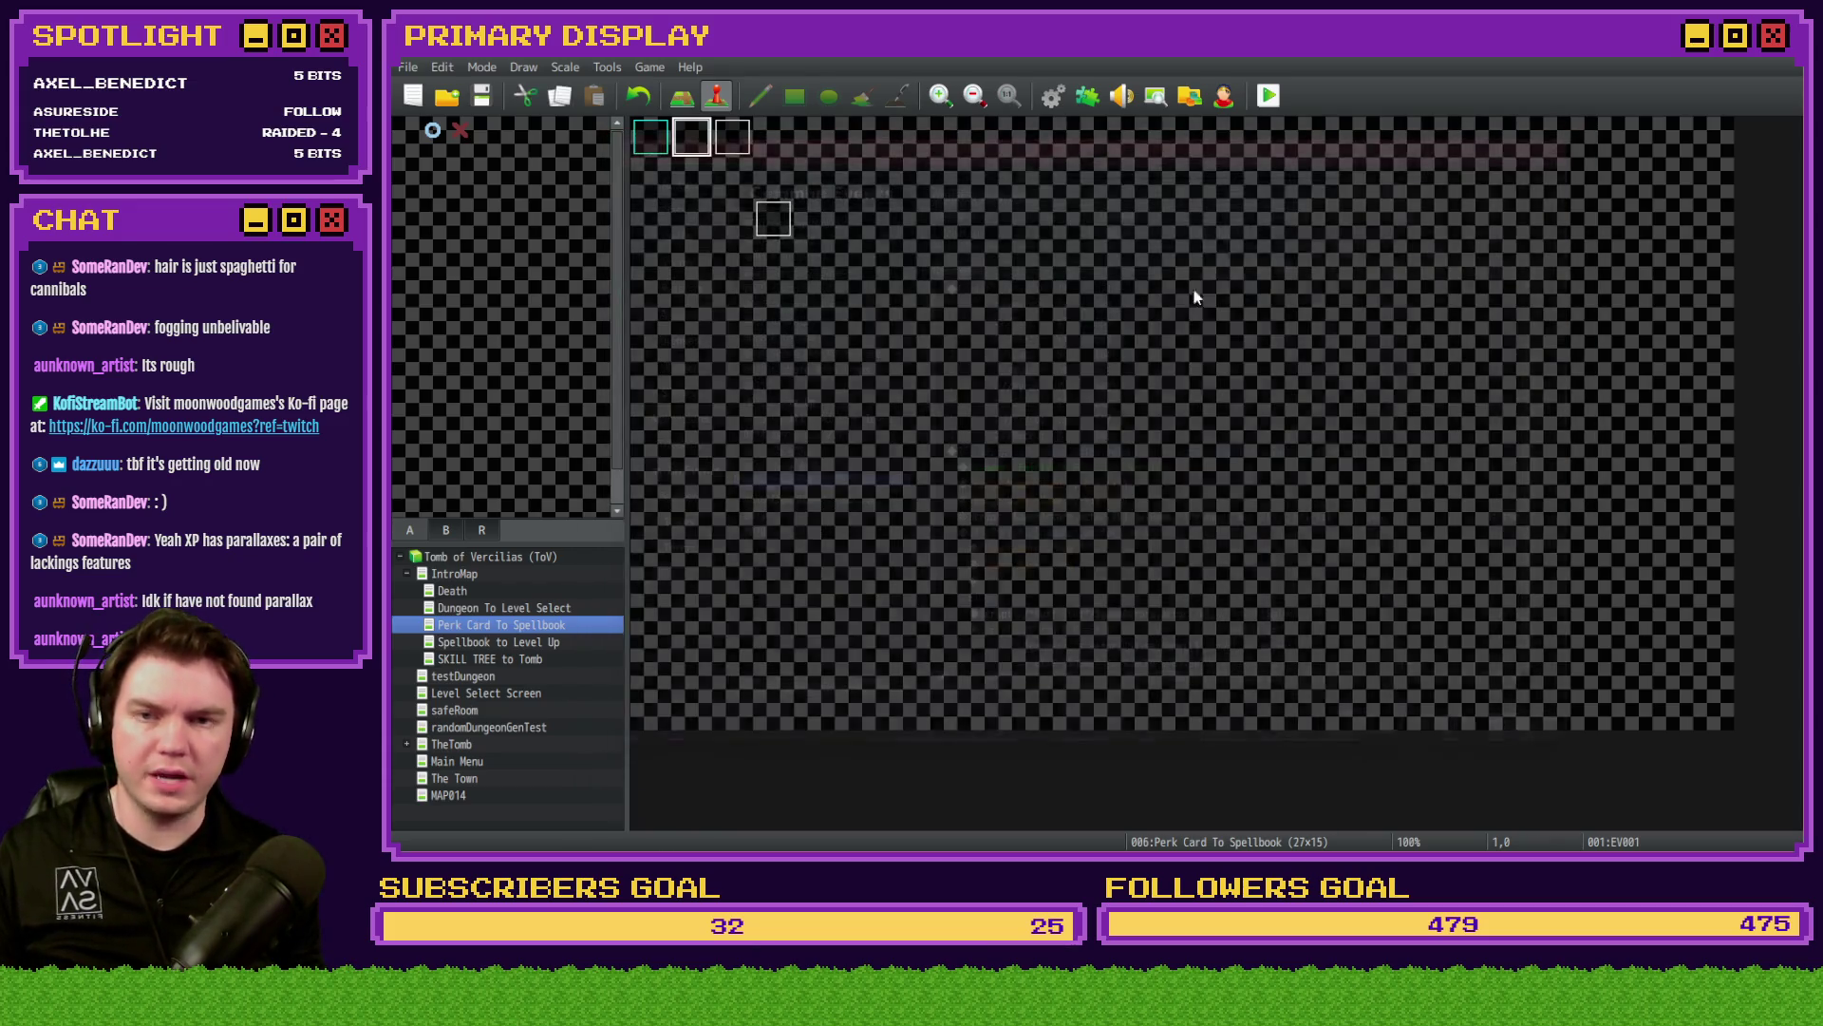
- Save and playtest, then hover a perk card to see its stat-change tooltip like '1 > 2'
click(1263, 103)
click(1043, 477)
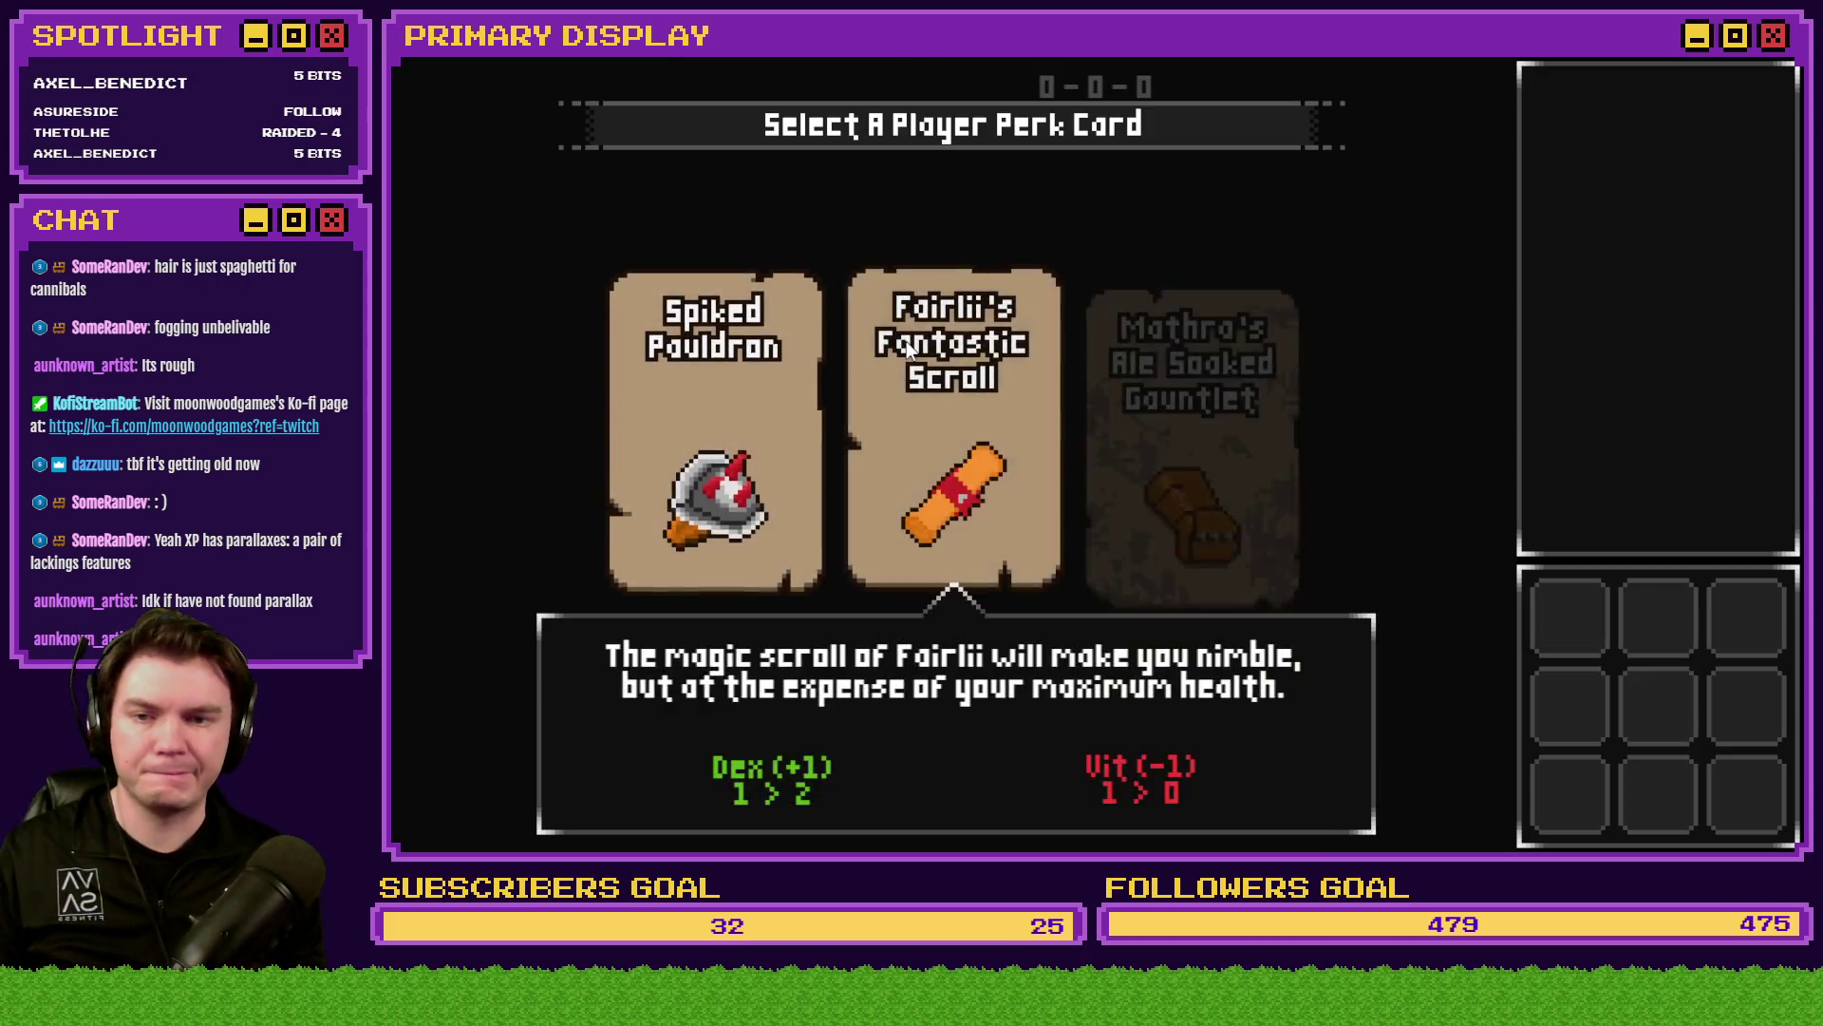
mouse_move(758, 350)
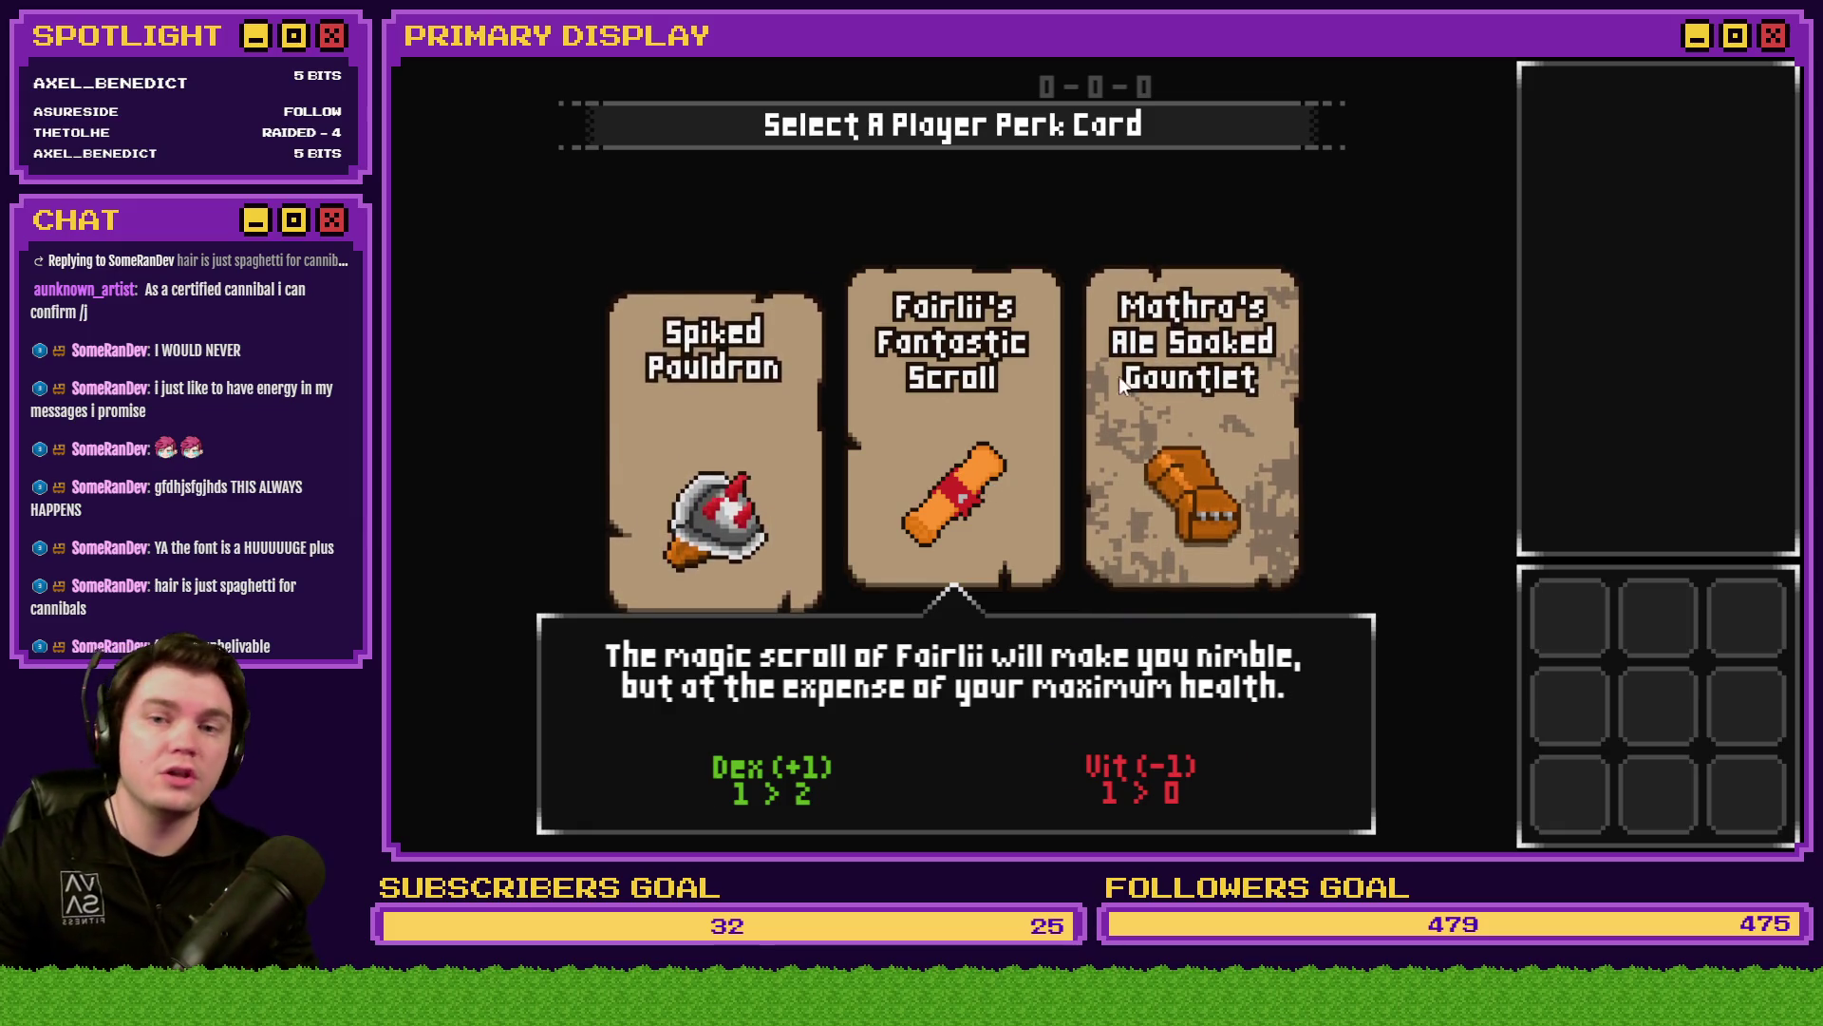
- Close the playtest with Alt+F4 after checking the Spiked Pauldron tooltip
key(alt+F4)
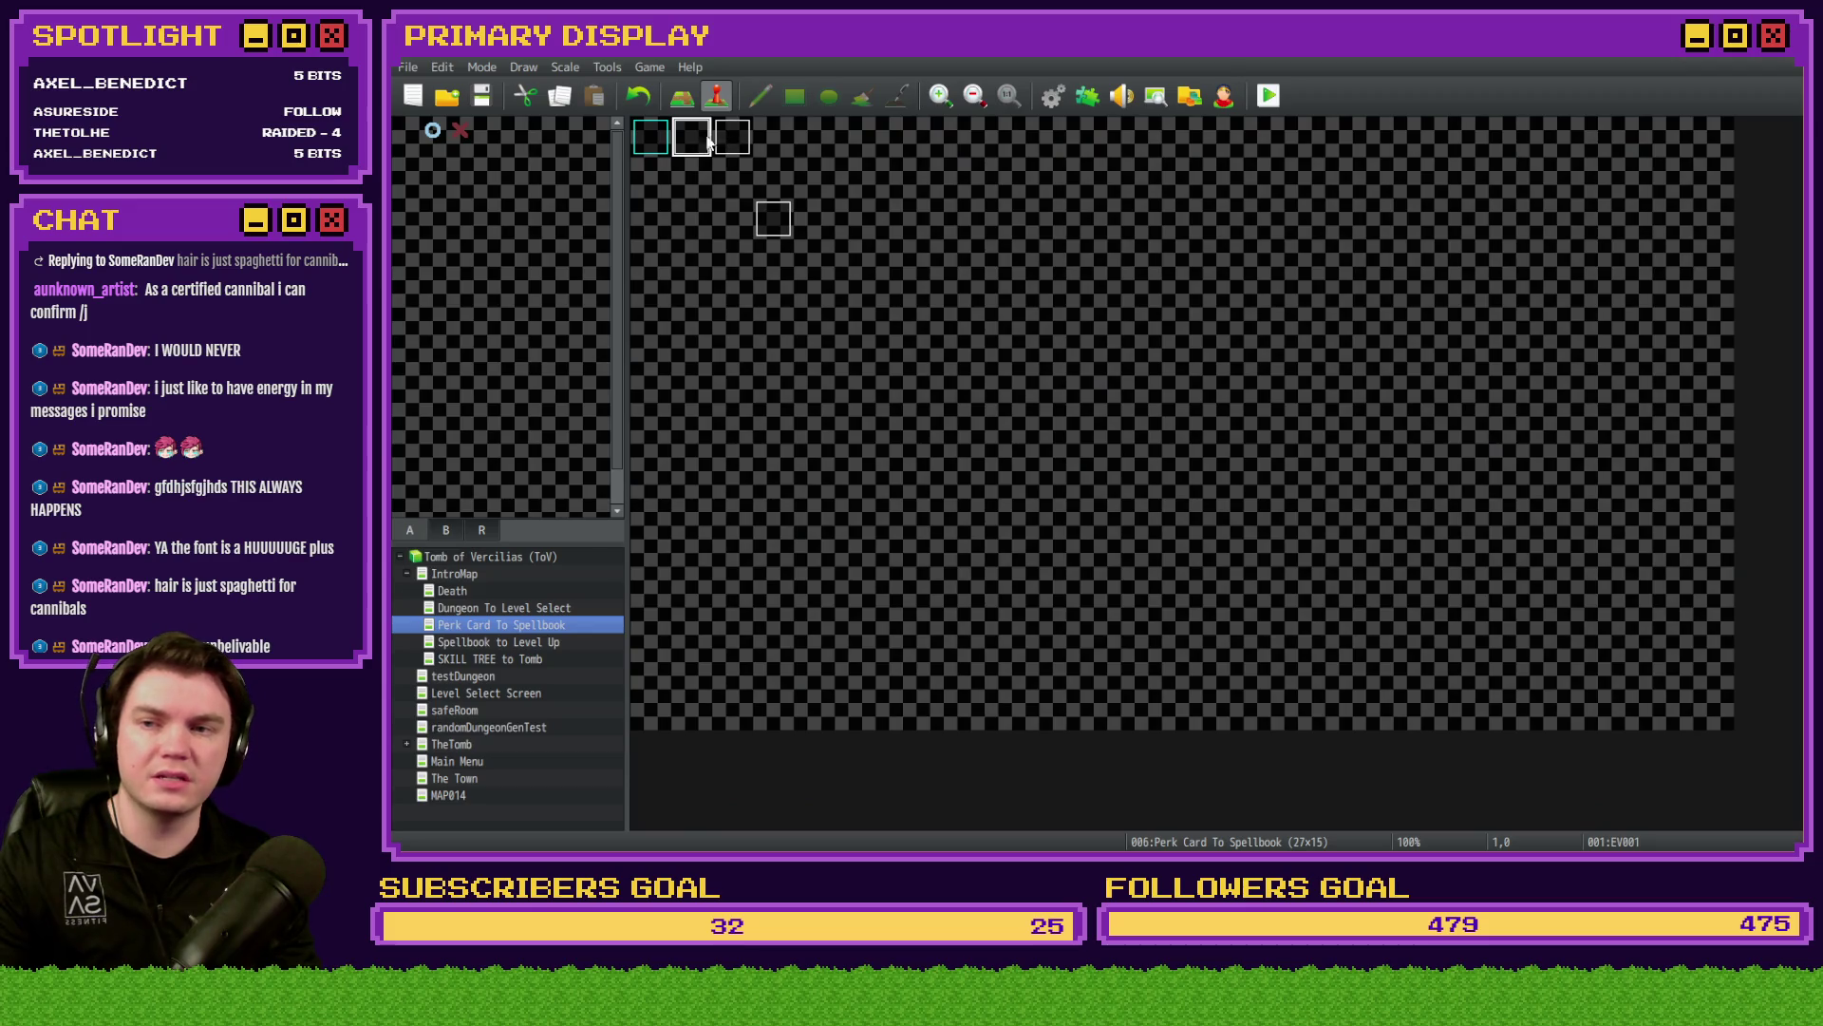
- Open map event EV001, which moves the perk card pictures into place
double_click(707, 140)
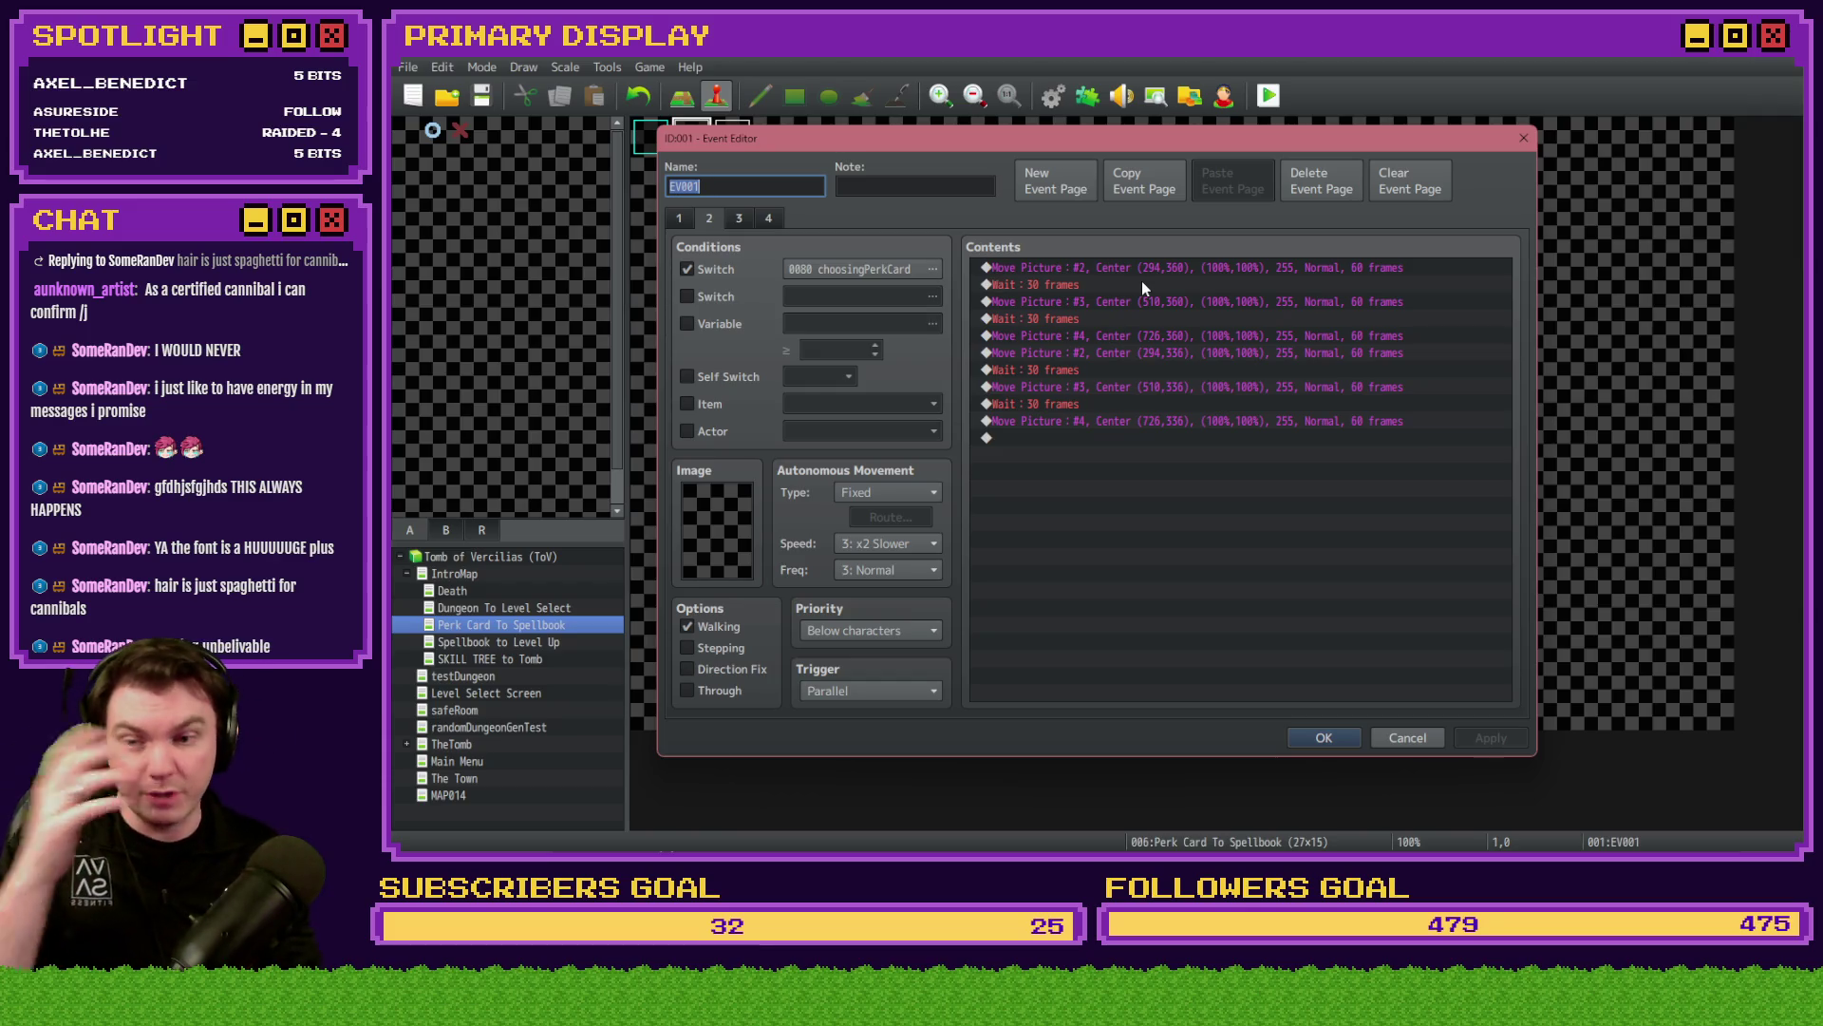
- Close the EV001 event with OK and launch a fresh playtest
click(1324, 737)
click(1272, 97)
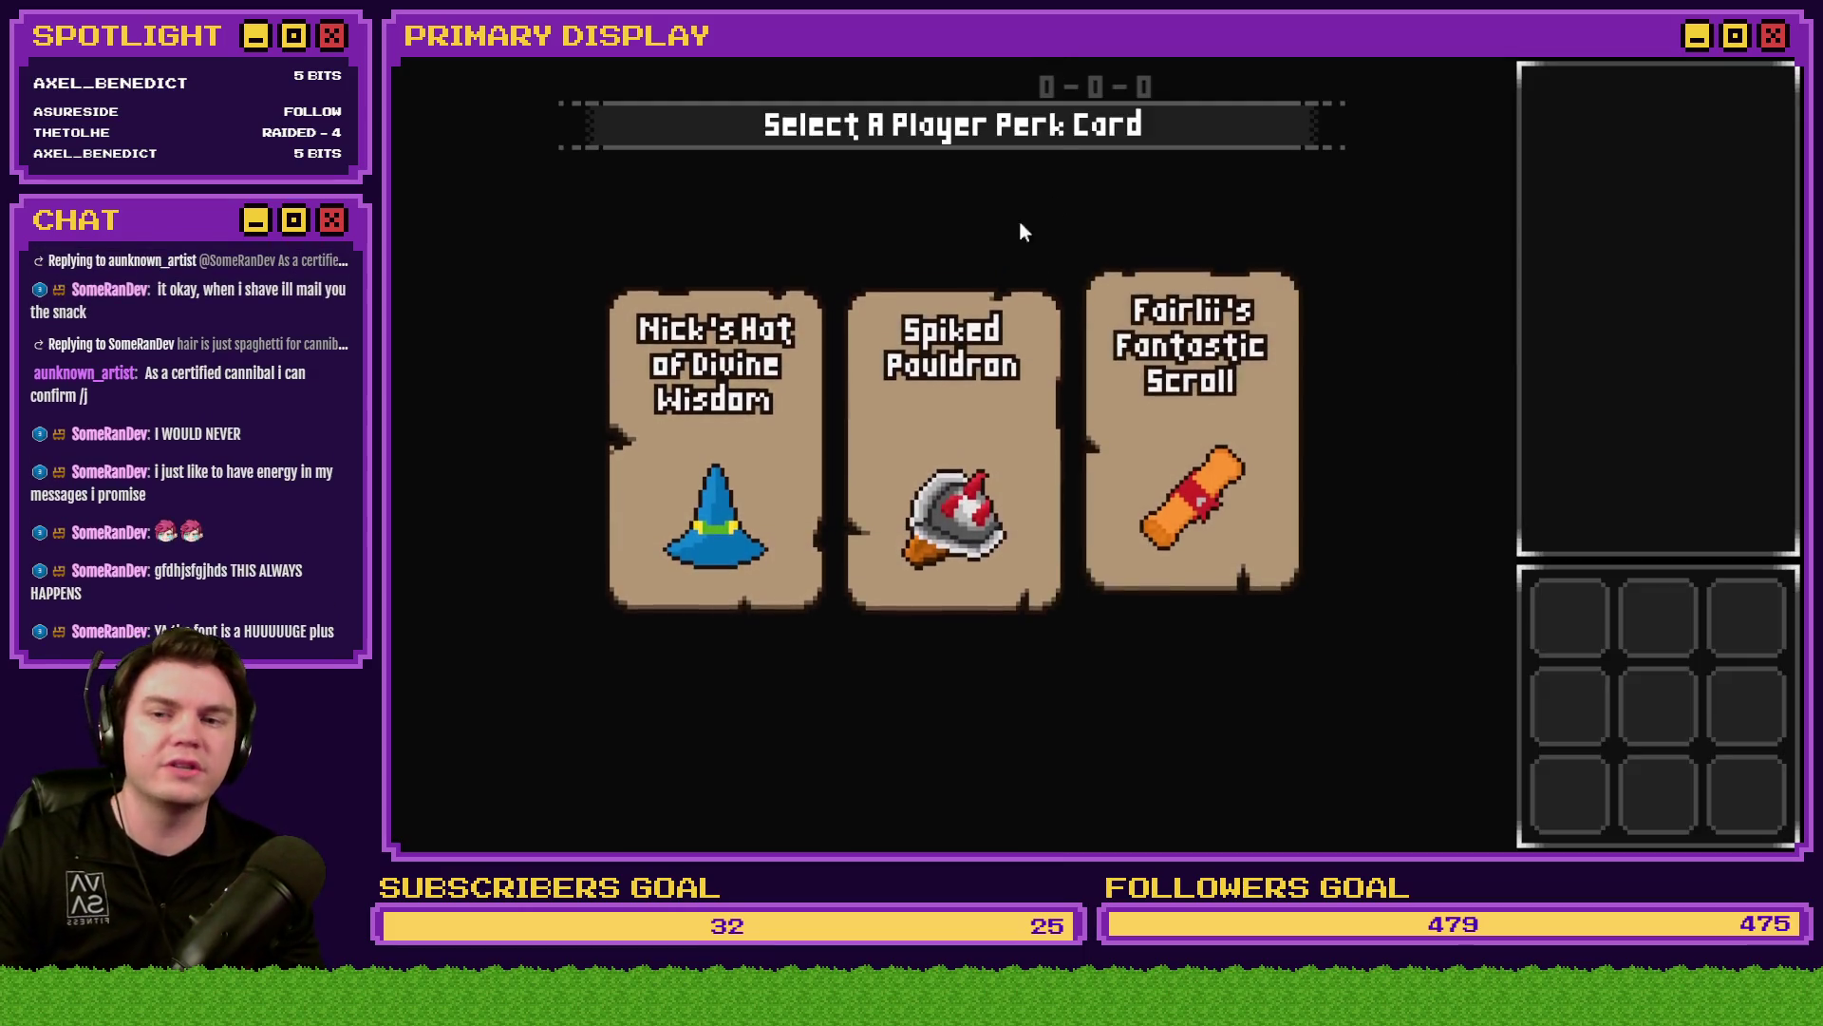
- Bring up Spiked Pauldron's tooltip, showing Spike DMG (+1) 0 > 1 and Dex (-2) 1 > 0
mouse_move(955, 425)
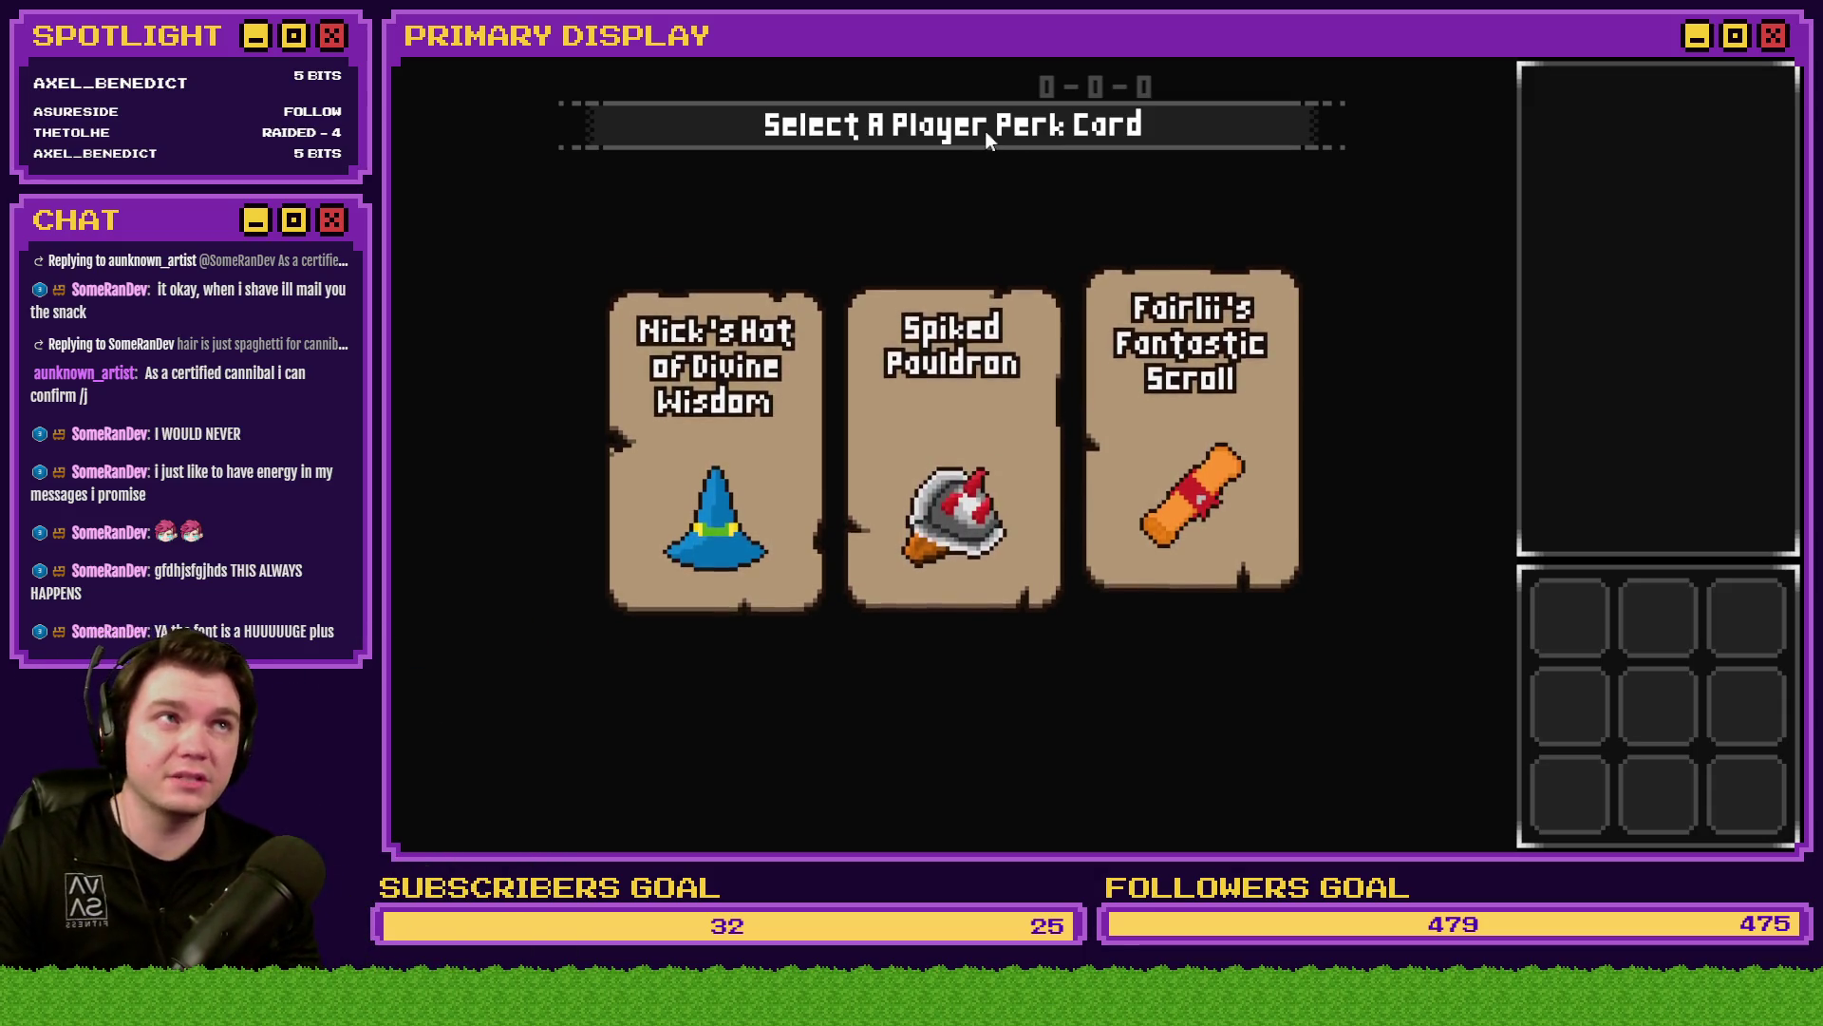
mouse_move(1189, 380)
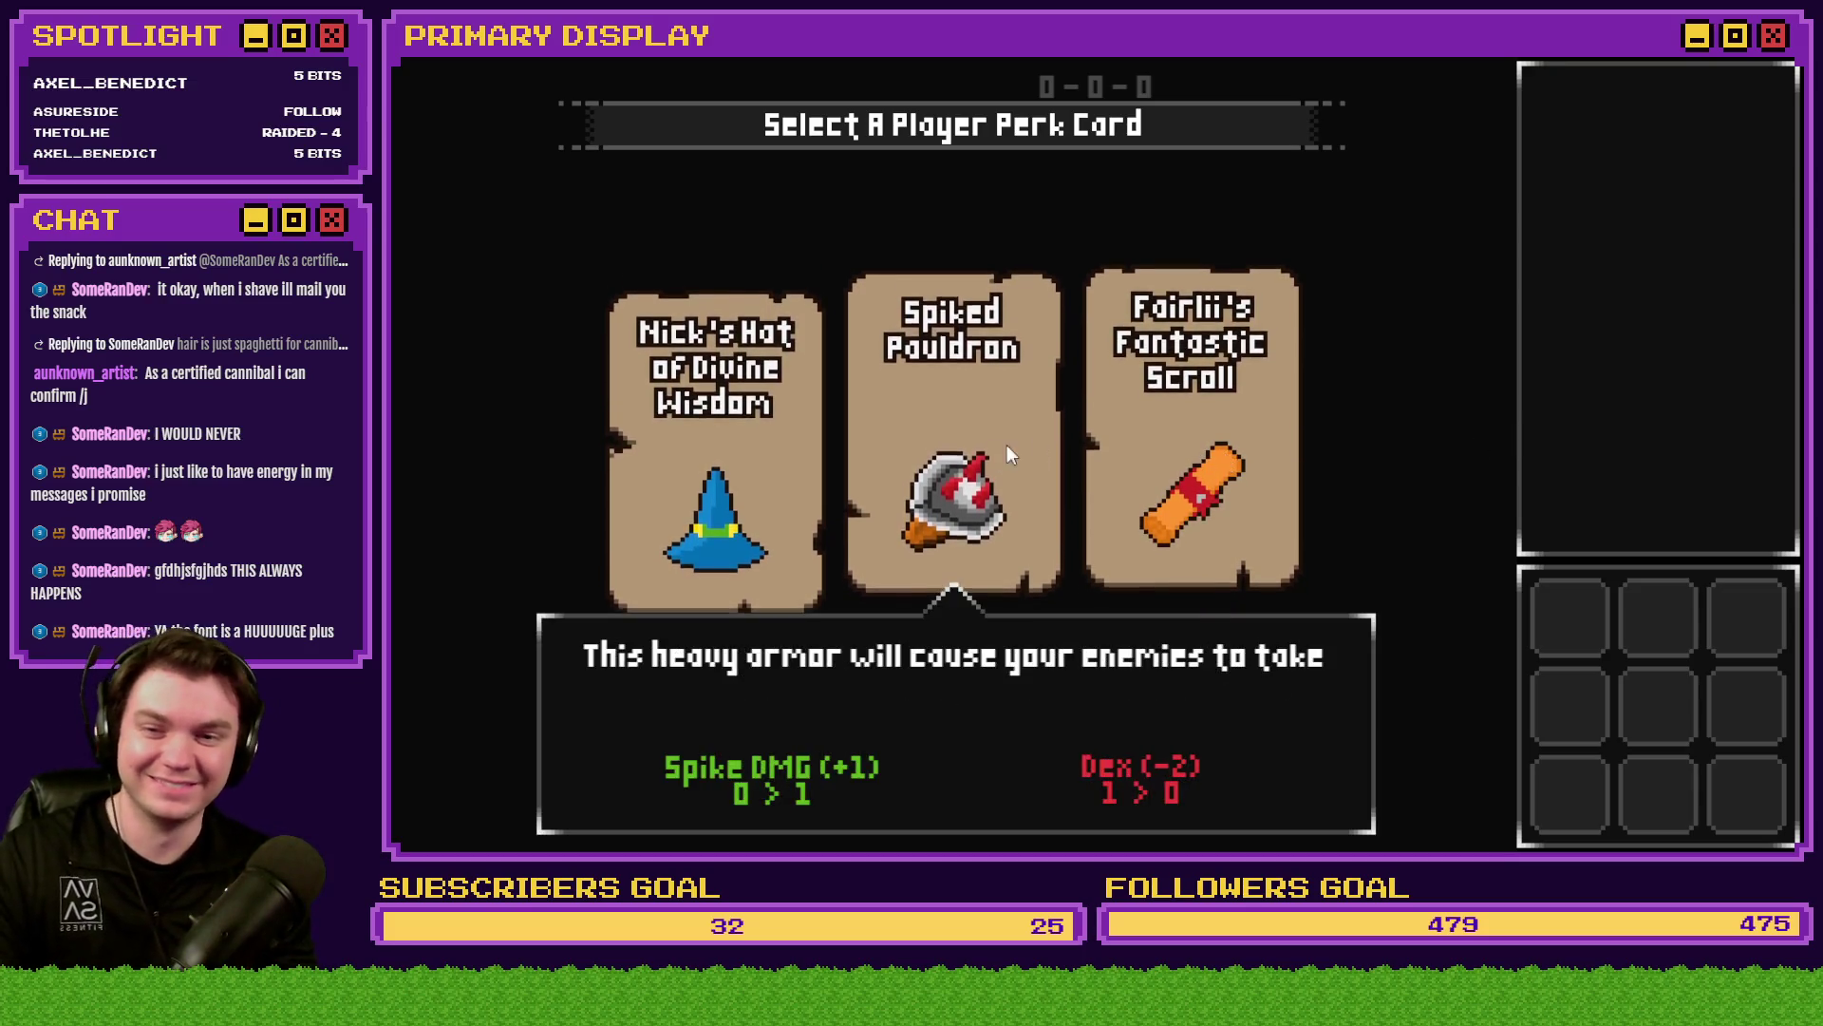
mouse_move(726, 462)
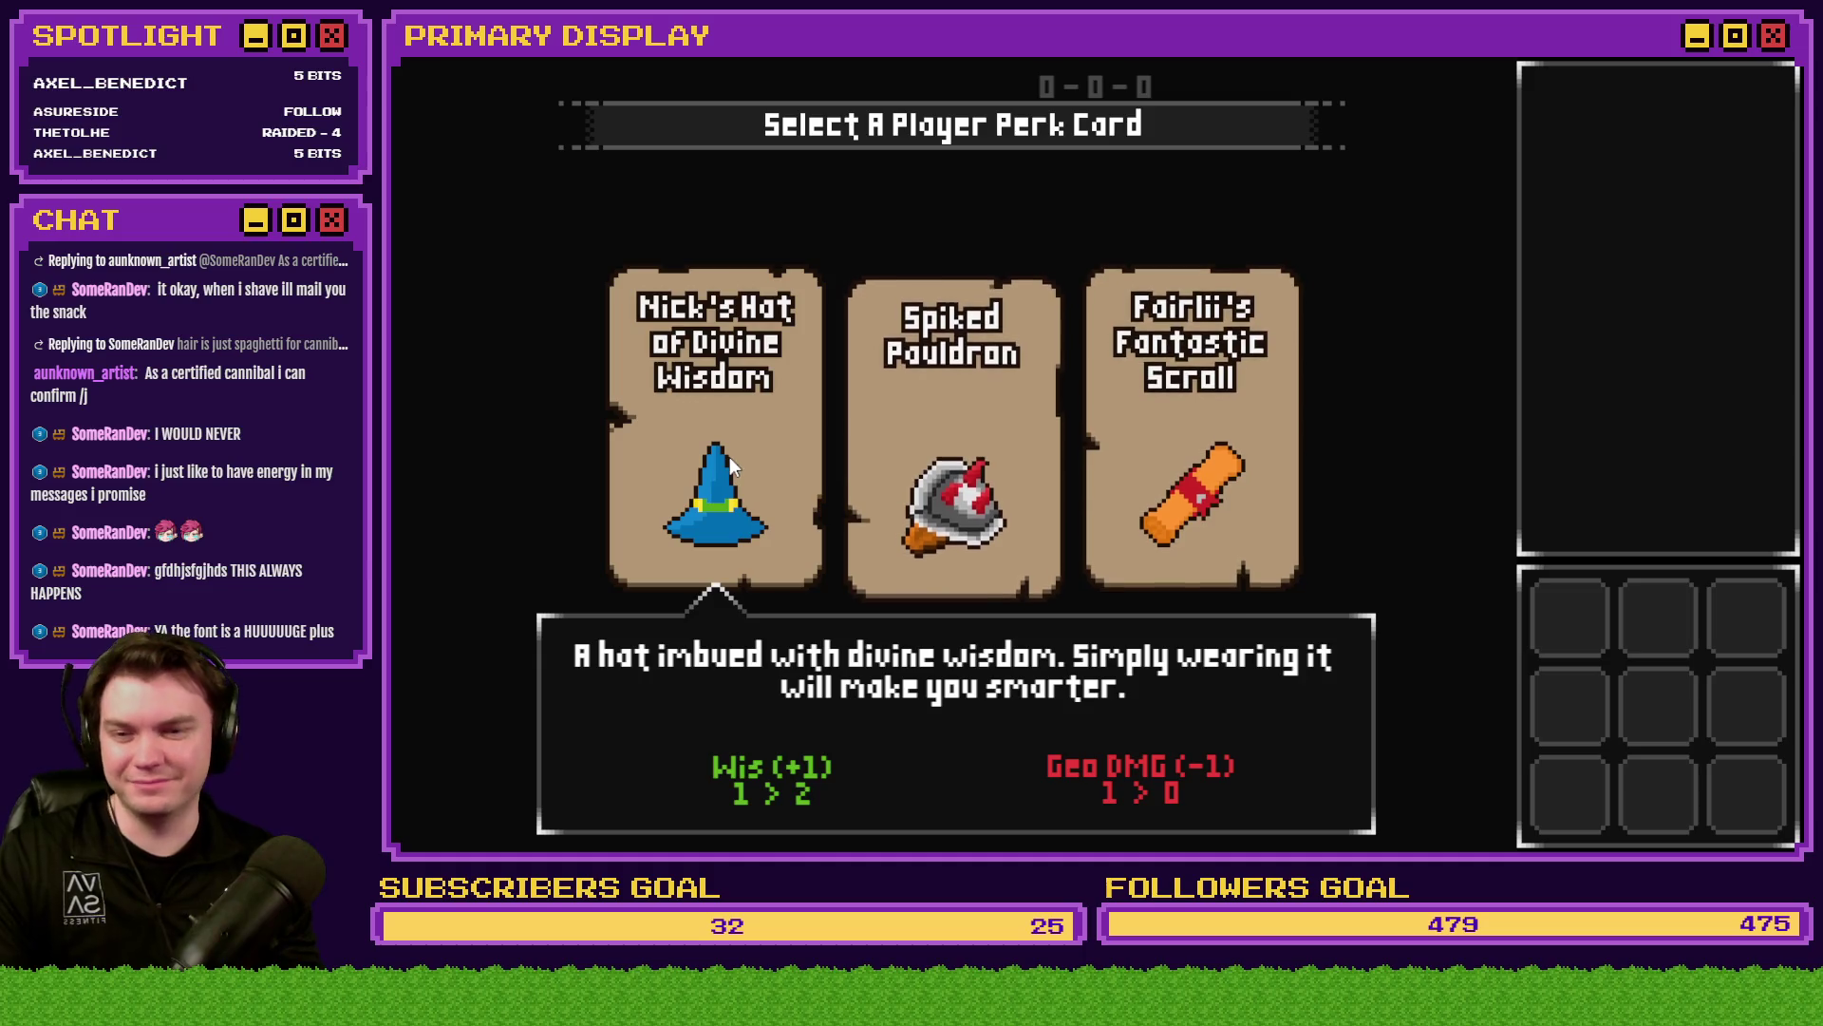
mouse_move(950, 470)
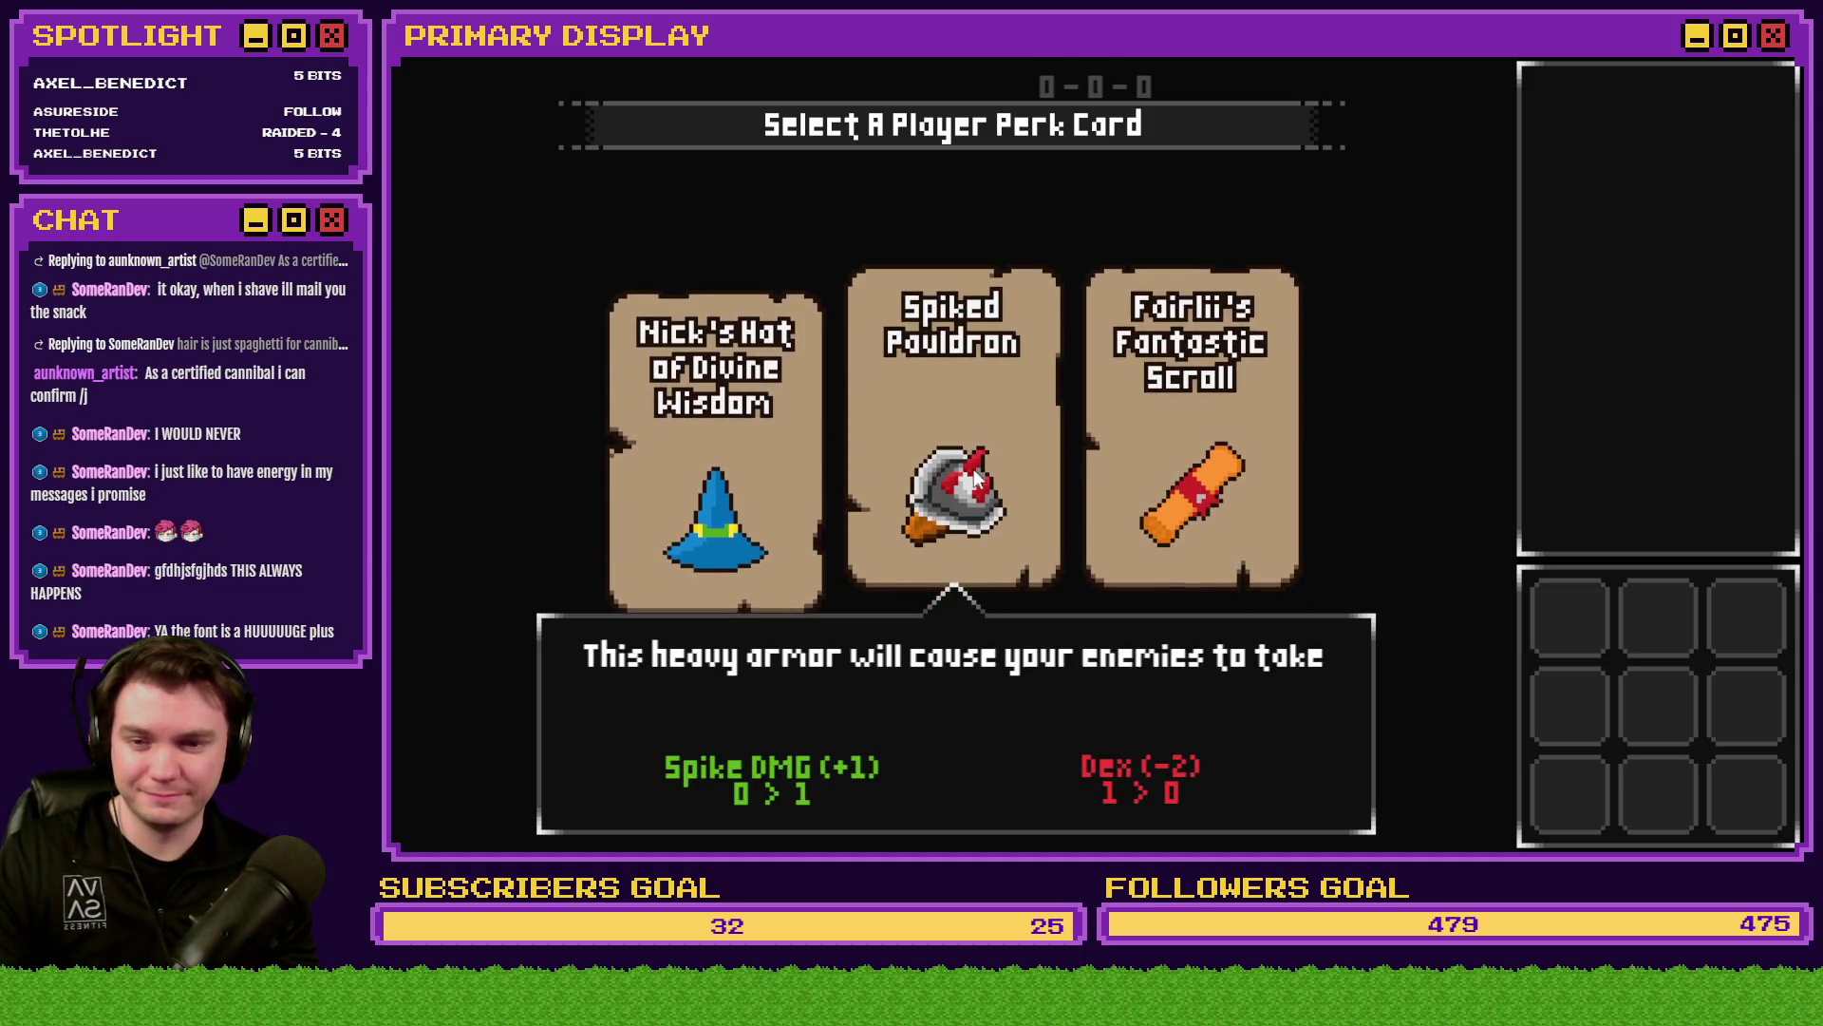